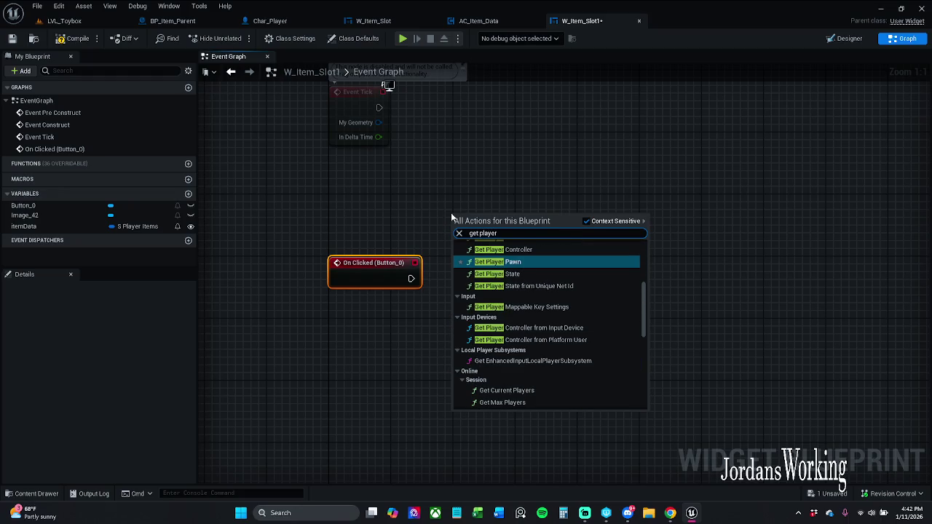
Step: Add Get Player Character and feed its Return Value into a new Cast To Char_Player node
key("Up")
key("Up")
key("Return")
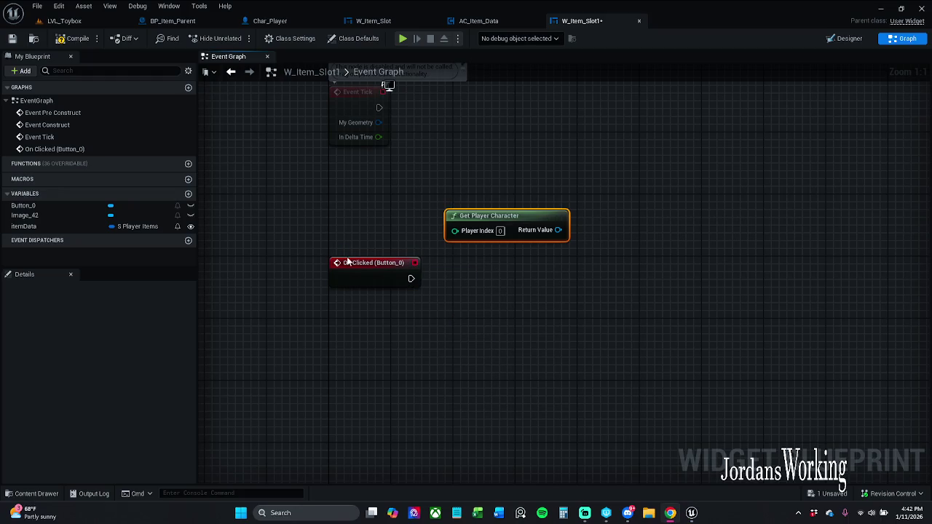
mouse_move(558, 230)
left_mouse_down()
mouse_move(495, 310)
mouse_move(501, 295)
left_mouse_up()
type("cast to Char")
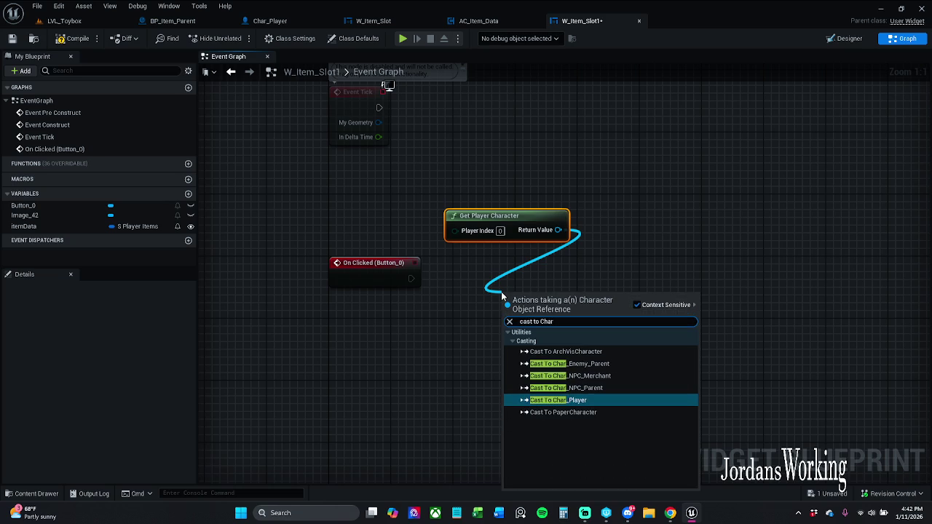
key("Return")
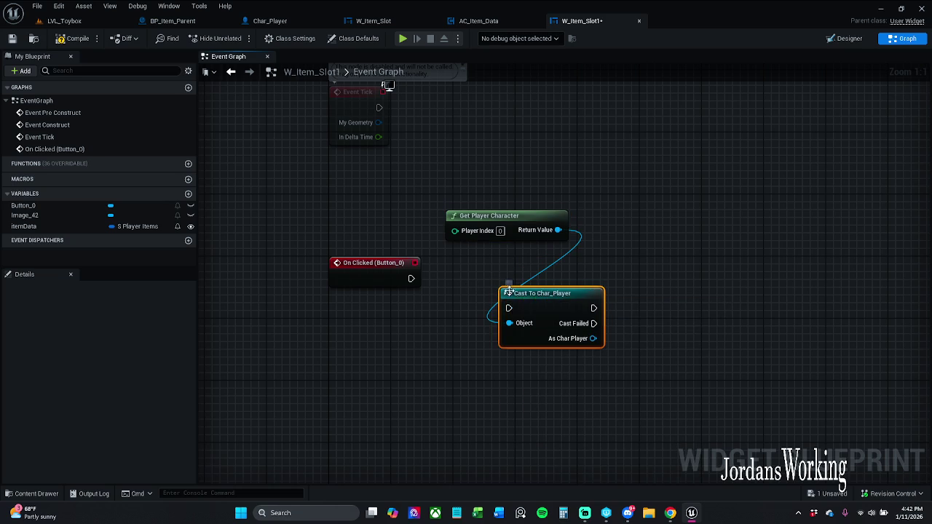
Step: Wire On Clicked (Button_0) into the cast and tidy the two nodes' positions
mouse_move(516, 311)
left_mouse_down()
mouse_move(423, 300)
mouse_move(411, 279)
left_mouse_up()
key("q")
left_click(439, 361)
left_click_drag(532, 265, 509, 263)
left_click(633, 214)
left_click(520, 264)
left_click(347, 262, "ctrl")
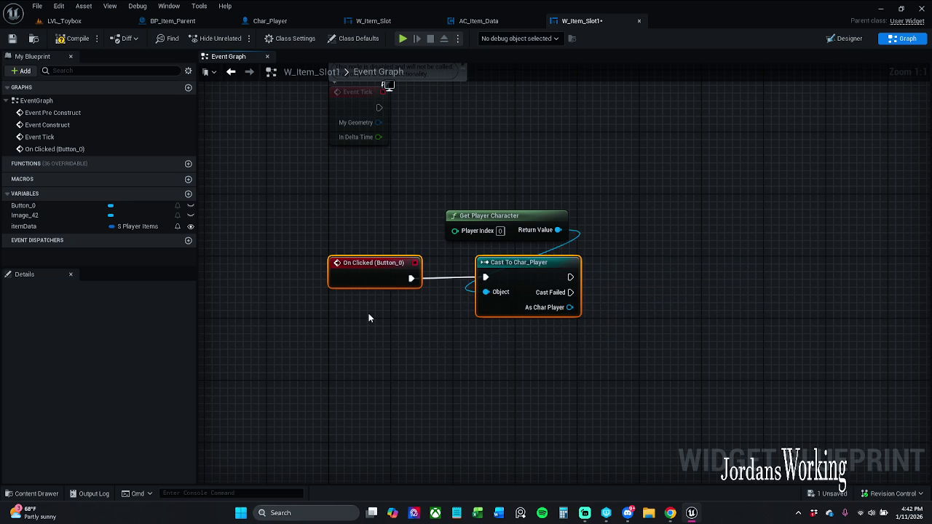
Step: Straighten the click-to-cast wire and rename Button_0 to buttonDrop in the Designer
key("q")
left_click(844, 38)
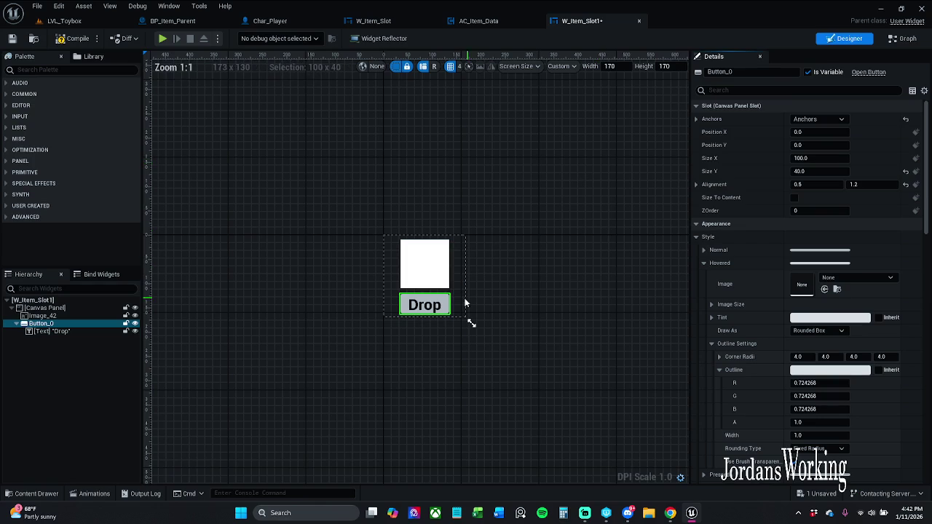
left_click(769, 70)
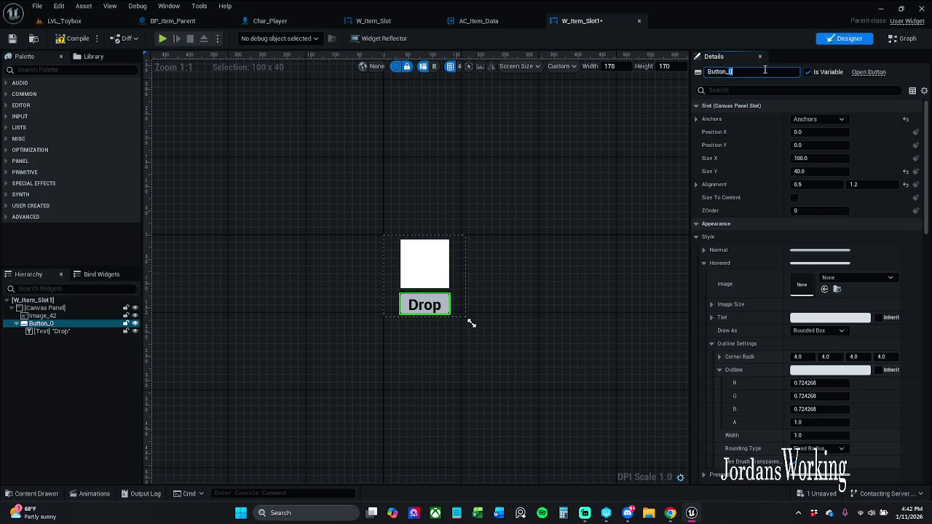
key("BackSpace")
type("Drop")
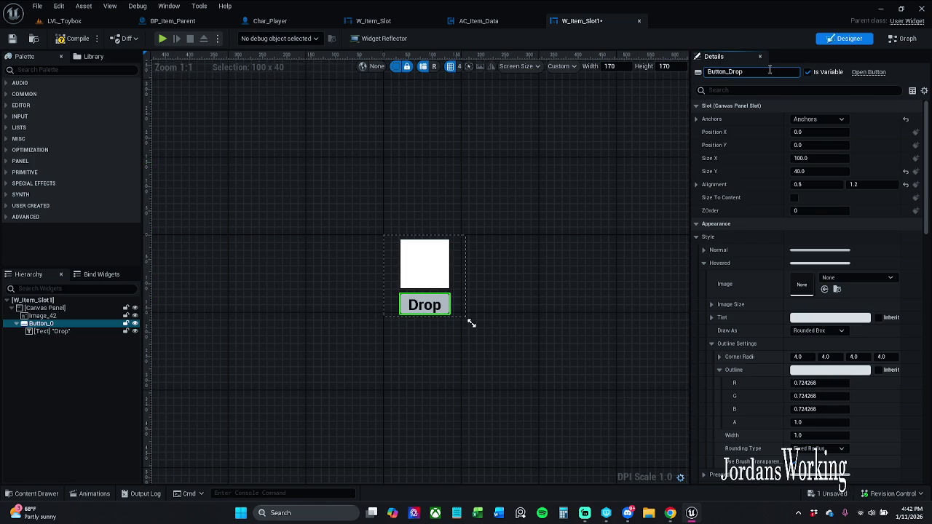
key("BackSpace")
key("BackSpace")
type("b")
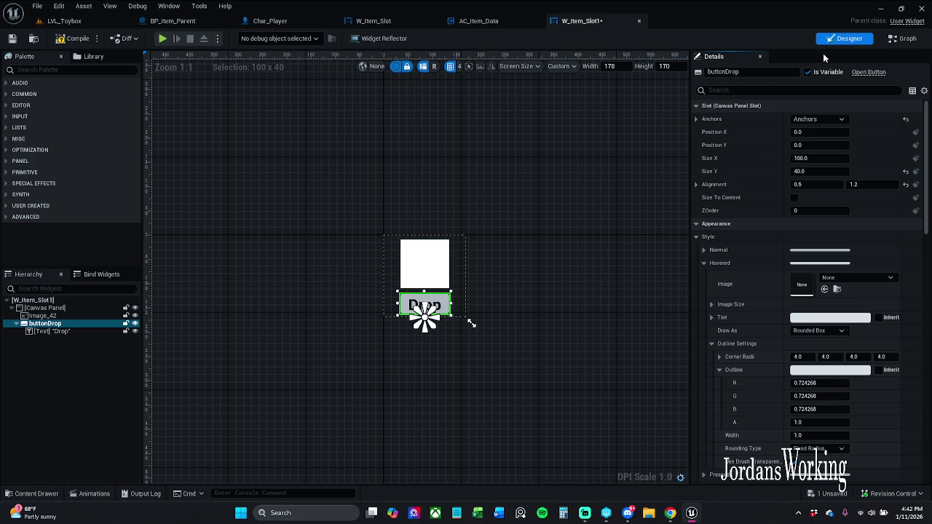
left_click(903, 41)
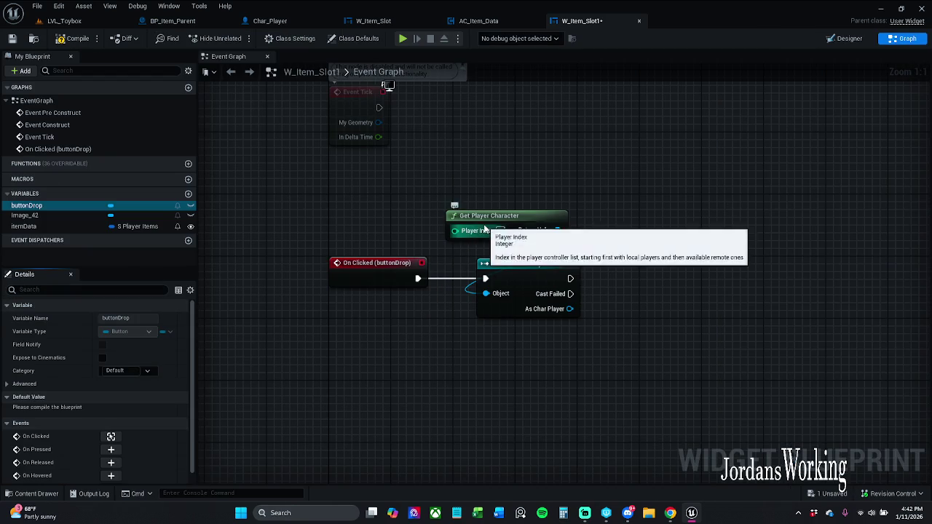
Step: Add a Get AC Item Data node targeting the cast's As Char Player output
left_click_drag(533, 221, 525, 221)
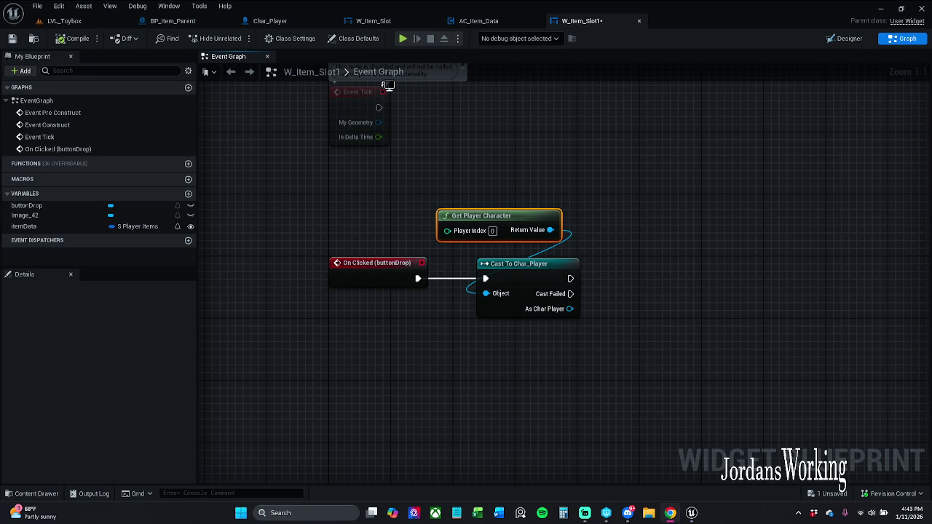
mouse_move(568, 323)
left_mouse_down()
mouse_move(443, 291)
mouse_move(480, 323)
left_mouse_up()
type("ac")
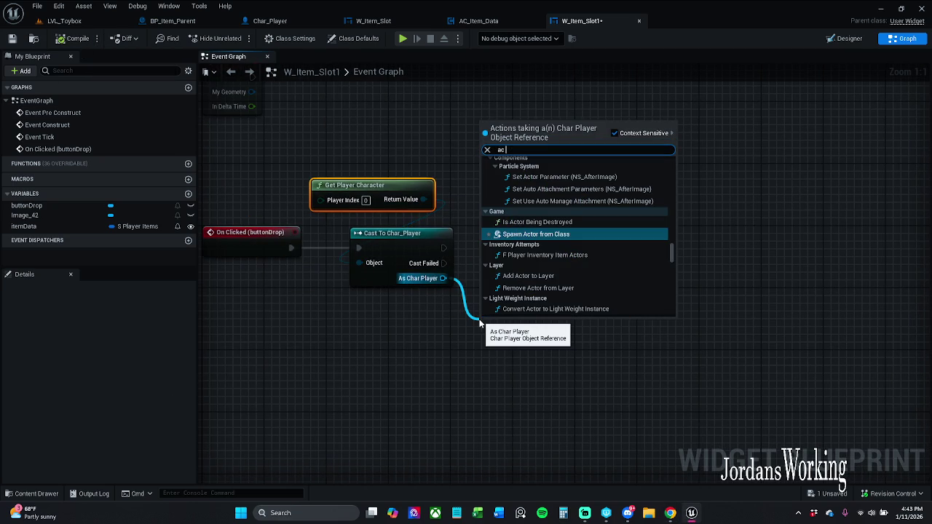
type(" it")
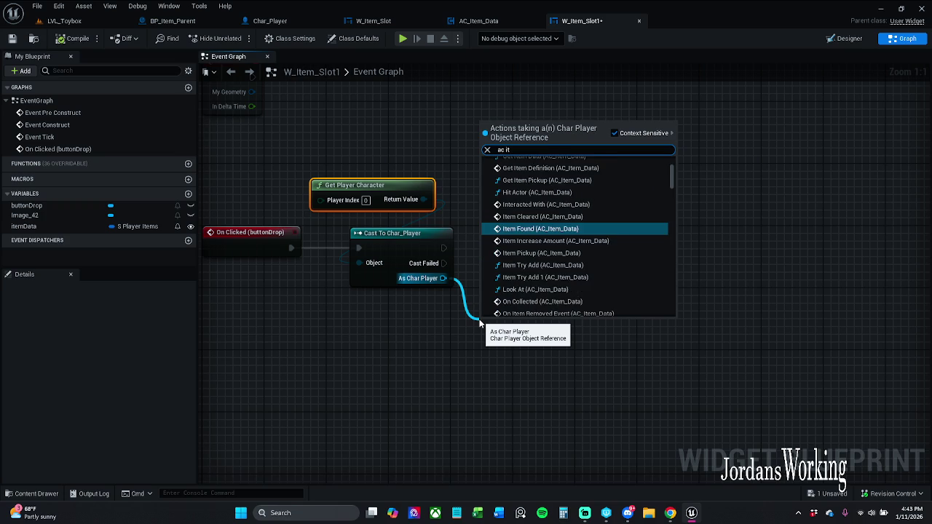
type("em data")
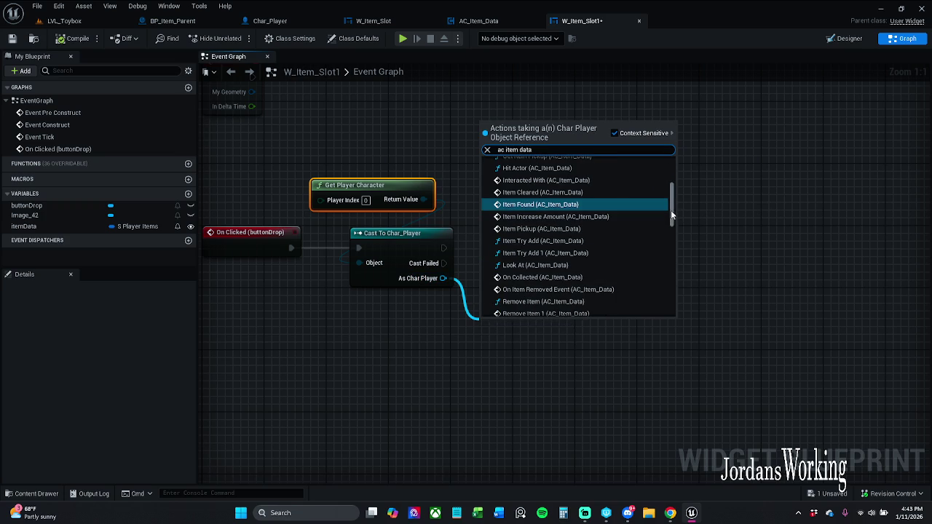
left_click_drag(671, 209, 668, 344)
left_click(587, 303)
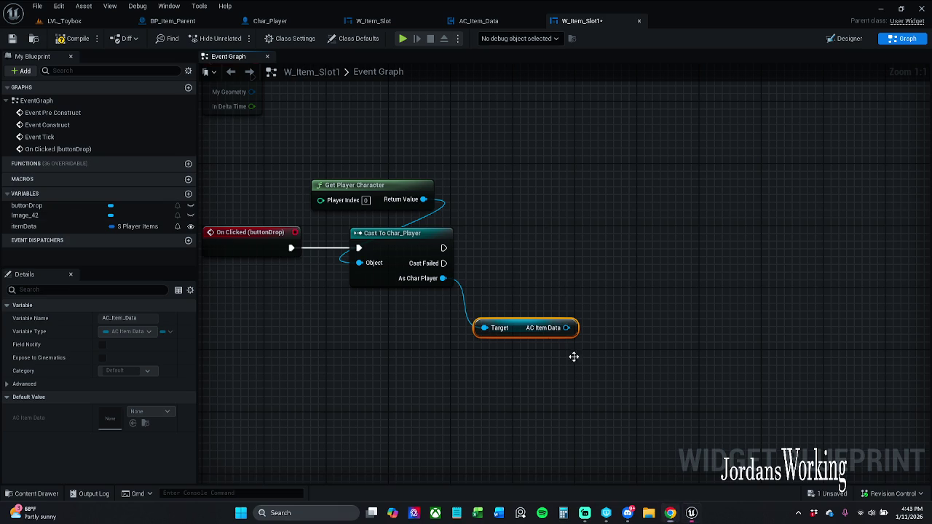
Step: Place a Get itemData variable node in the graph
left_click_drag(573, 356, 552, 291)
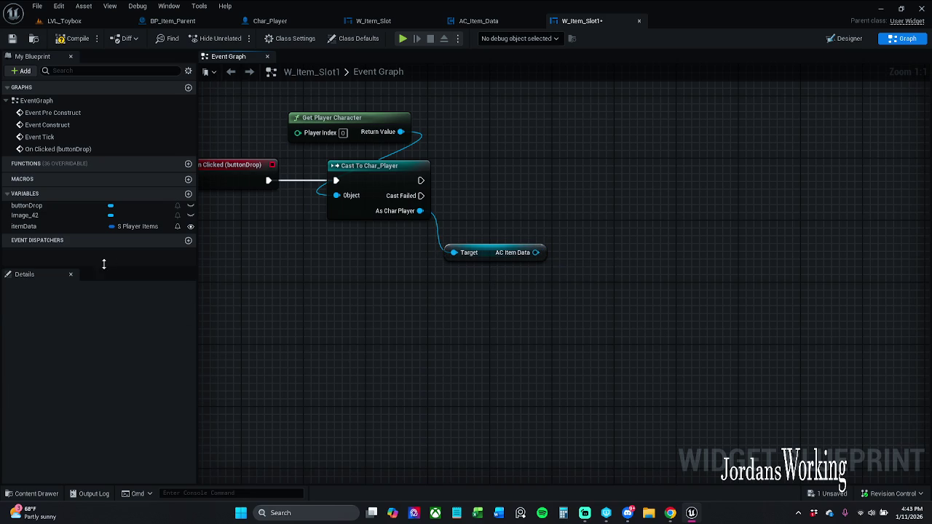
left_click_drag(37, 227, 452, 338)
left_click(484, 355)
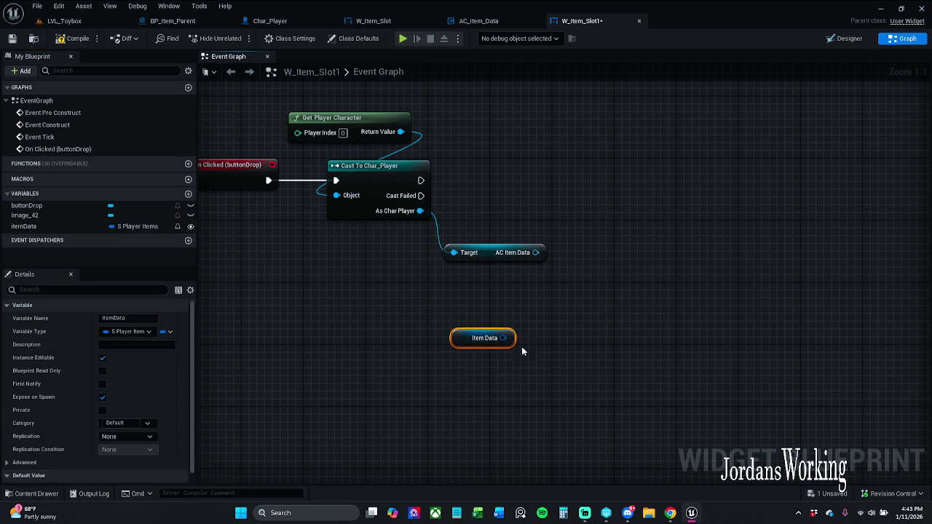
Step: Call Remove Item 1 on AC Item Data after the cast and align it beside the cast
mouse_move(536, 253)
left_mouse_down()
mouse_move(554, 255)
mouse_move(587, 217)
left_mouse_up()
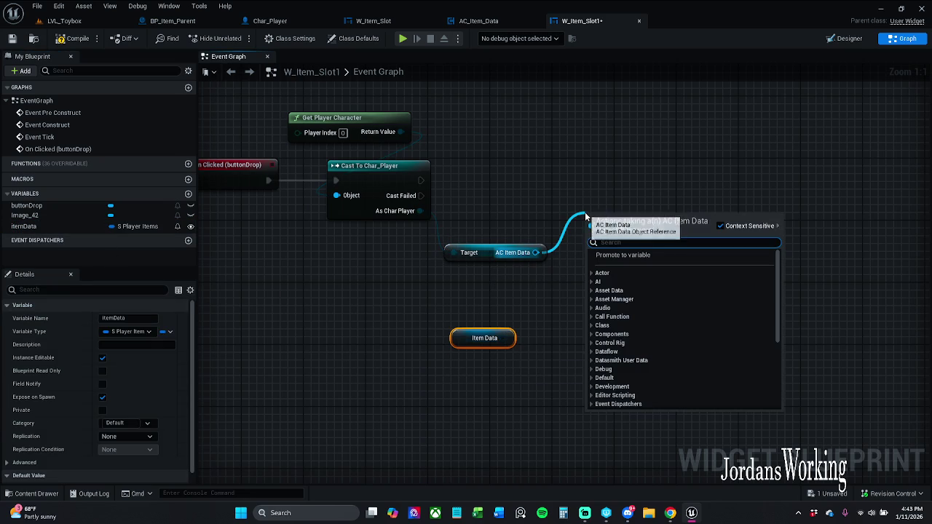
type("remove")
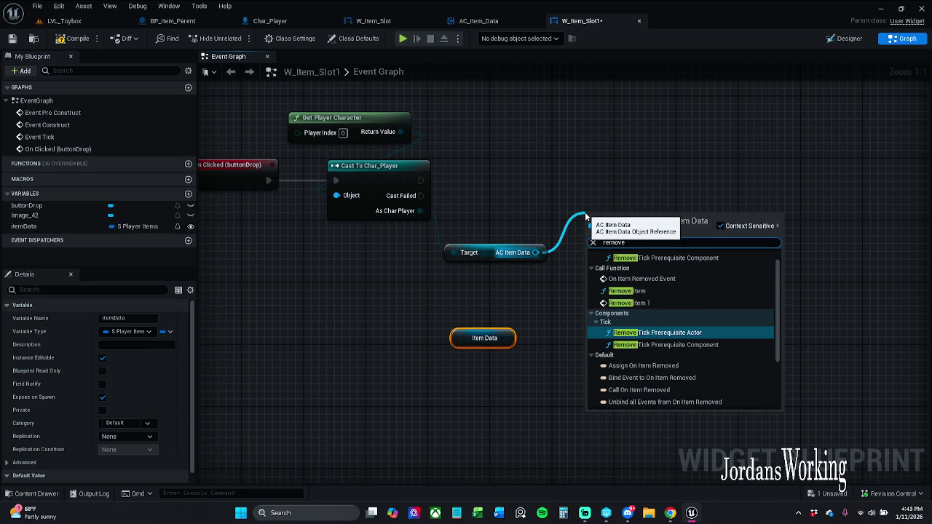
left_click(705, 304)
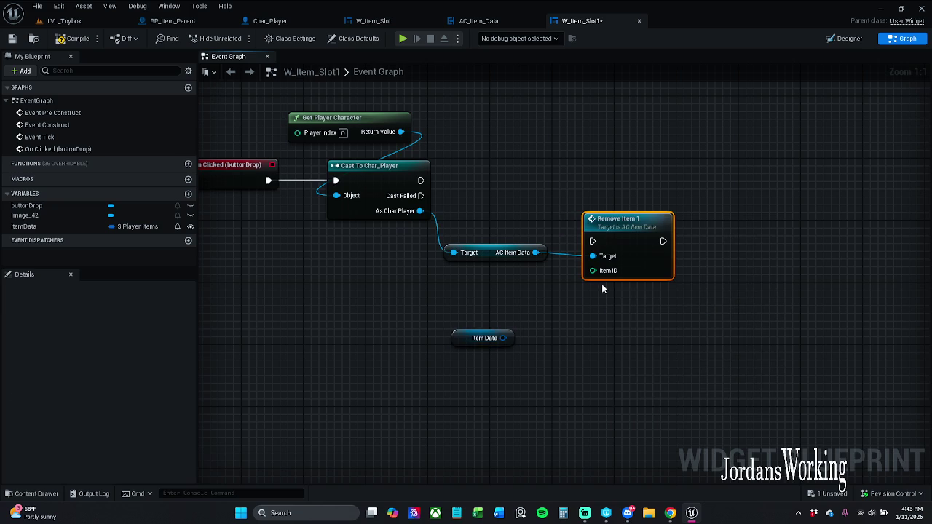
left_click_drag(601, 244, 421, 181)
mouse_move(628, 239)
left_mouse_down()
mouse_move(632, 178)
mouse_move(606, 178)
left_mouse_up()
left_click(619, 316)
mouse_move(542, 140)
left_mouse_down()
mouse_move(575, 195)
mouse_move(620, 175)
left_mouse_up()
left_click(391, 182, "shift")
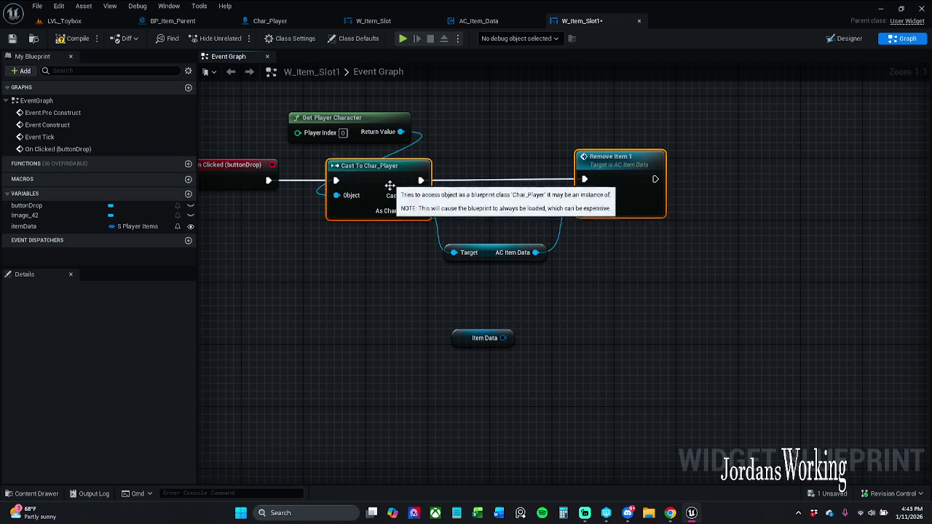
left_click(486, 303)
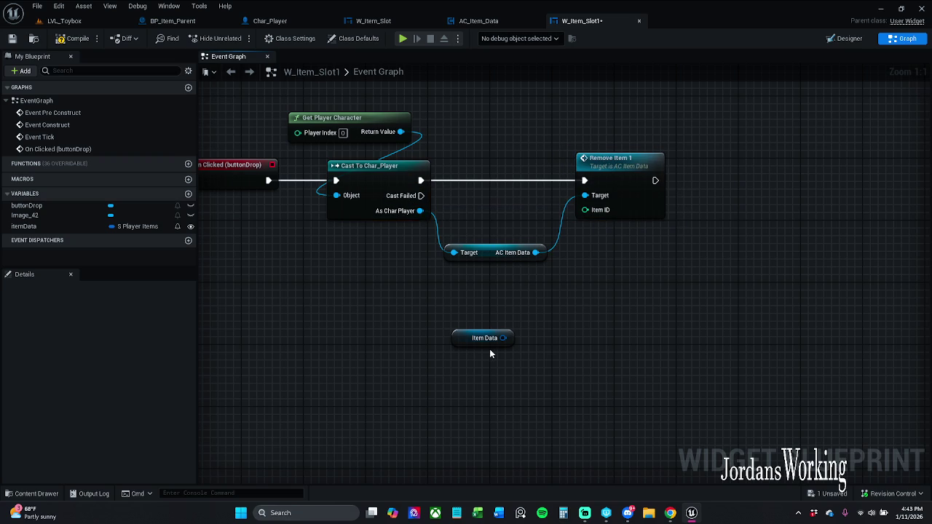
Step: Break itemData with Break S_Player_Items and feed its Item ID into Remove Item 1
left_click_drag(502, 338, 525, 370)
type("break")
key("Return")
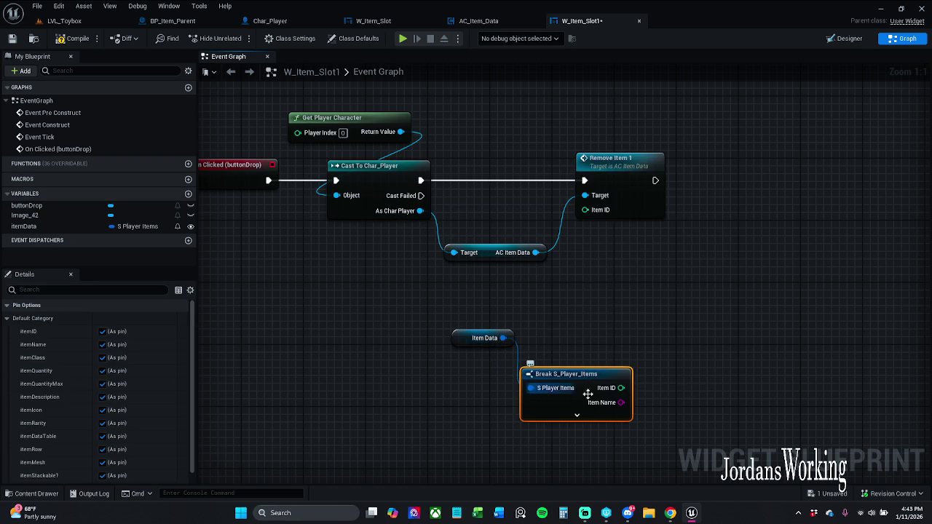
mouse_move(621, 388)
left_mouse_down()
mouse_move(649, 327)
mouse_move(620, 233)
mouse_move(585, 210)
left_mouse_up()
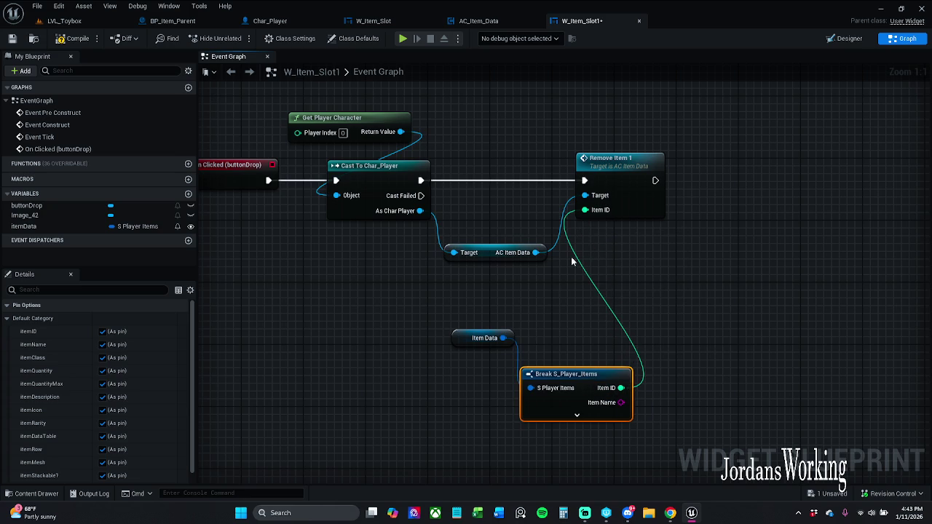
left_click_drag(461, 418, 536, 328)
mouse_move(575, 375)
left_mouse_down()
mouse_move(503, 346)
mouse_move(512, 308)
left_mouse_up()
left_click(391, 271)
mouse_move(391, 271)
left_mouse_down()
mouse_move(376, 298)
mouse_move(391, 307)
left_mouse_up()
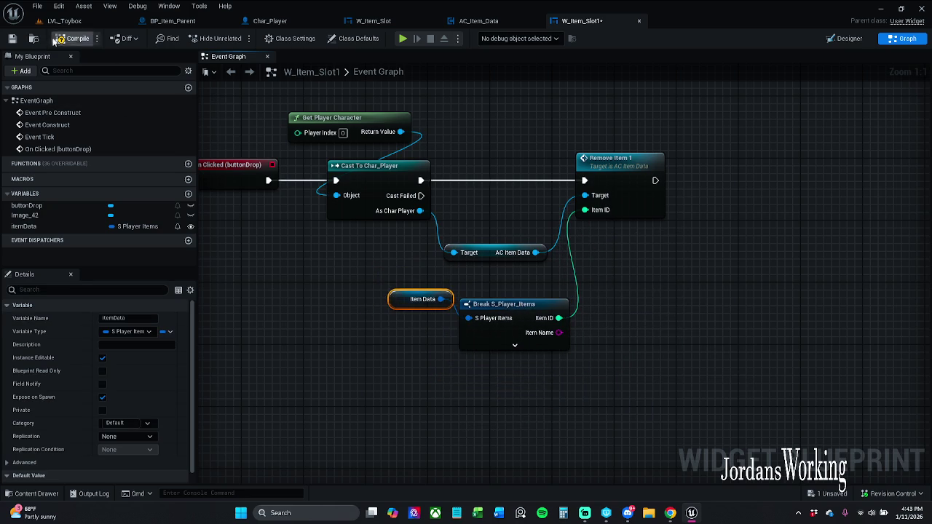
left_click(72, 38)
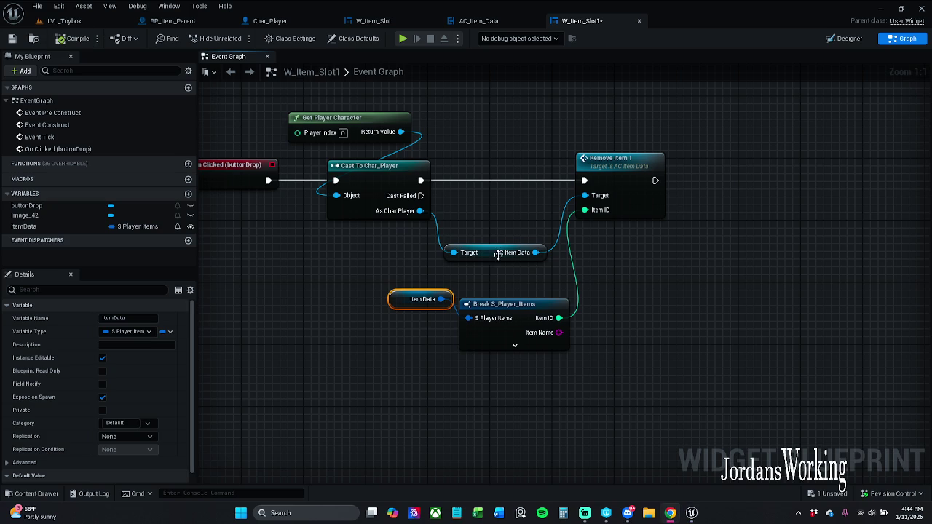
Step: Shift the remove, target, Item Data and break nodes right, then inspect the Remove Item 1 function
mouse_move(400, 335)
left_mouse_down()
mouse_move(285, 332)
mouse_move(461, 225)
mouse_move(578, 198)
left_mouse_up()
left_click_drag(259, 271, 269, 209)
left_click_drag(500, 177, 515, 175)
double_click(515, 176)
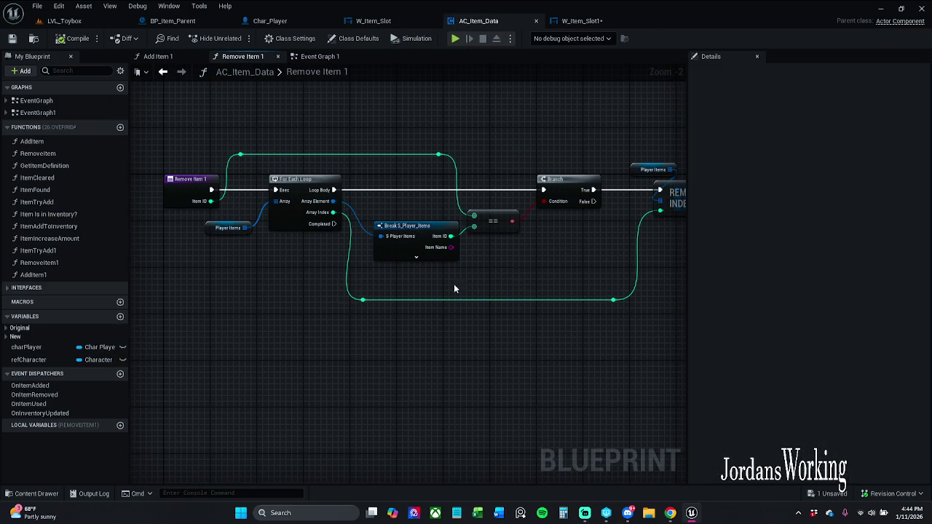
mouse_move(478, 415)
left_mouse_down()
mouse_move(442, 318)
mouse_move(343, 308)
mouse_move(558, 300)
left_mouse_up()
Step: Save the W_Item_Slot1 blueprint and show the Inventory widgets folder
left_click(579, 21)
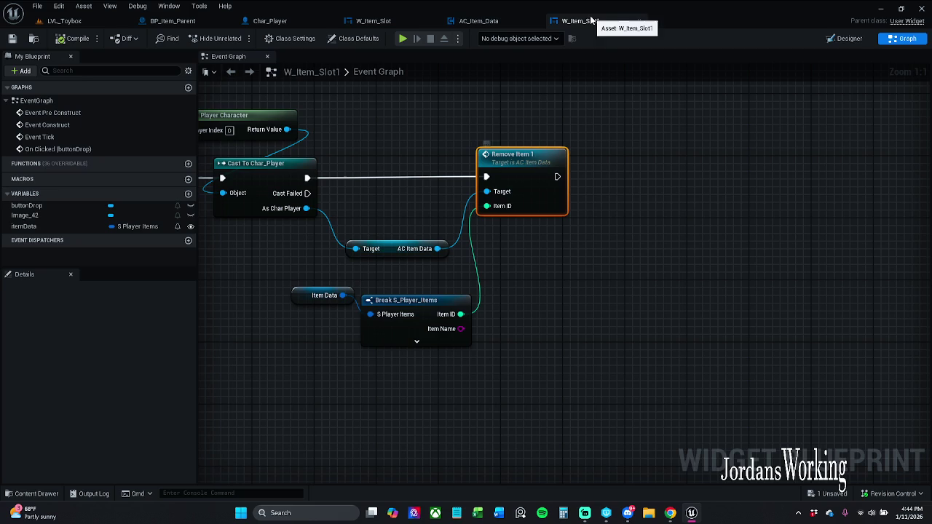
left_click(13, 37)
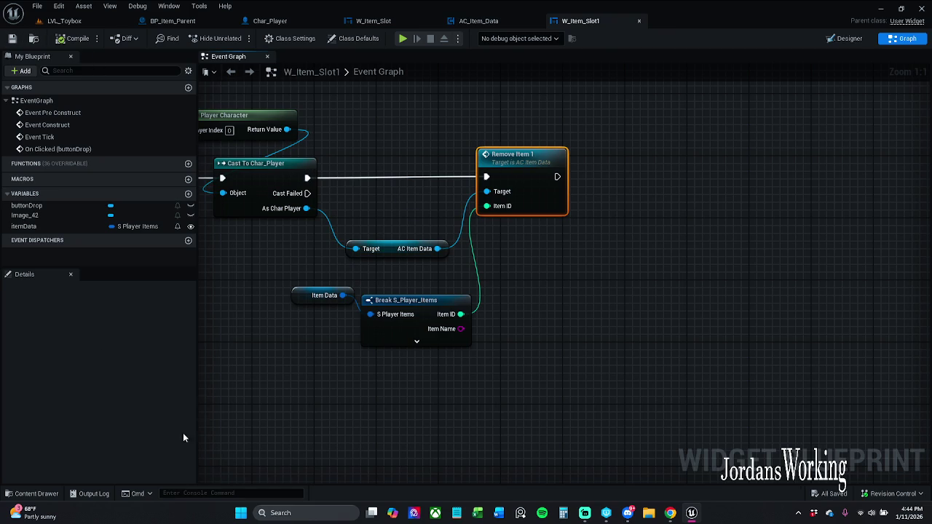
left_click(32, 494)
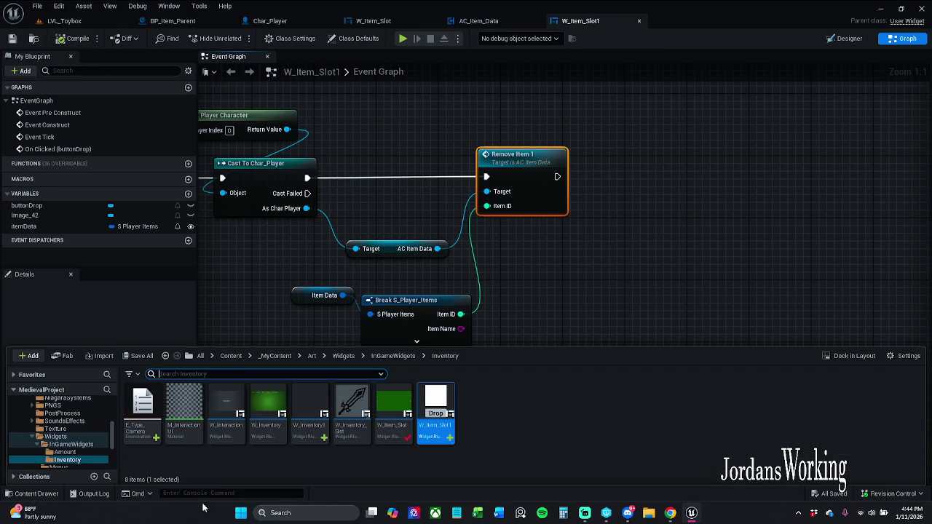
Step: Open the empty W_Inventory1 widget blueprint in the Designer
double_click(321, 437)
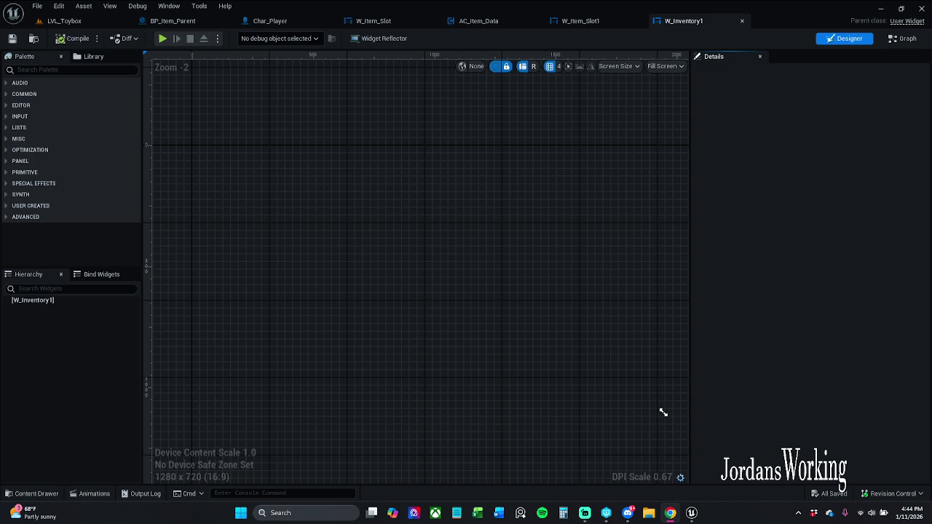
left_click(78, 71)
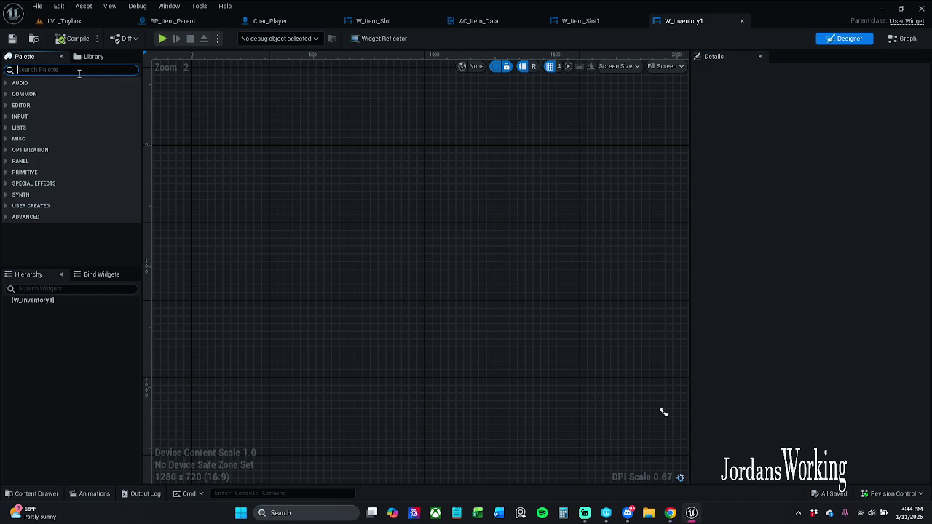
Step: Add a Canvas Panel from the Palette as the widget's root
type("canvas")
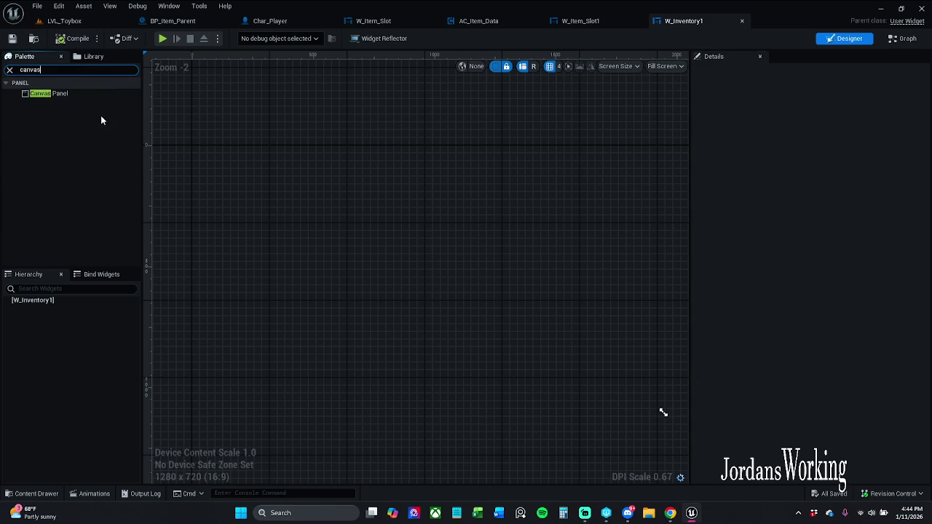
left_click(80, 96)
left_click_drag(80, 107, 476, 238)
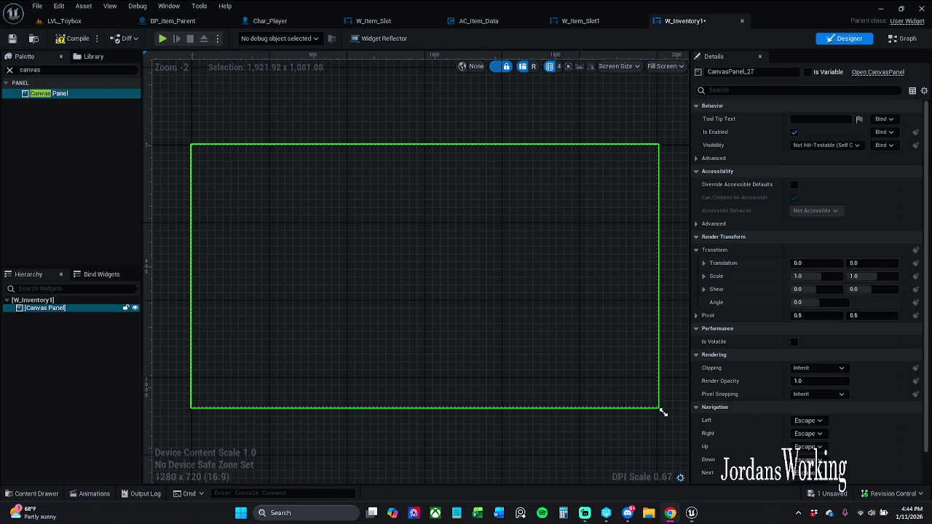
mouse_move(271, 155)
left_mouse_down()
mouse_move(291, 157)
mouse_move(286, 138)
left_mouse_up()
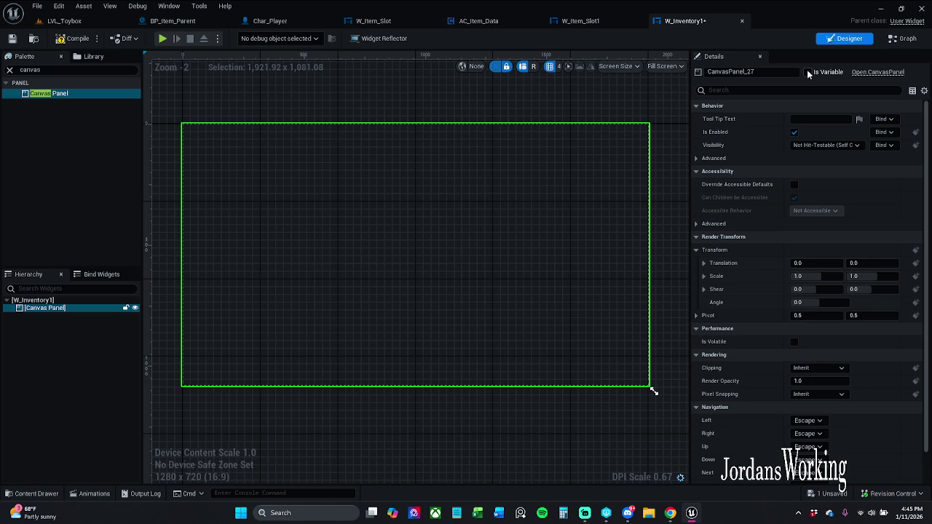
Step: Rename the root panel canvasPanelBase and nest a second Canvas Panel inside it
left_click(786, 73)
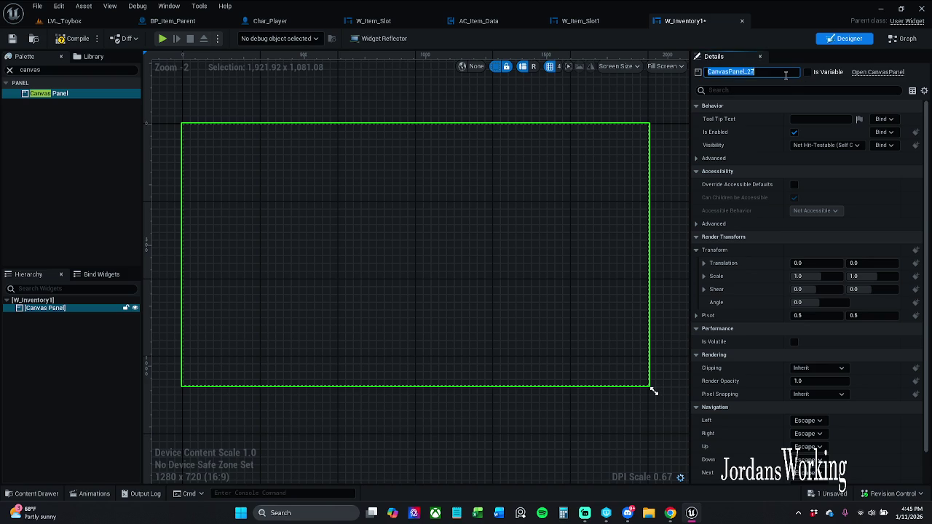
left_click(786, 75)
key("Home")
key("Delete")
type("c")
key("Return")
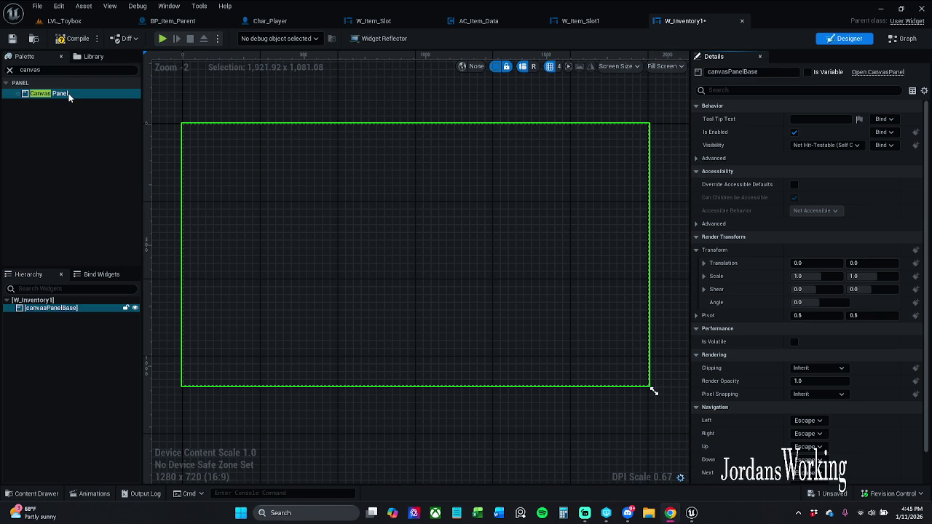
left_click_drag(68, 93, 93, 308)
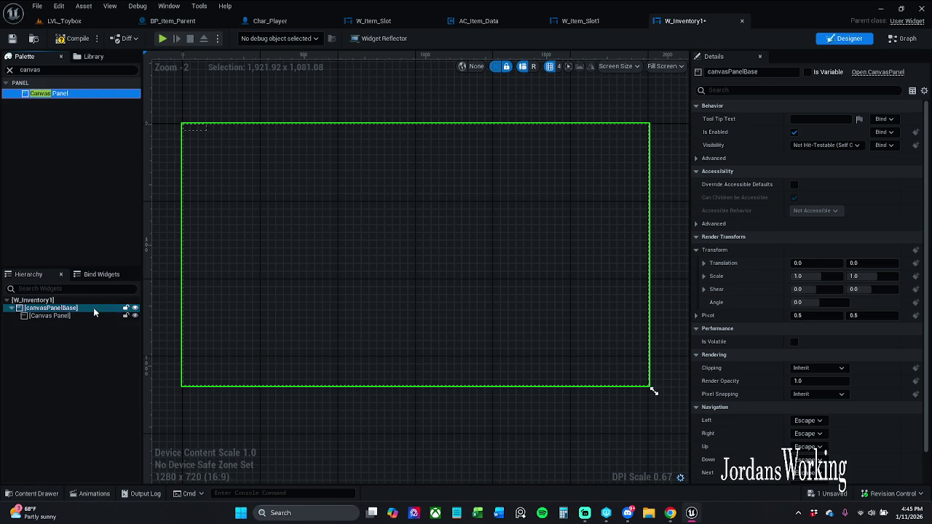
Step: Rename the nested canvas panel to canvasPanelContainer
left_click(85, 315)
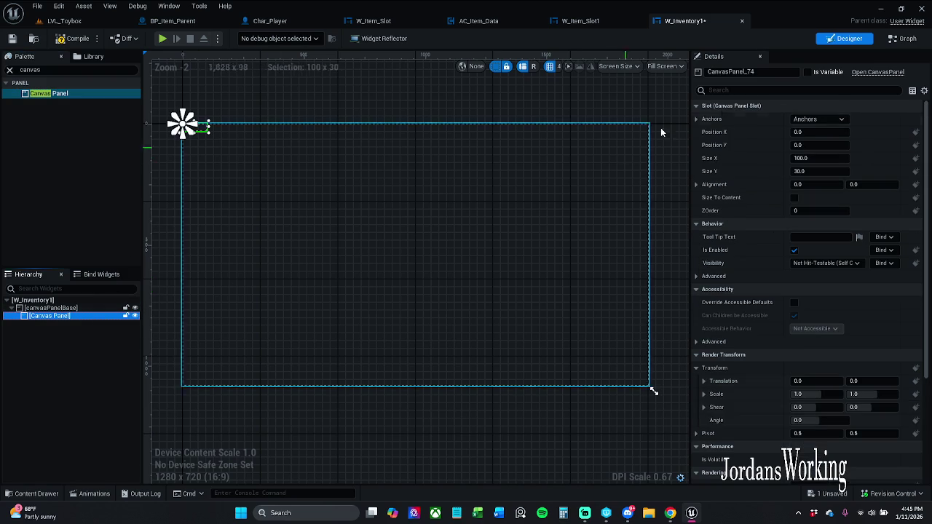
left_click(784, 71)
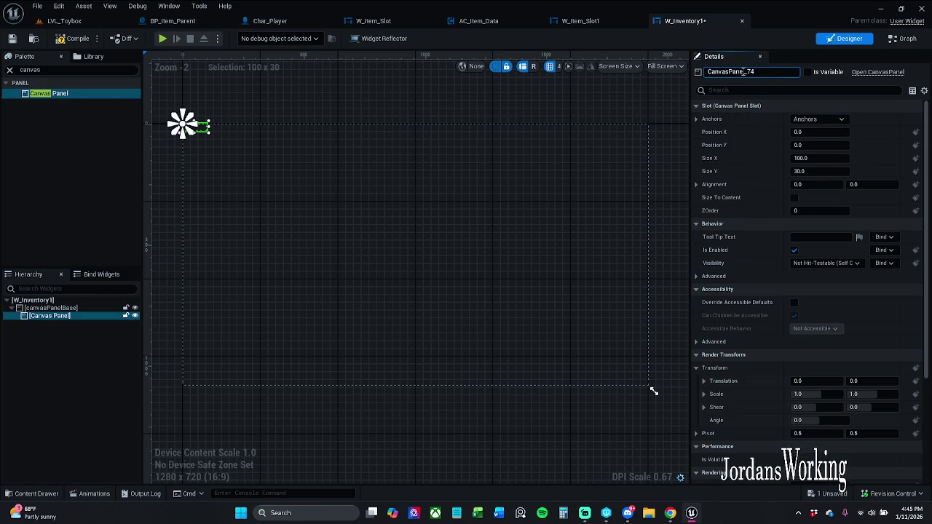
left_click_drag(746, 72, 804, 76)
type("Container")
key("Return")
type("c")
key("Return")
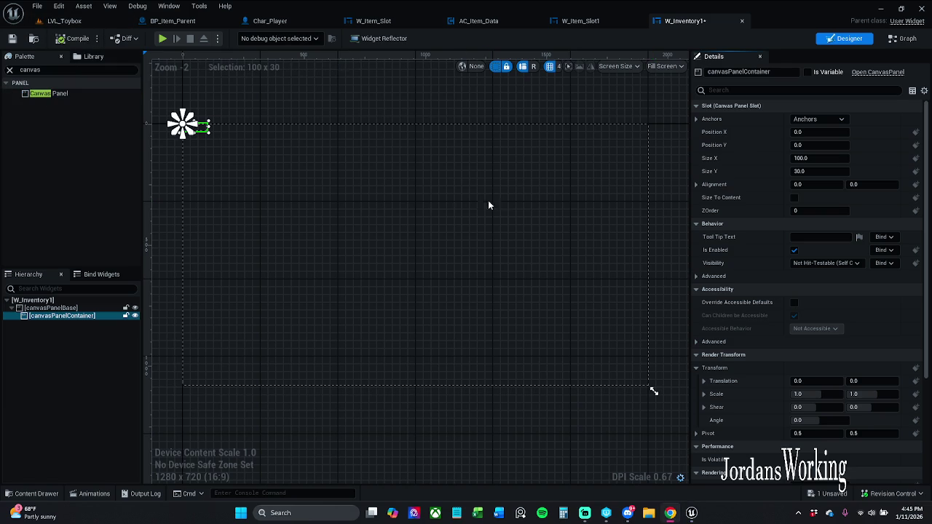
Step: Anchor canvasPanelContainer left-middle at position X 50, Y 0
left_click(818, 119)
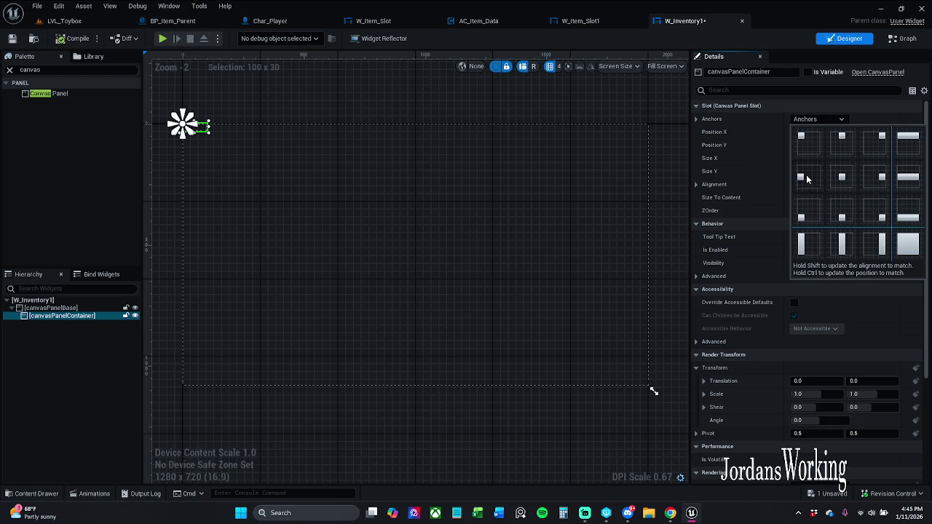
left_click(806, 178)
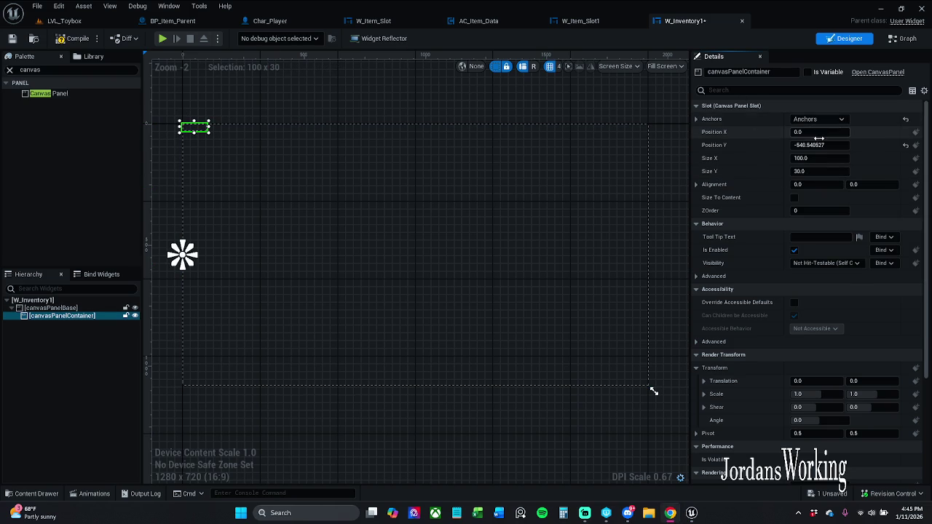
left_click(818, 144)
type("0")
key("Return")
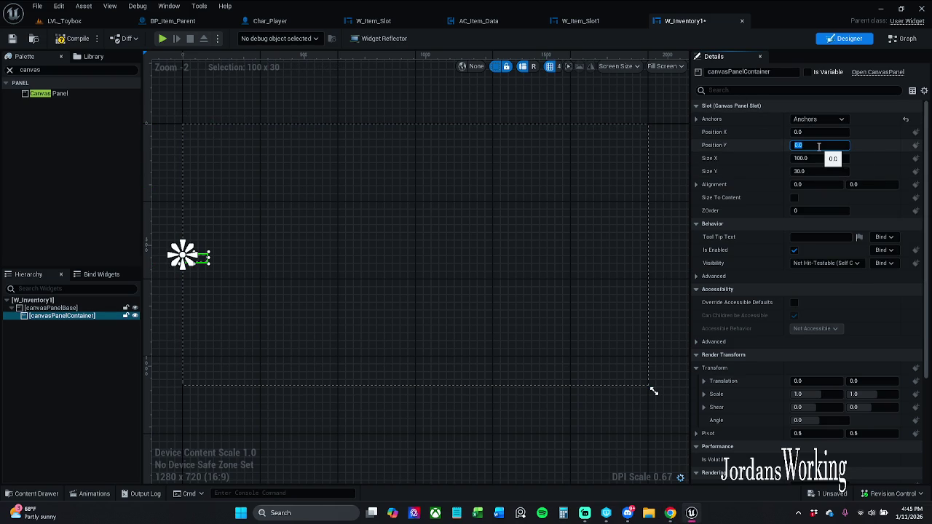
left_click(827, 132)
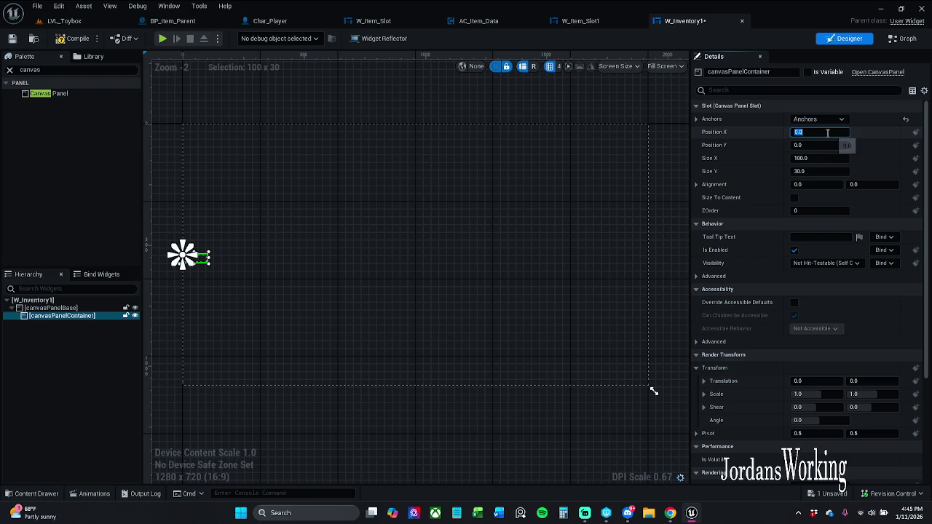
type("50")
key("Return")
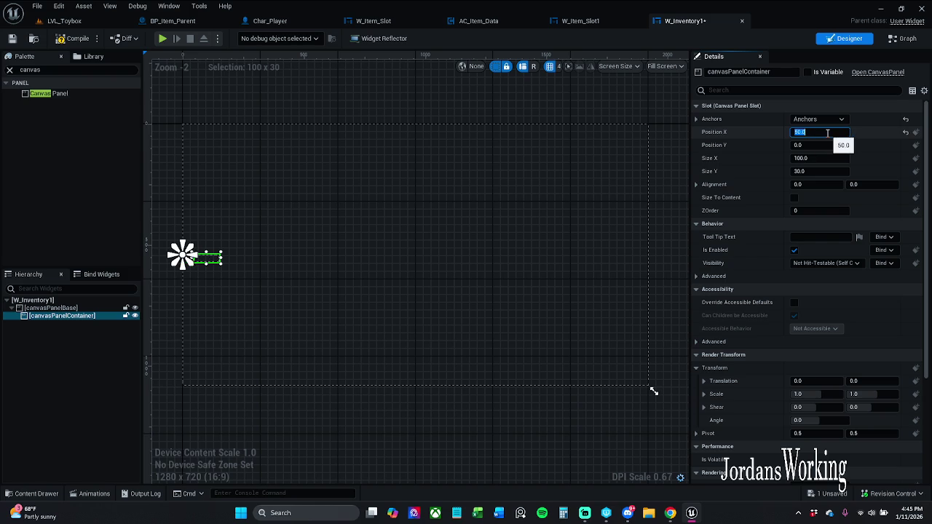
Step: Size the container 400×600 with alignment 0, 0.5 to centre it vertically
left_click(822, 159)
type("4")
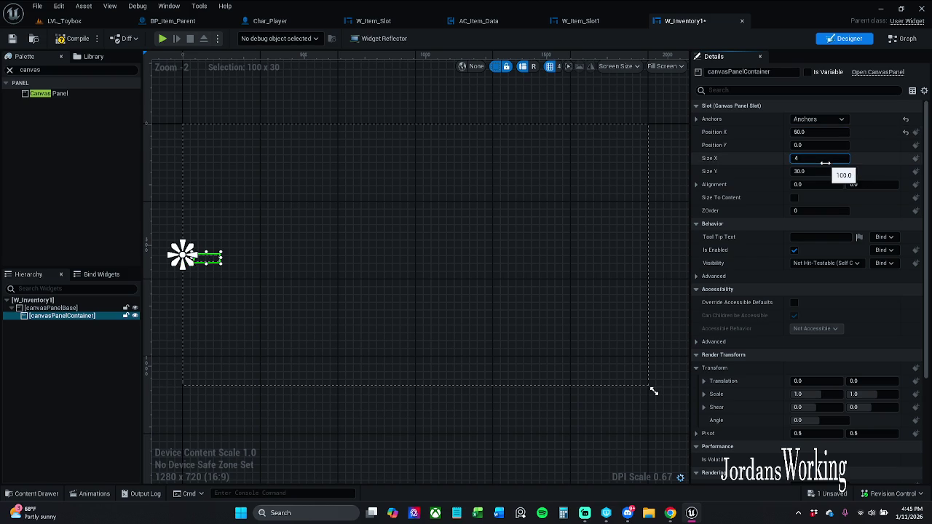
type("0")
key("Return")
key("Tab")
type("600")
key("Return")
key("Tab")
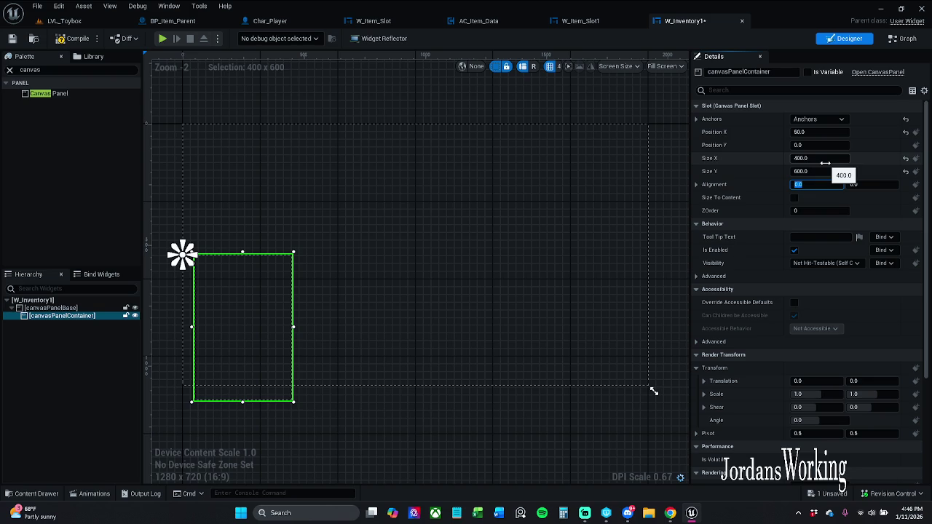
key("Tab")
type(".")
key("Return")
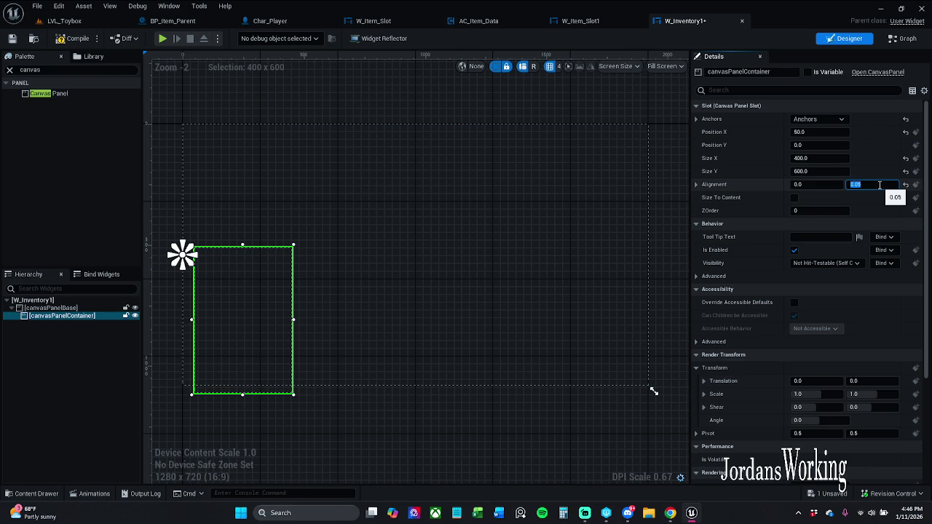
type(".")
key("Return")
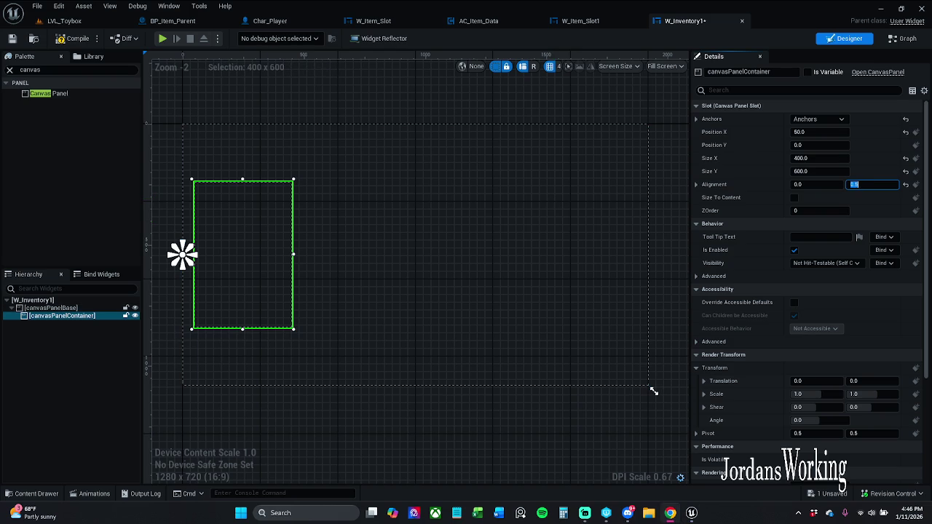
left_click_drag(514, 264, 520, 204)
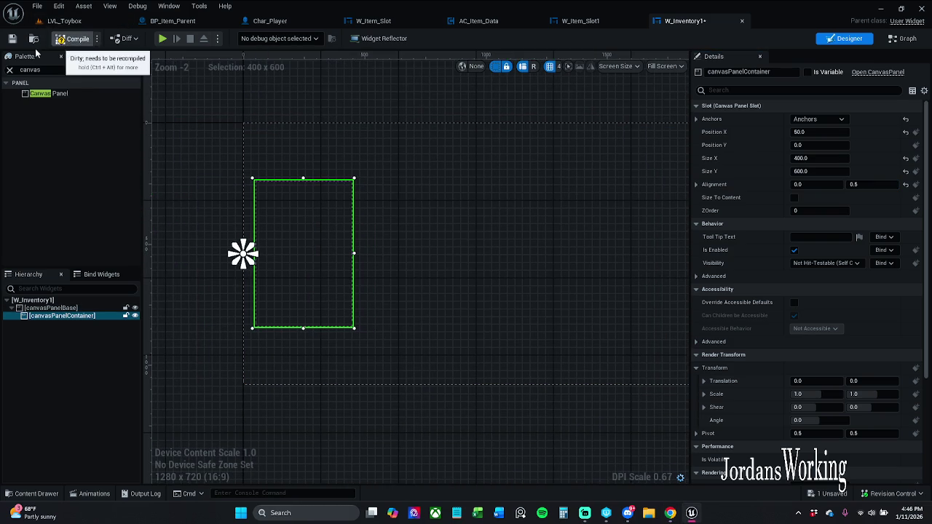
left_click(9, 69)
Step: Add a Uniform Grid Panel inside the container, name it itemGrid, and mark it as a variable
type("uniform")
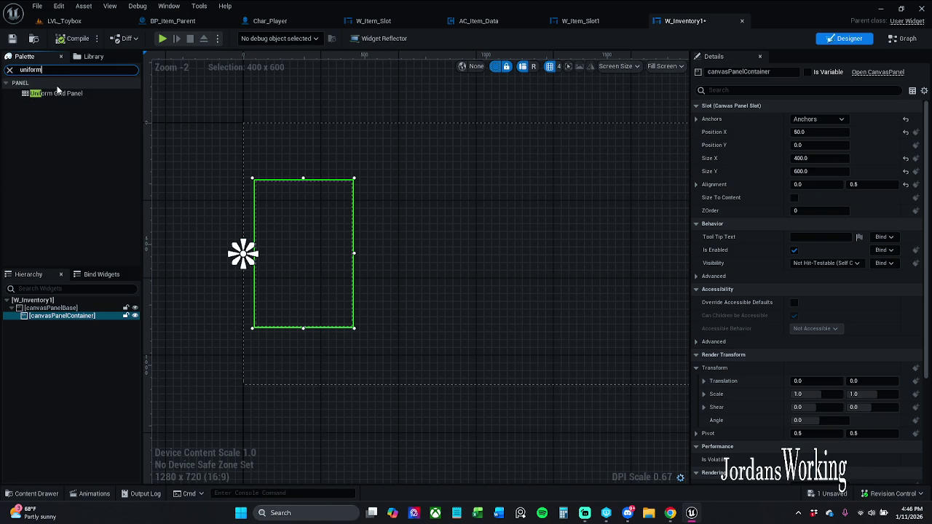
mouse_move(74, 96)
left_mouse_down()
mouse_move(156, 231)
mouse_move(335, 235)
mouse_move(295, 240)
left_mouse_up()
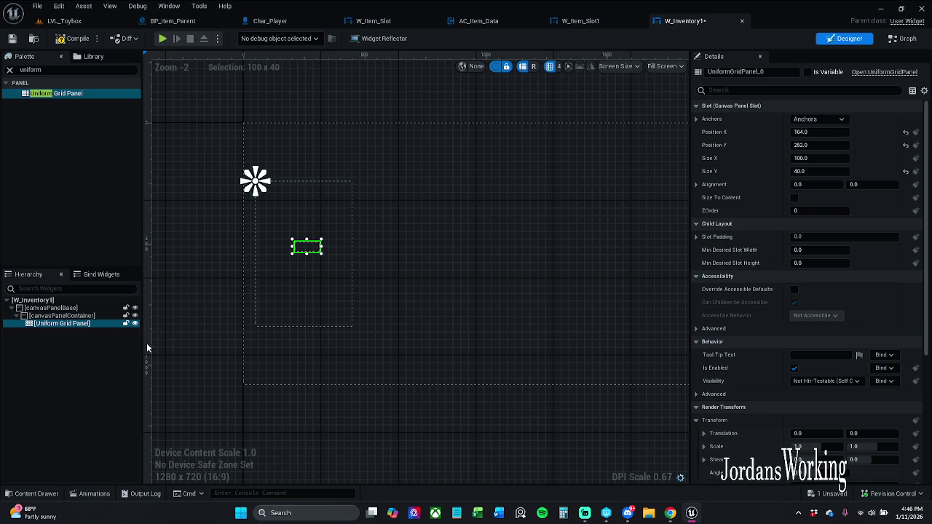
left_click(769, 73)
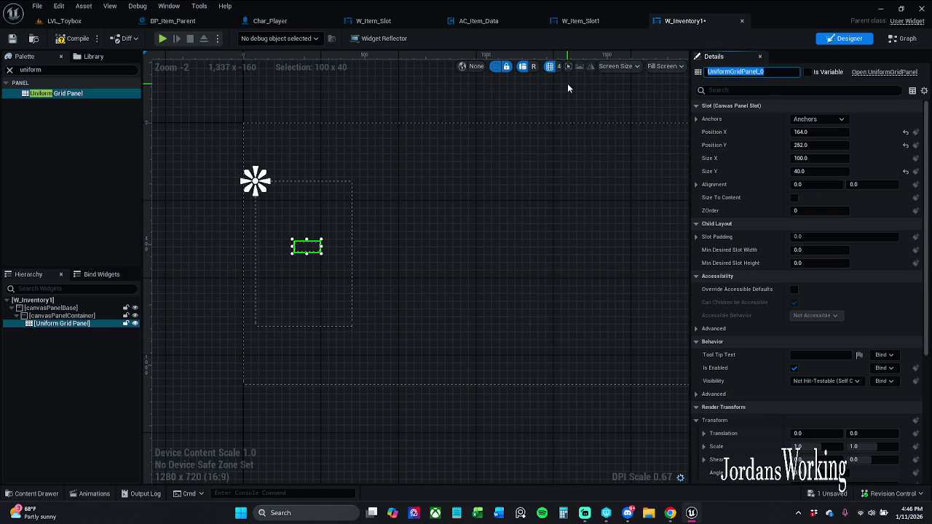
type("item")
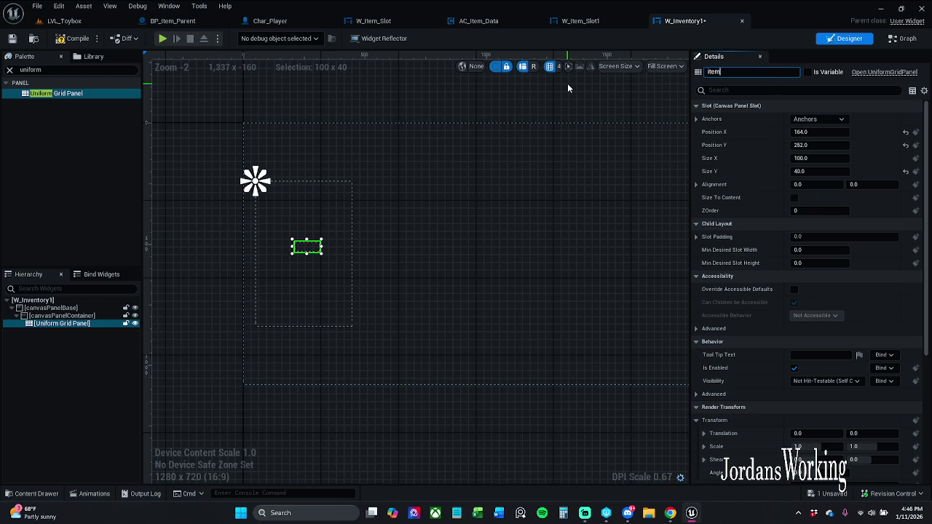
type("D")
type("Grid")
key("Return")
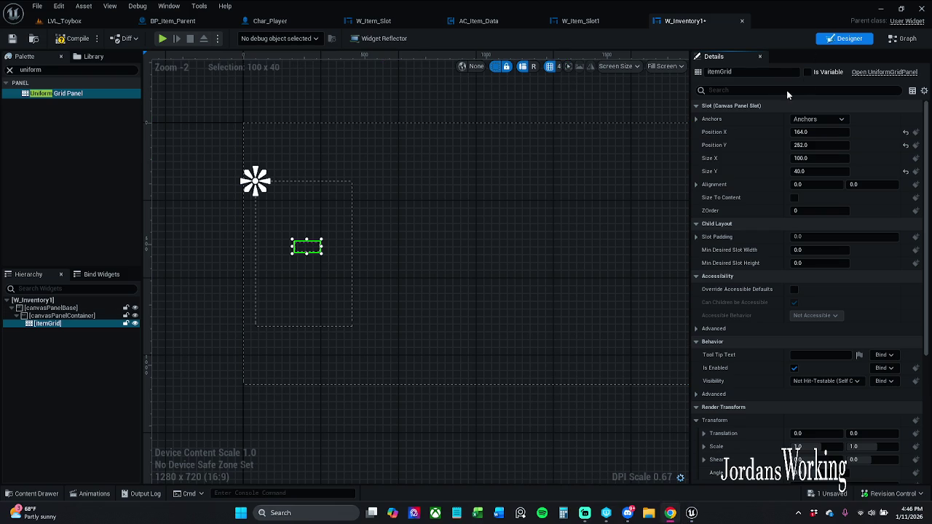
left_click(807, 72)
Step: Stretch-anchor itemGrid with offsets left 50, top 50, right 50, bottom 150
left_click(820, 120)
left_click(908, 245)
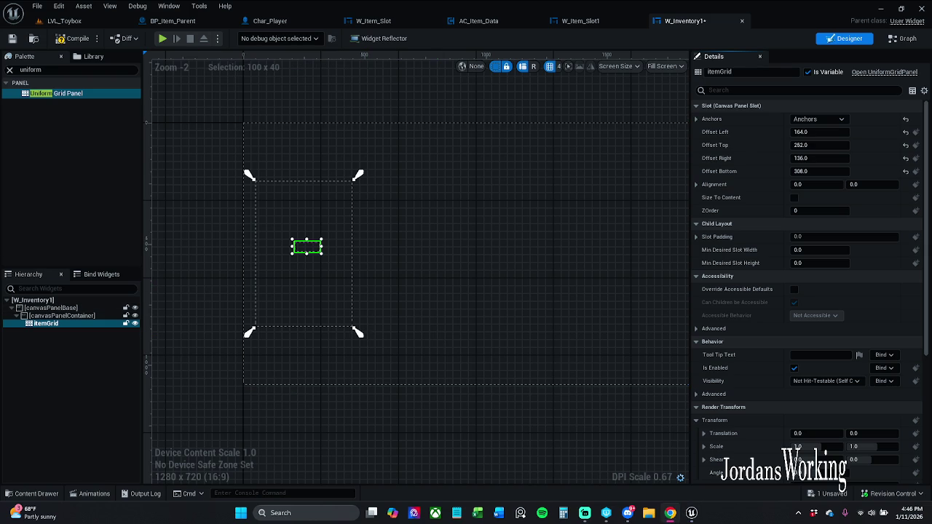
left_click(821, 132)
type("50")
key("Return")
key("Tab")
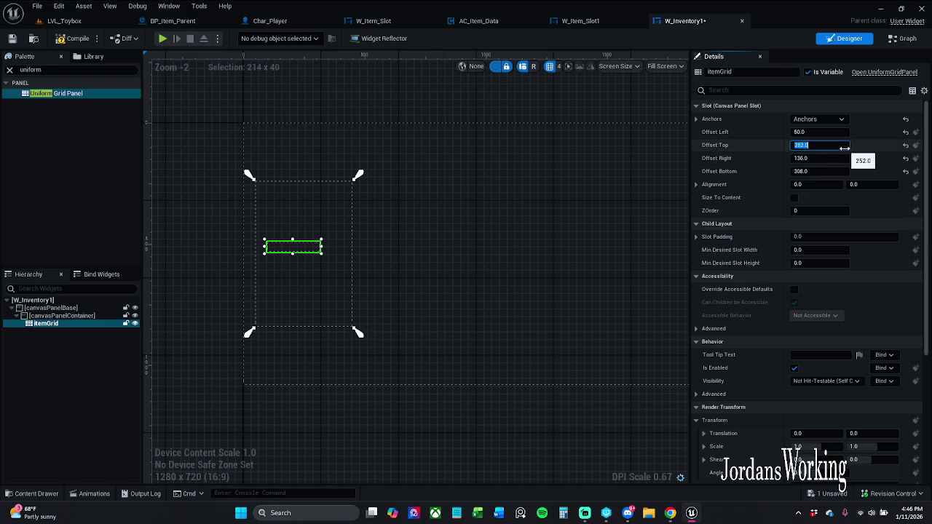
type("50")
key("Return")
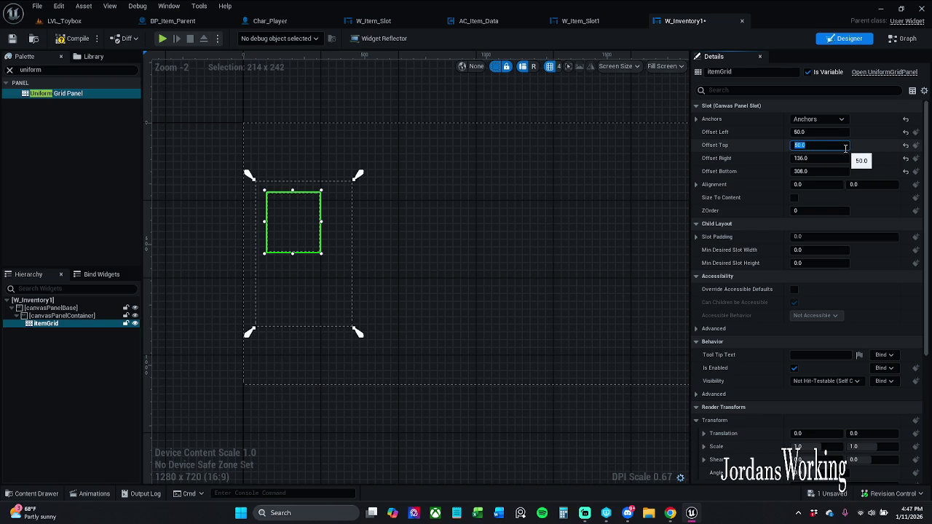
key("Tab")
type("50")
key("Return")
key("Tab")
type("150")
key("Return")
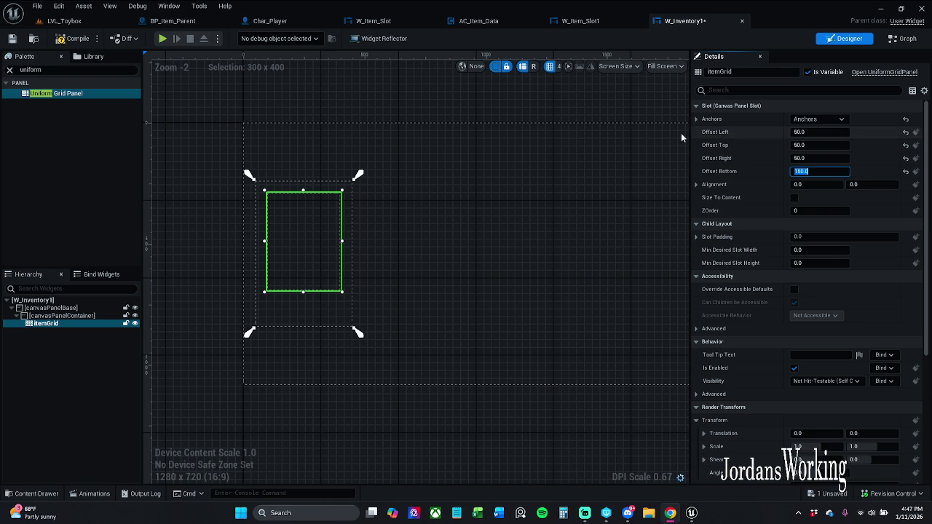
left_click_drag(471, 244, 483, 248)
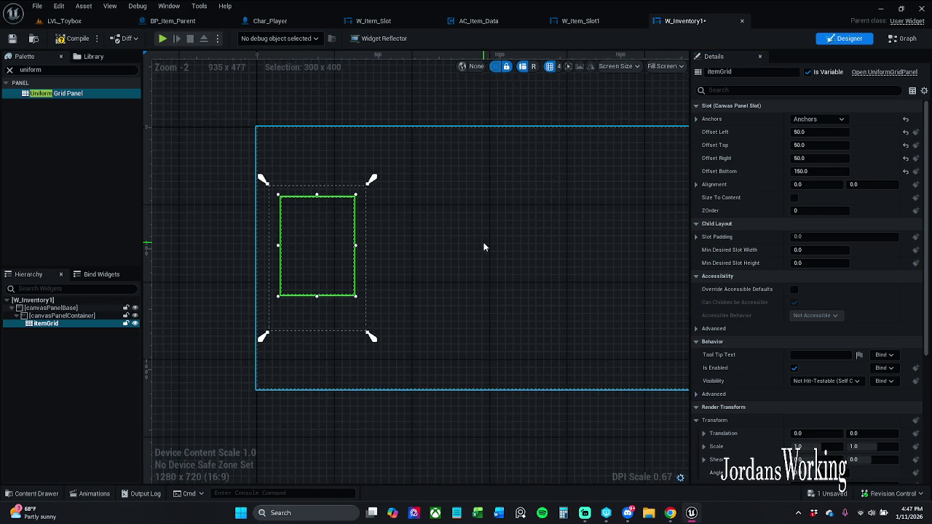
Step: Drop a new Image widget, Image_305, into canvasPanelContainer
left_click(9, 70)
type("image")
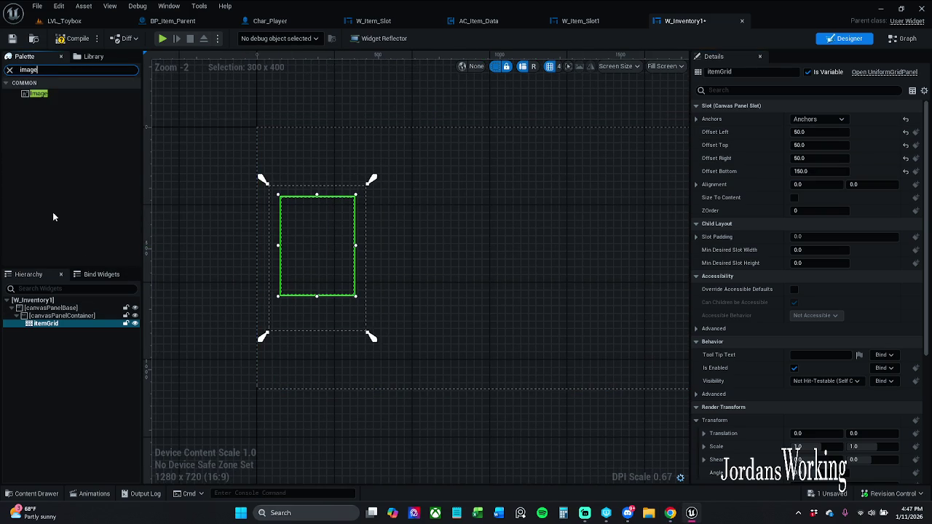
mouse_move(39, 94)
left_mouse_down()
mouse_move(219, 235)
mouse_move(69, 325)
mouse_move(93, 318)
left_mouse_up()
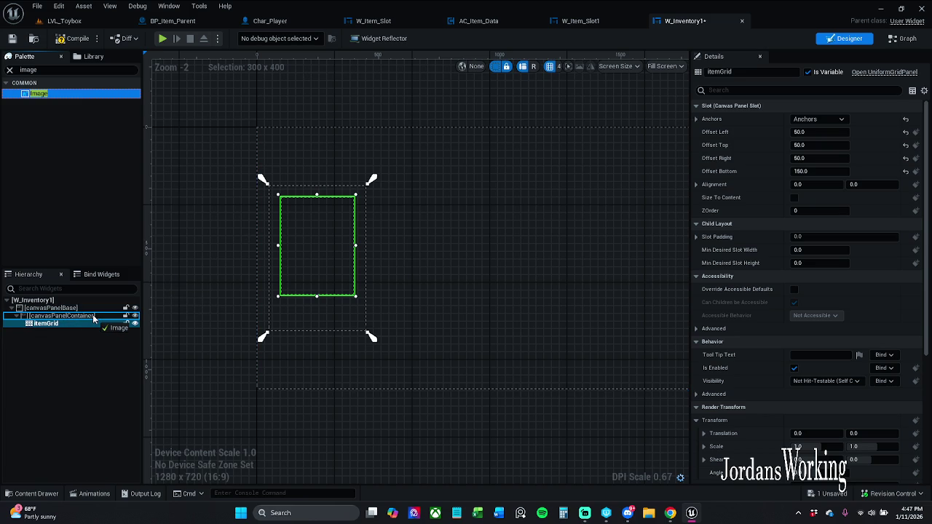
left_click_drag(93, 318, 93, 318)
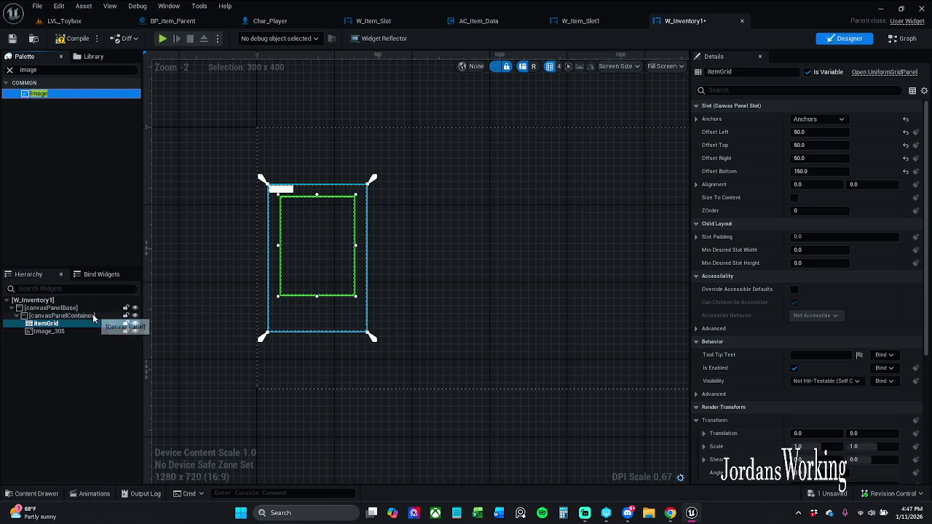
left_click(284, 189)
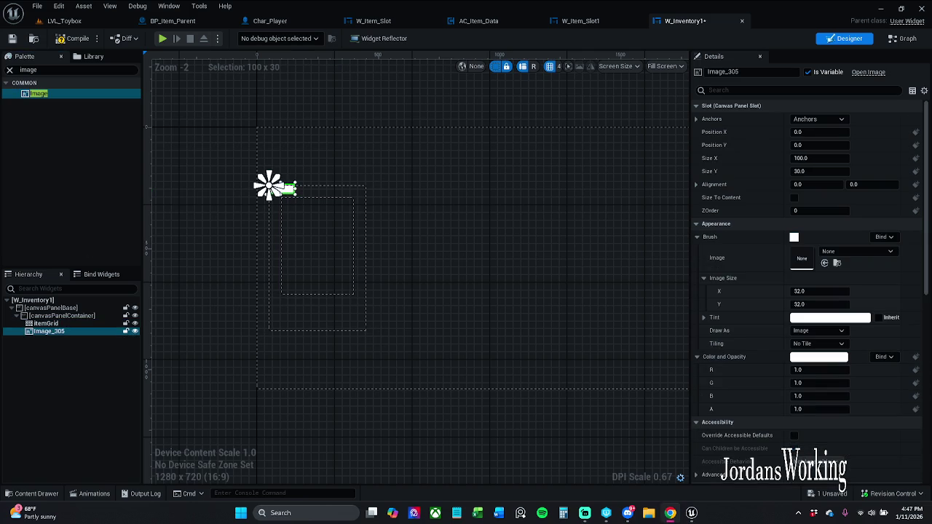
Step: Give Image_305 full-stretch anchors with right and bottom offsets of 0
left_click(841, 121)
left_click(908, 244)
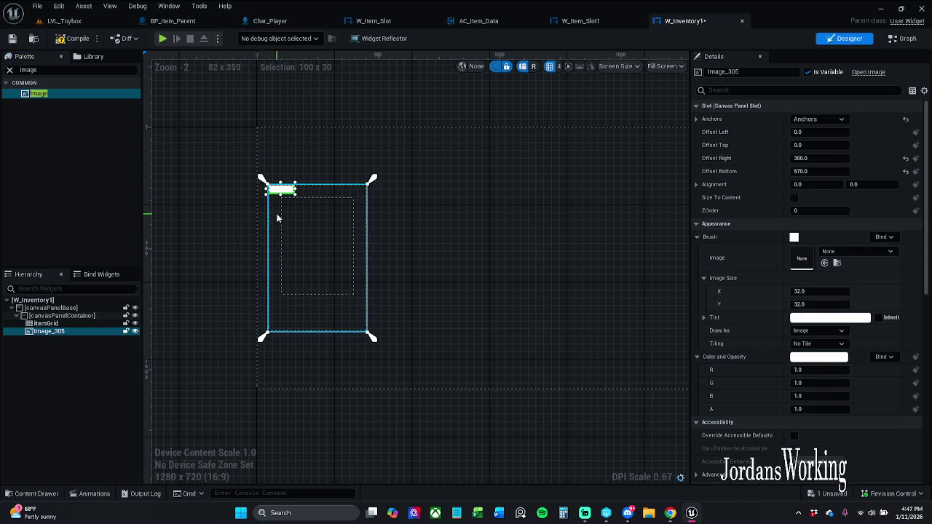
left_click(828, 158)
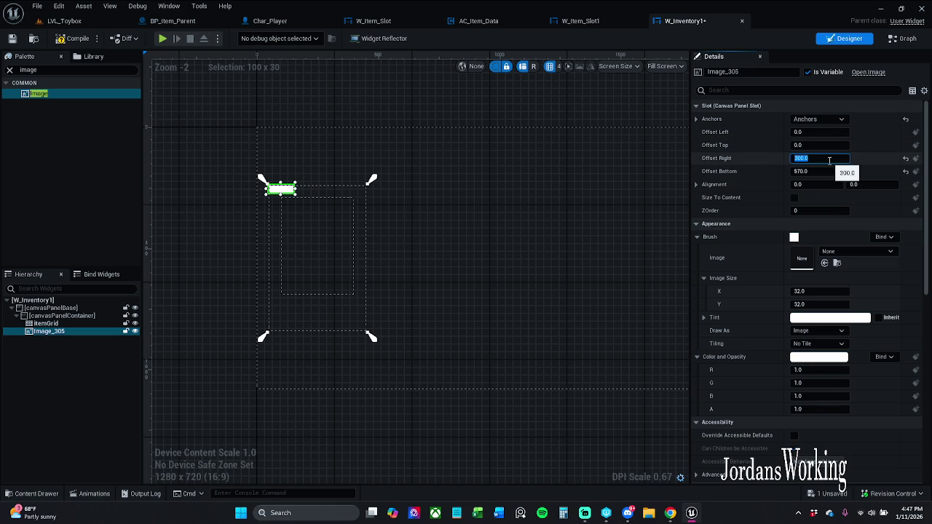
type("0")
key("Tab")
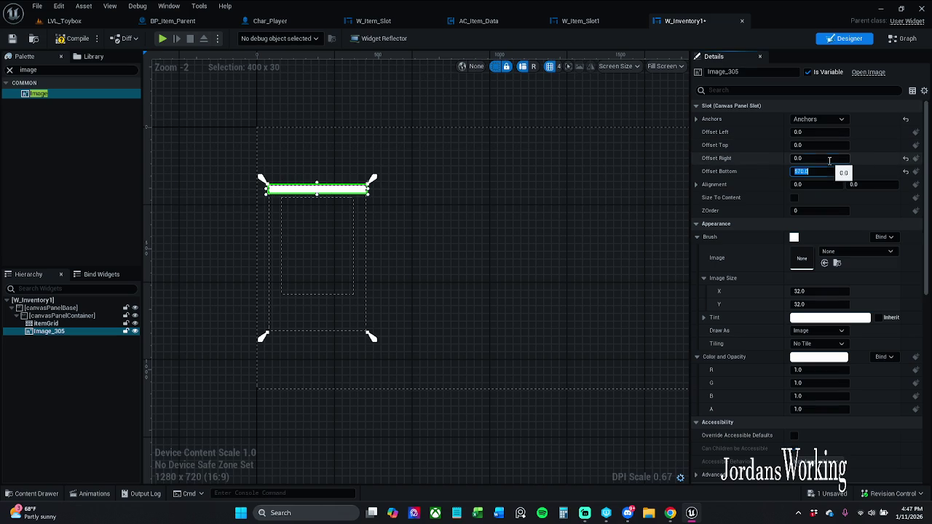
type("0")
key("Return")
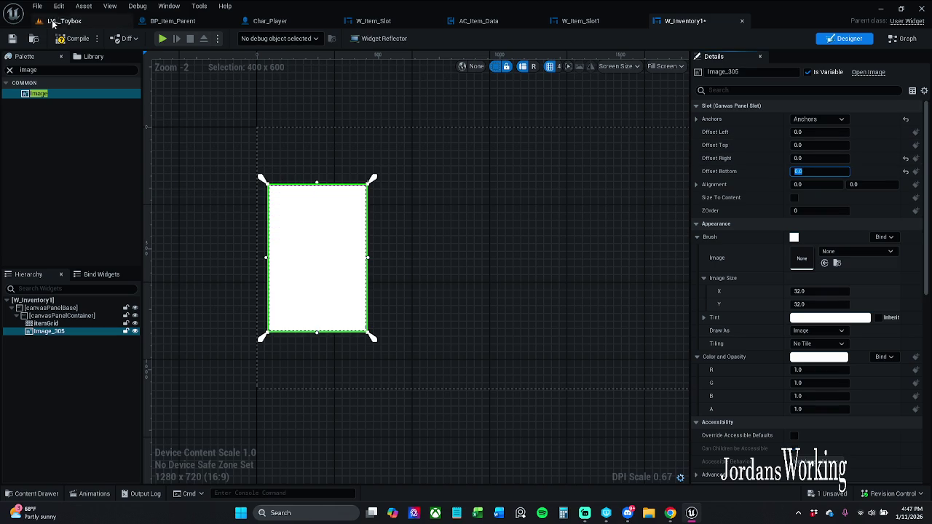
left_click(7, 70)
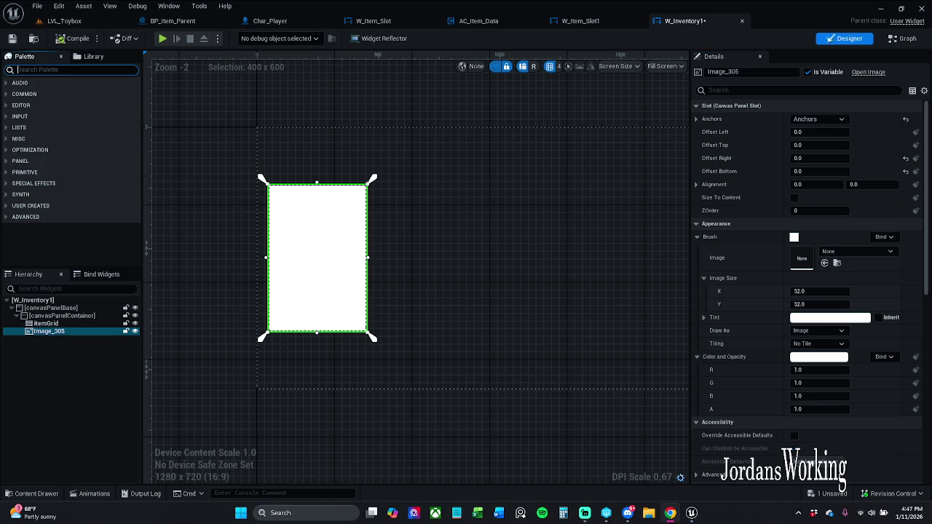
Step: Tint the background image a translucent dark grey, Value 0.125 with lowered Alpha
left_click(827, 319)
mouse_move(754, 348)
left_mouse_down()
mouse_move(756, 377)
mouse_move(758, 363)
left_mouse_up()
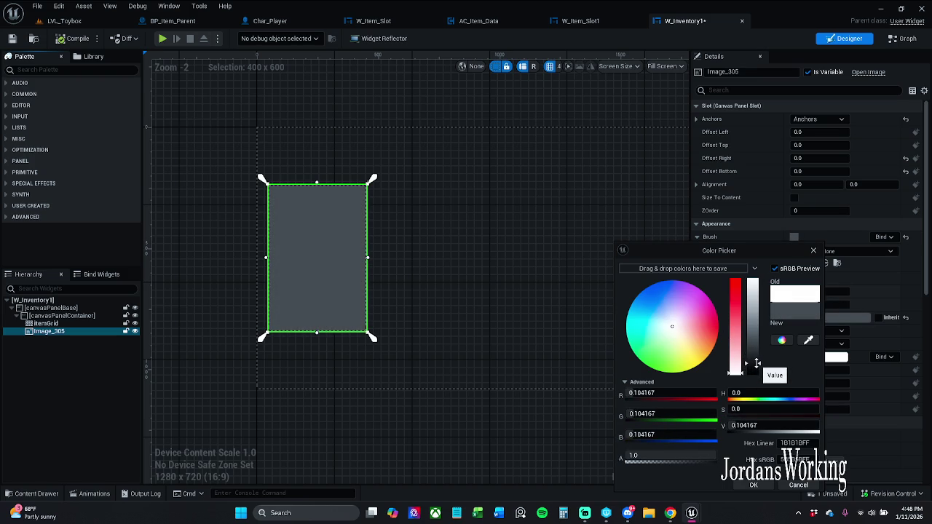
left_click(757, 425)
type("0.02")
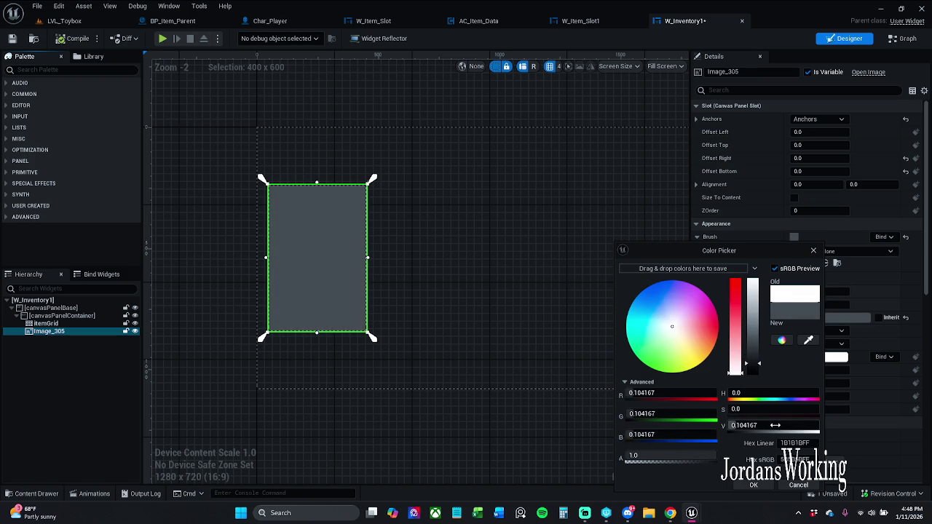
key("Return")
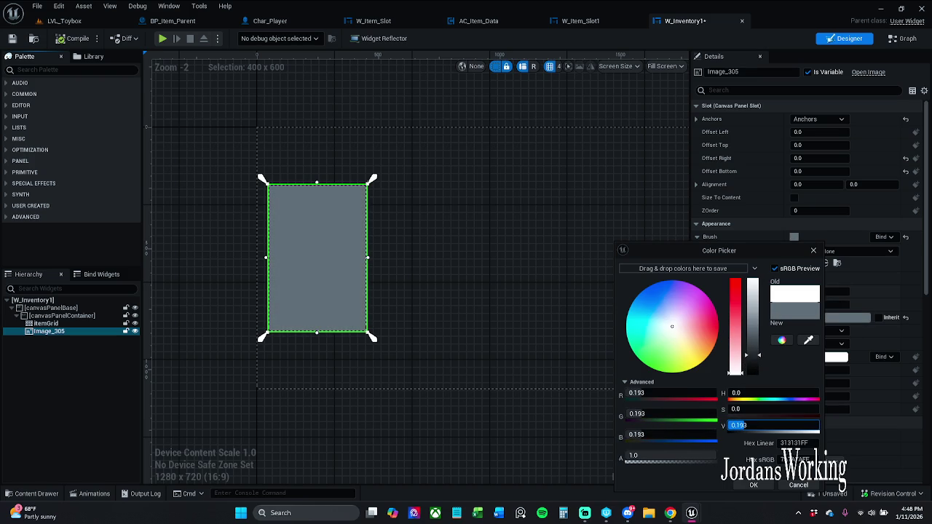
left_click(799, 484)
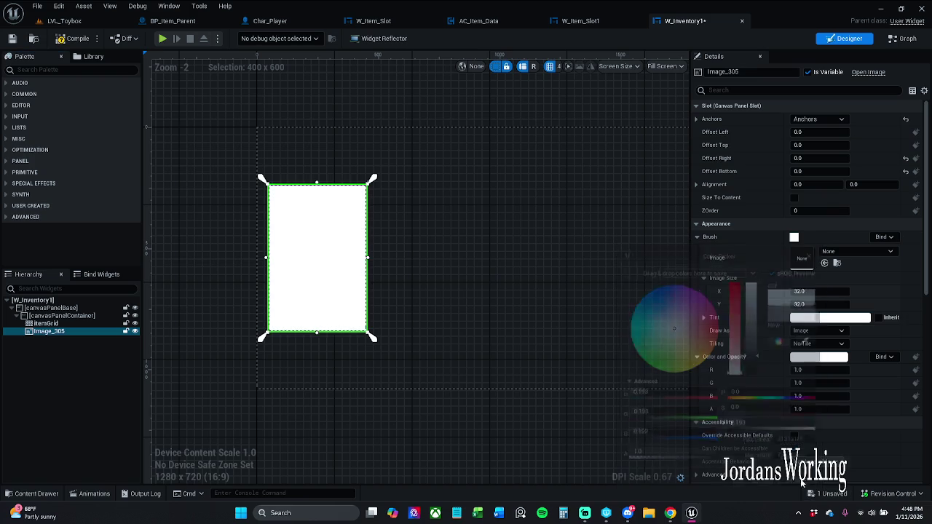
left_click(830, 317)
left_click_drag(752, 352, 752, 362)
left_click_drag(701, 464, 659, 463)
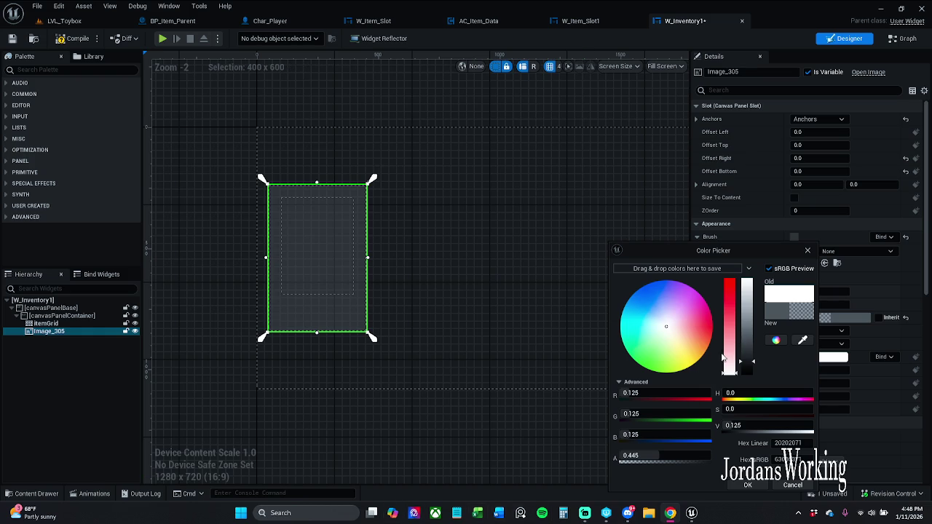
left_click(748, 485)
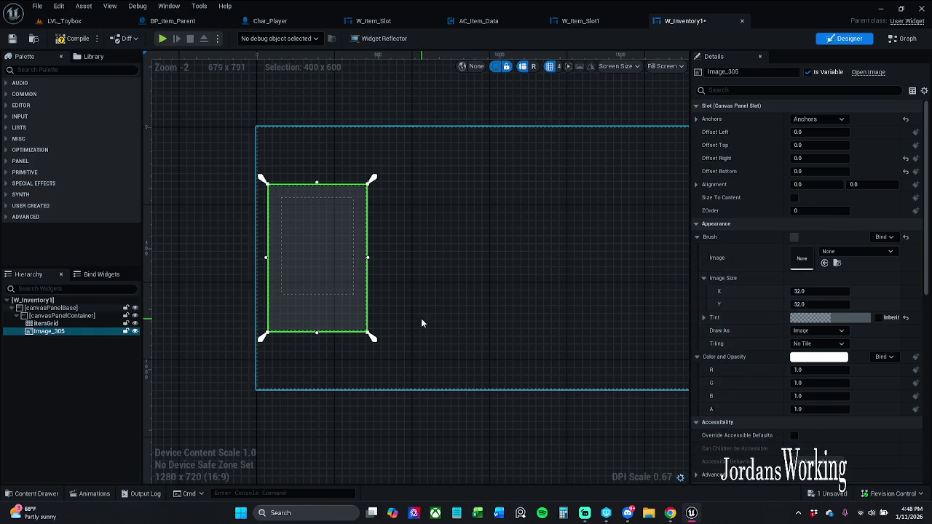
left_click(429, 368)
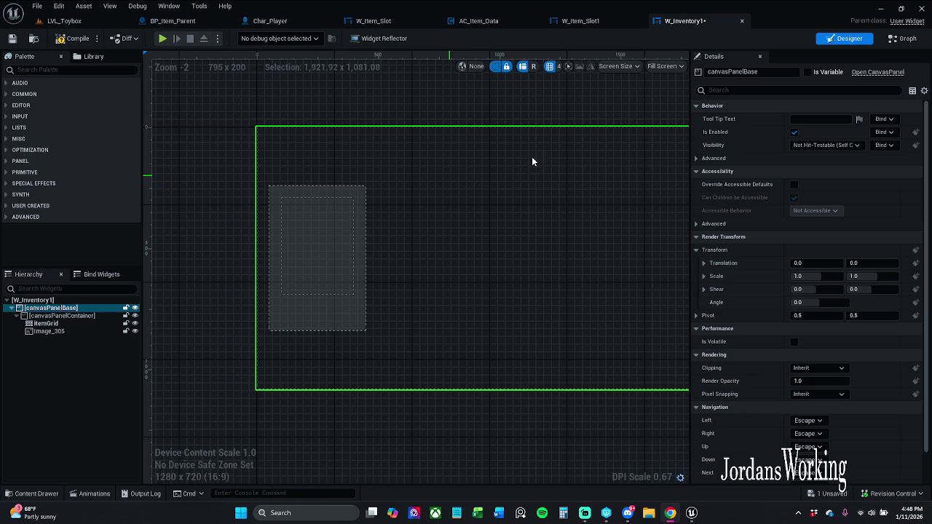
left_click_drag(608, 208, 598, 196)
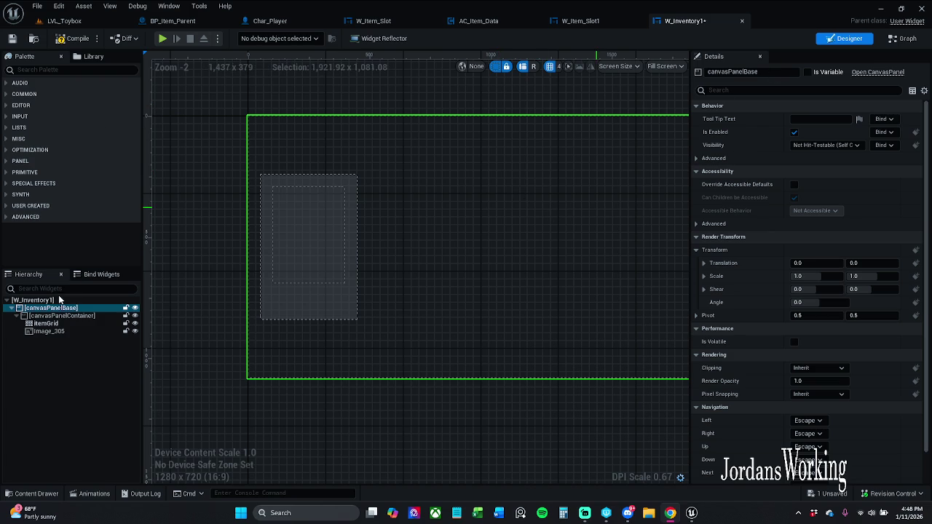
Step: Rename Image_305 to imageBG in the Details name field
left_click(64, 332)
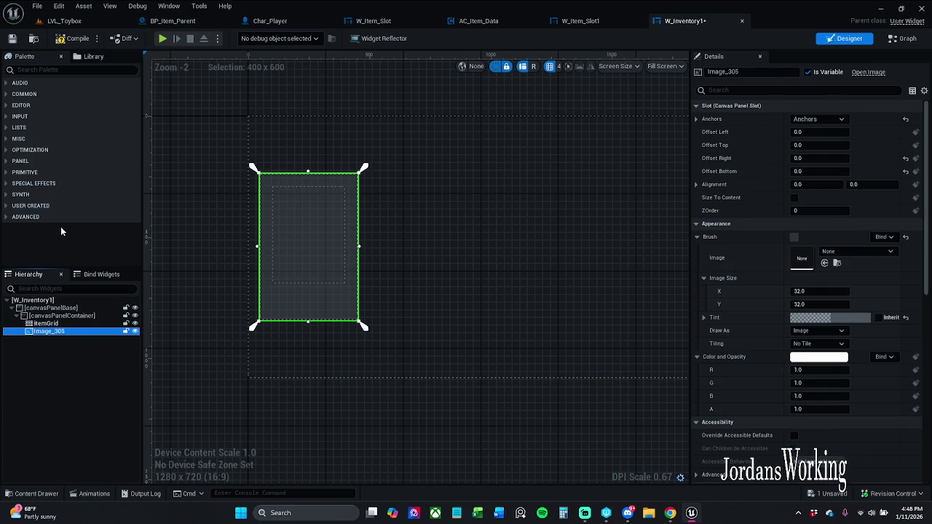
left_click(57, 324)
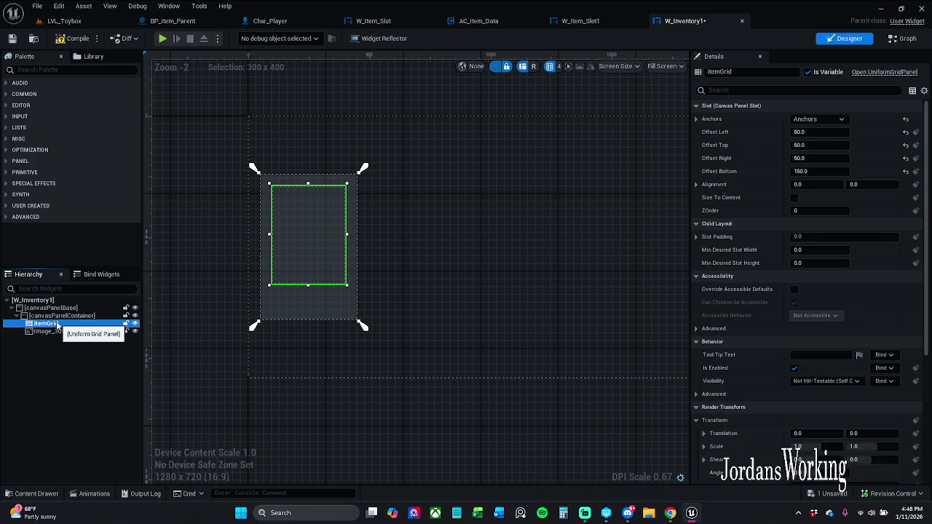
left_click(58, 332)
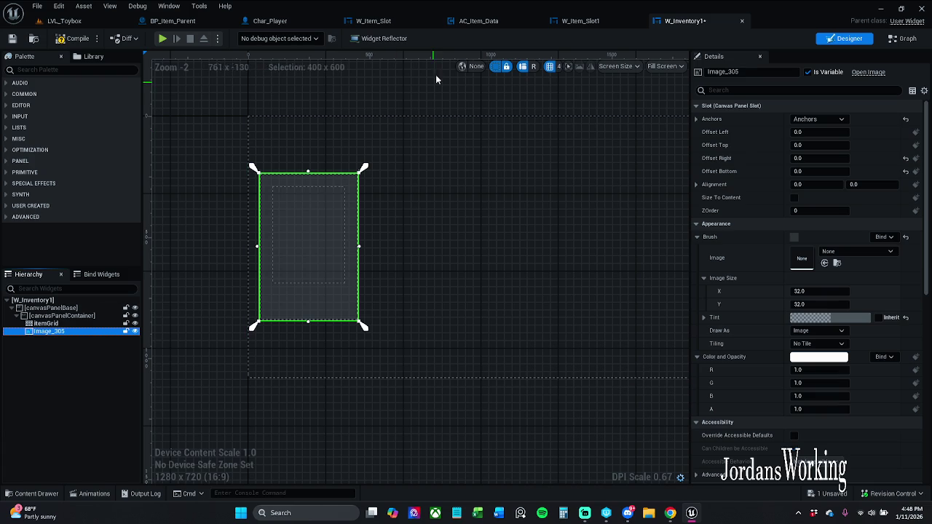
left_click_drag(730, 71, 769, 74)
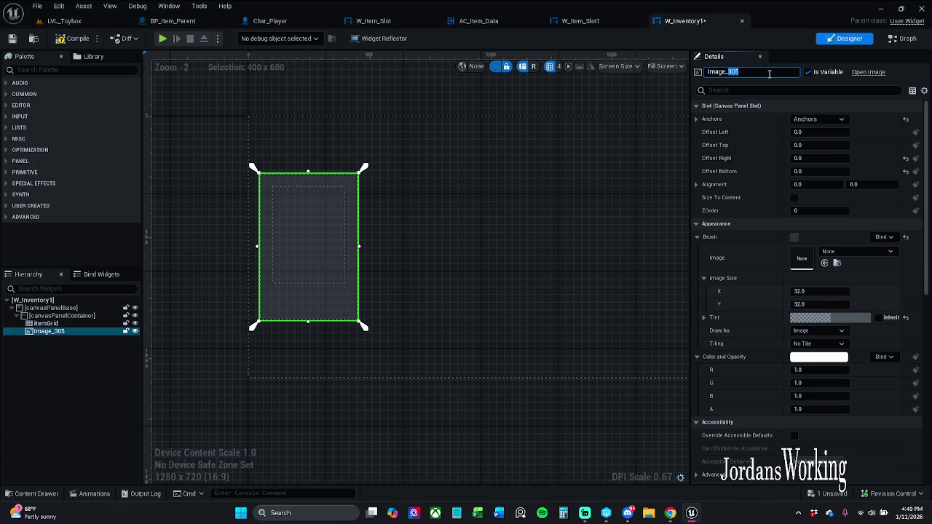
key("BackSpace")
key("BackSpace")
type("BG")
key("Delete")
type("i")
key("Return")
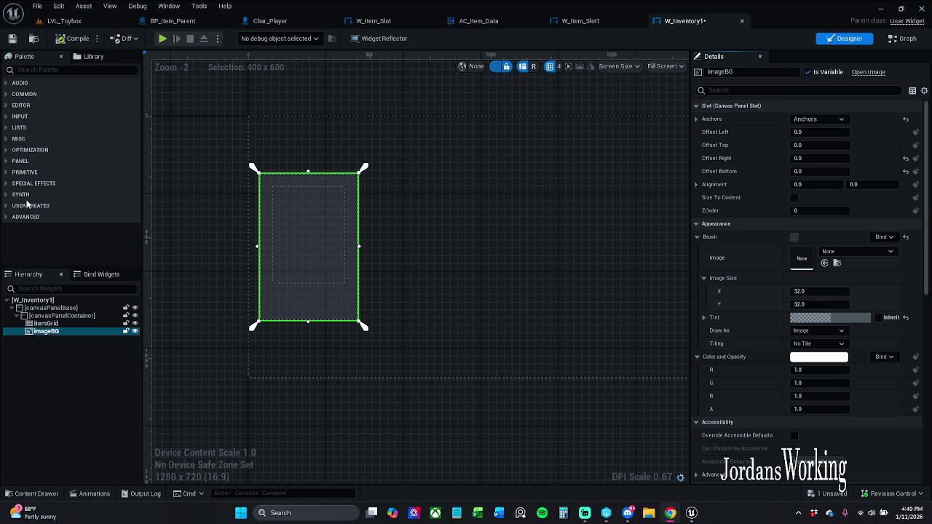
Step: Add a Button to the inventory layout, anchored to the bottom centre
left_click(86, 69)
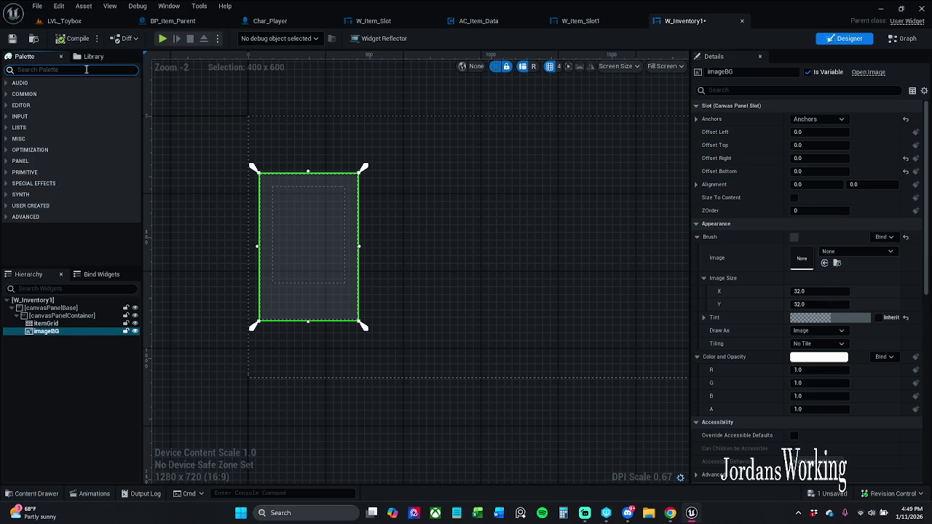
type("button")
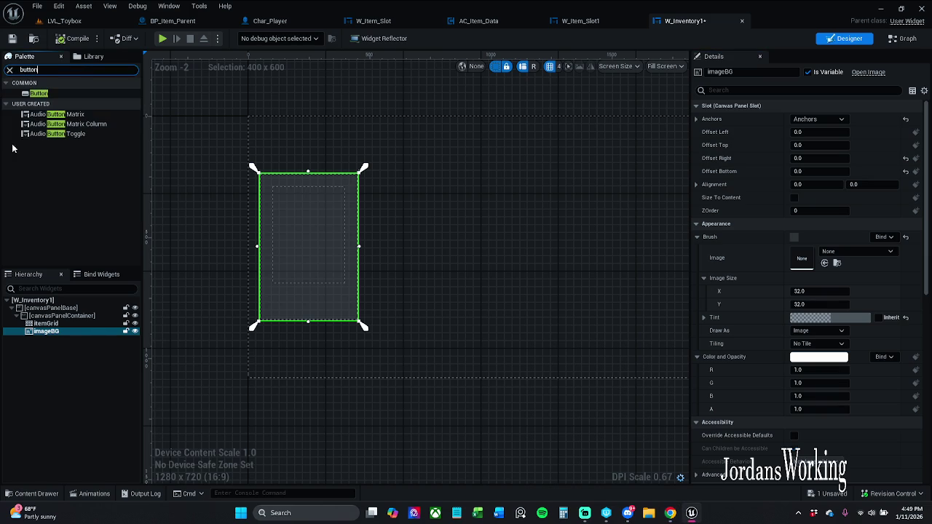
left_click_drag(38, 93, 304, 300)
left_click(814, 119)
left_click(843, 210)
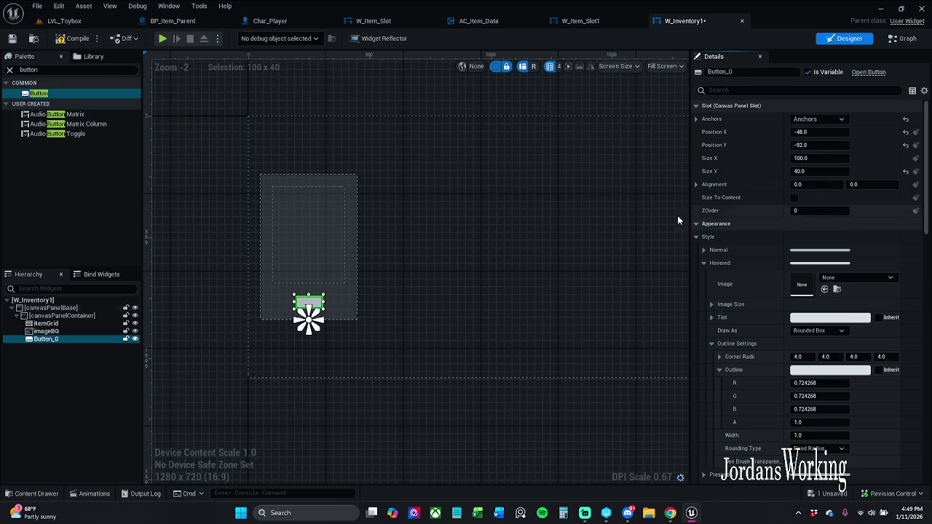
Step: Set the button's position to X 0 and Y -80
left_click(816, 132)
left_click(827, 123)
left_click(843, 199)
left_click(831, 133)
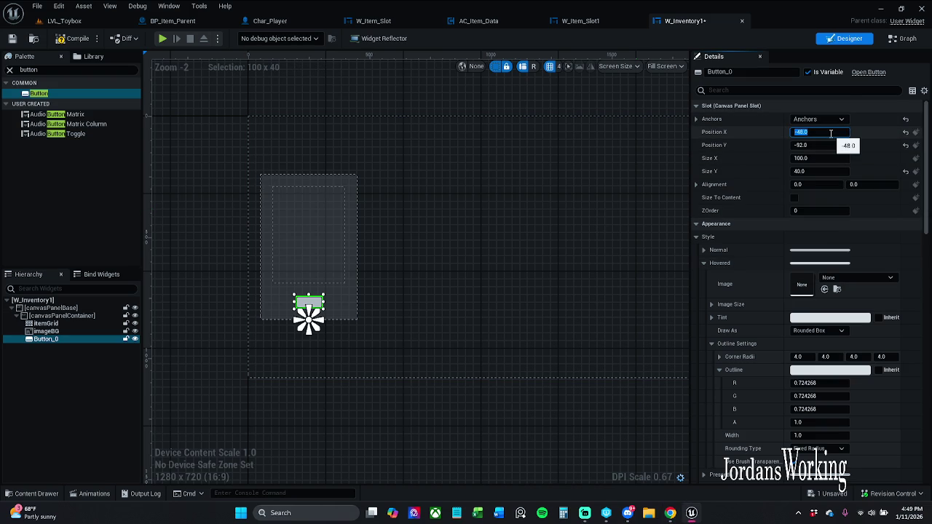
type("0")
key("Return")
key("Tab")
type("-80")
key("Return")
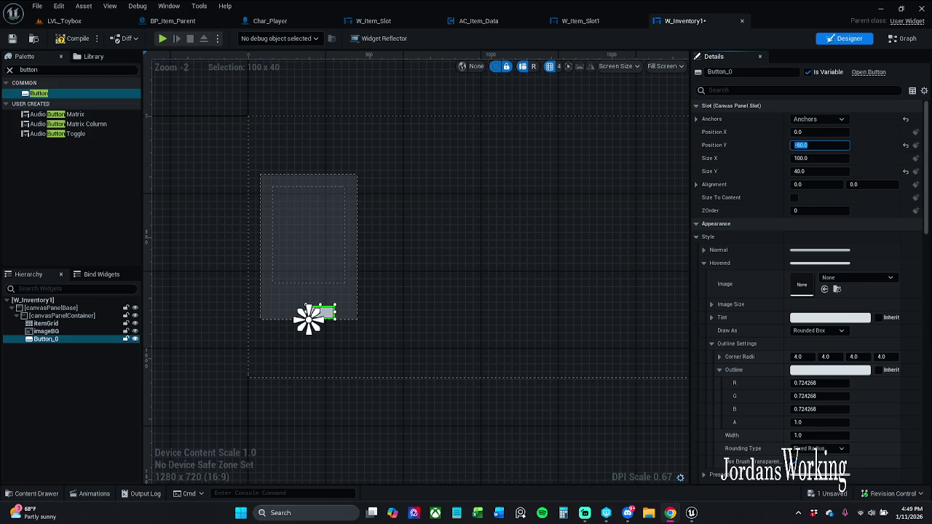
Step: Set the button size to 150 by 50
left_click(828, 158)
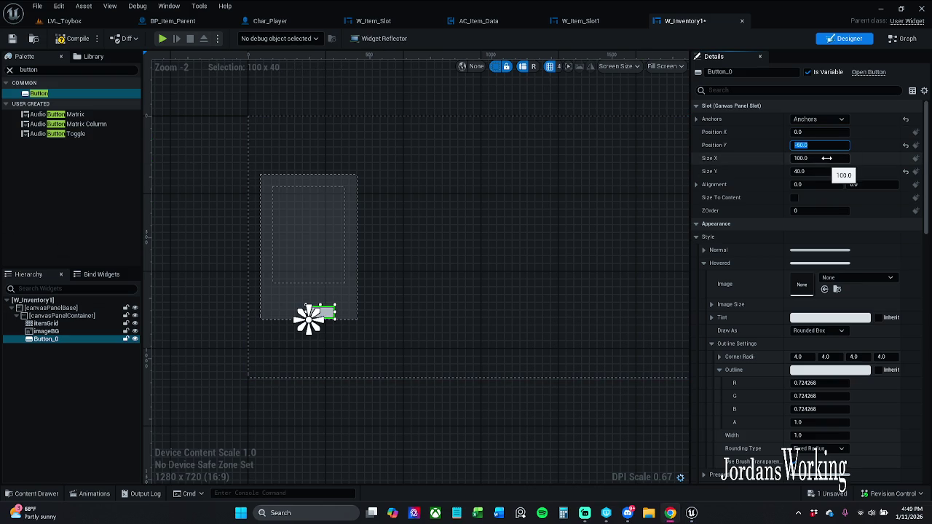
type("150")
key("Return")
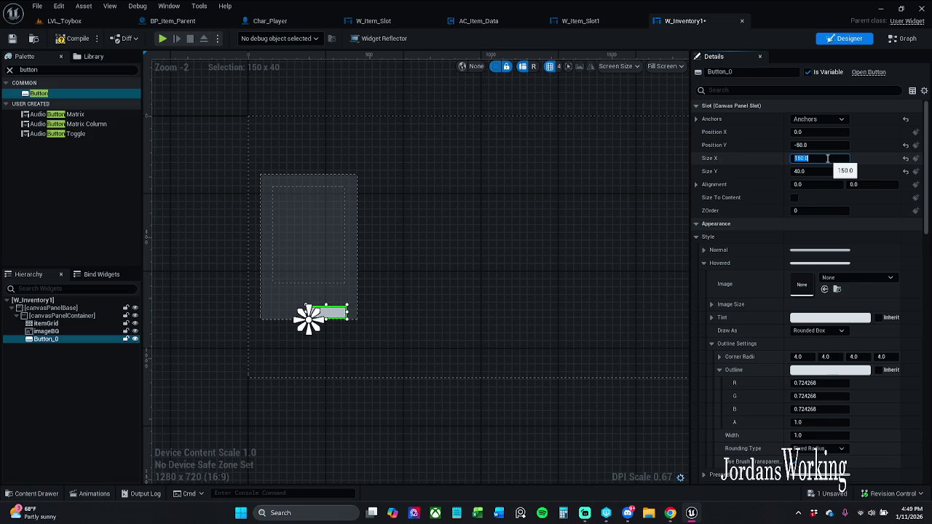
key("Tab")
type("50")
key("Return")
Step: Set the button alignment to 0.5, 1.0 and clear the Palette search
key("Tab")
type(".5")
key("Return")
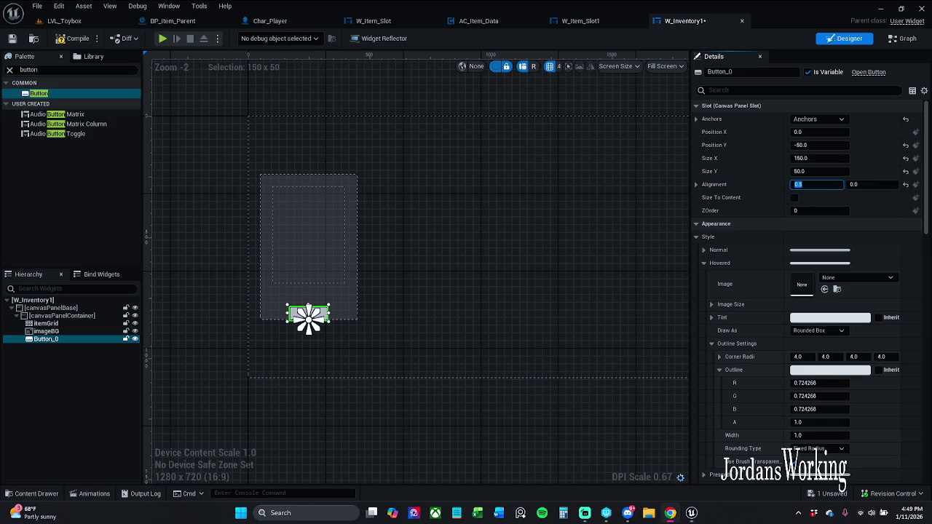
left_click(887, 184)
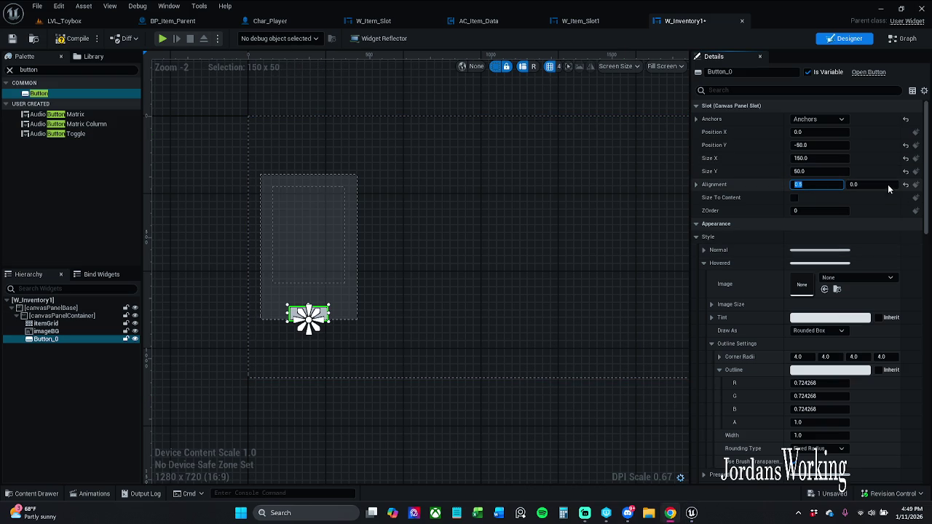
type("1")
key("Return")
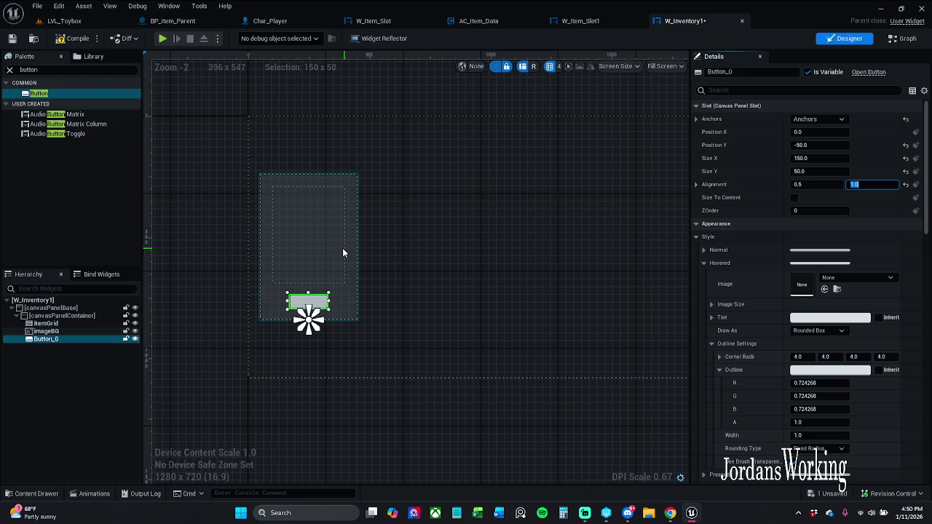
left_click(10, 71)
Step: Drag a Text widget from the Palette into Button_0 and type its label Close
type("text")
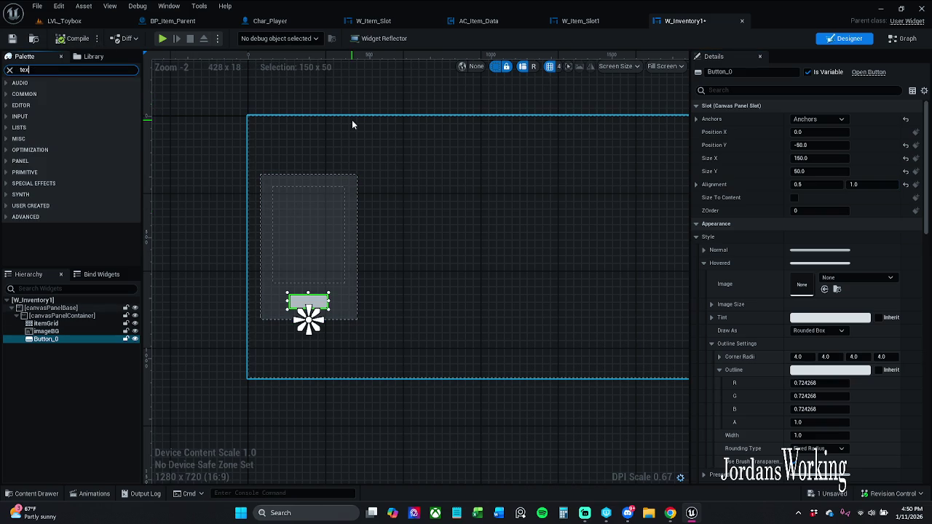
mouse_move(35, 103)
left_mouse_down()
mouse_move(53, 340)
mouse_move(67, 346)
left_mouse_up()
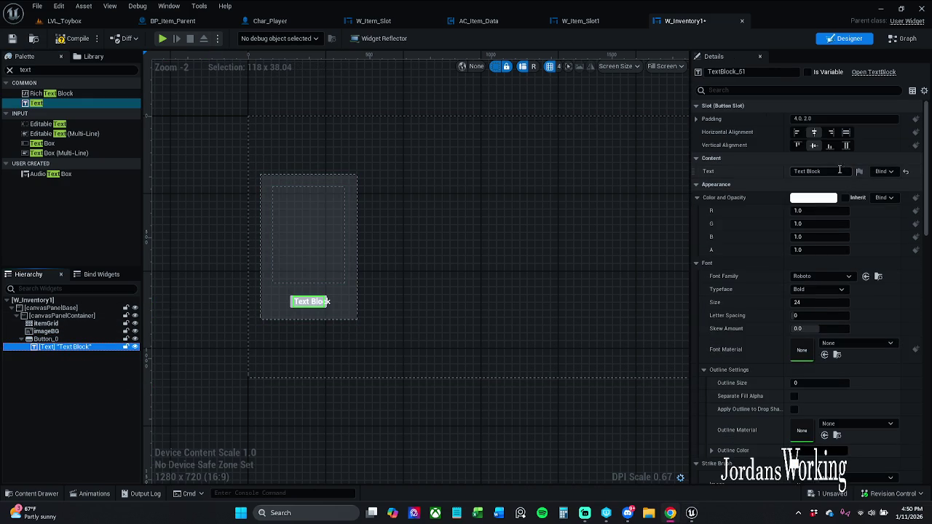
left_click(812, 171)
type("0")
type("lose")
Step: Confirm the Close label and make its text colour black
key("Return")
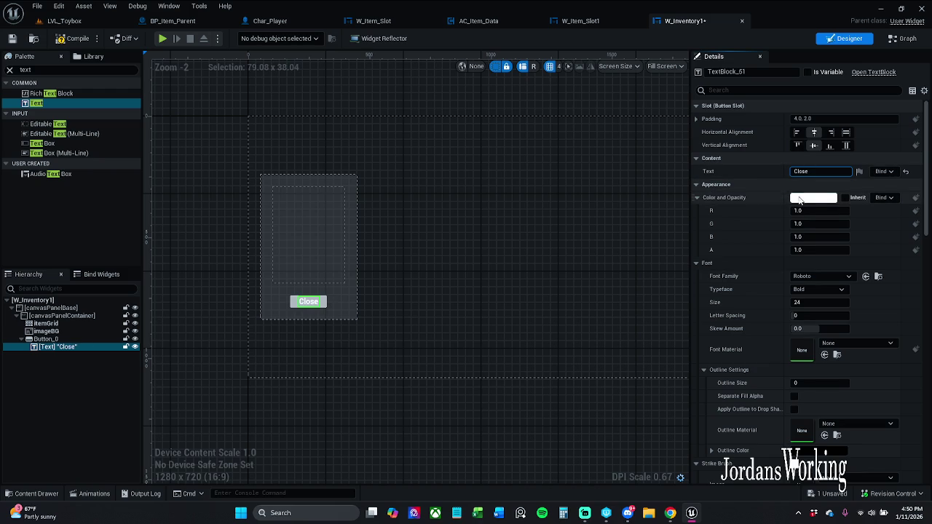
left_click(814, 197)
left_click(736, 311)
left_click_drag(738, 313, 737, 329)
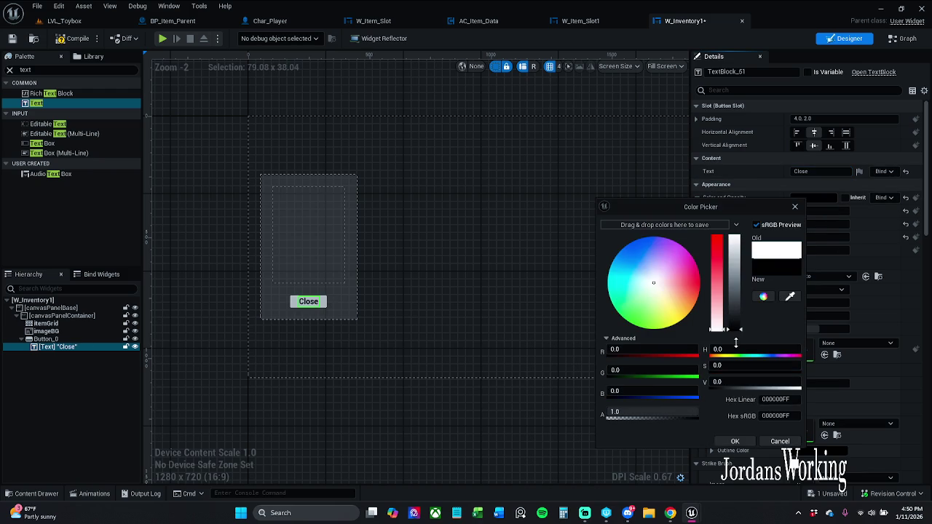
left_click(734, 441)
Step: Compile and save W_Inventory1, then clear the widget search filter
left_click(73, 38)
left_click(12, 38)
left_click(11, 71)
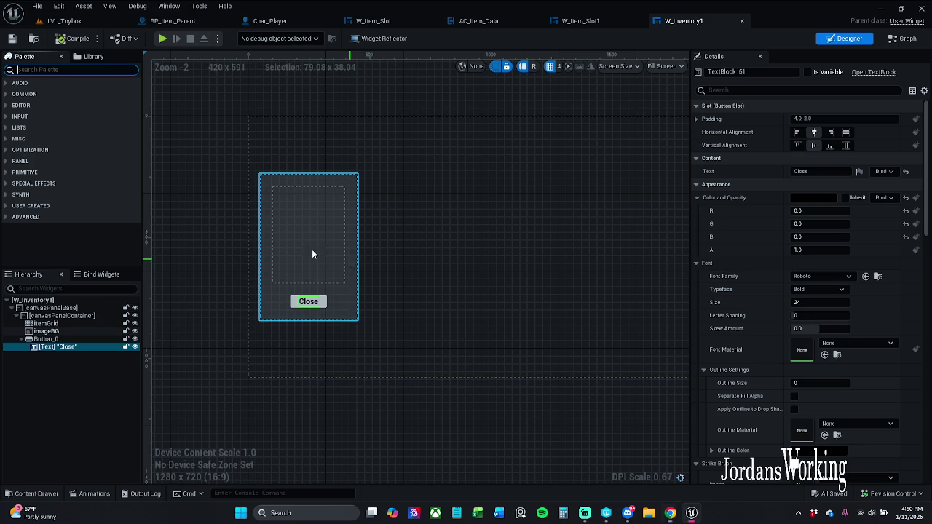
Step: Rename Button_0 to buttonClose and switch W_Inventory1 to its Event Graph
left_click_drag(311, 249, 372, 253)
left_click(384, 311)
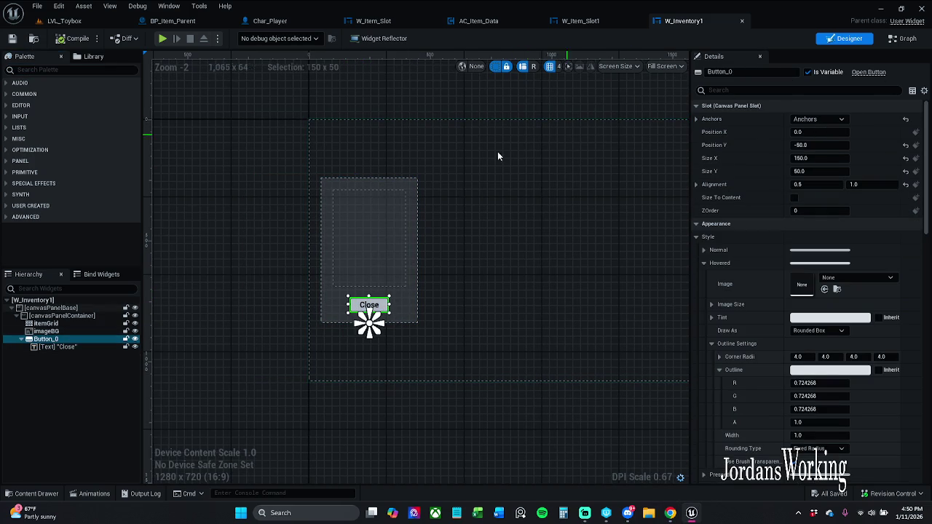
left_click(767, 72)
left_click(769, 72)
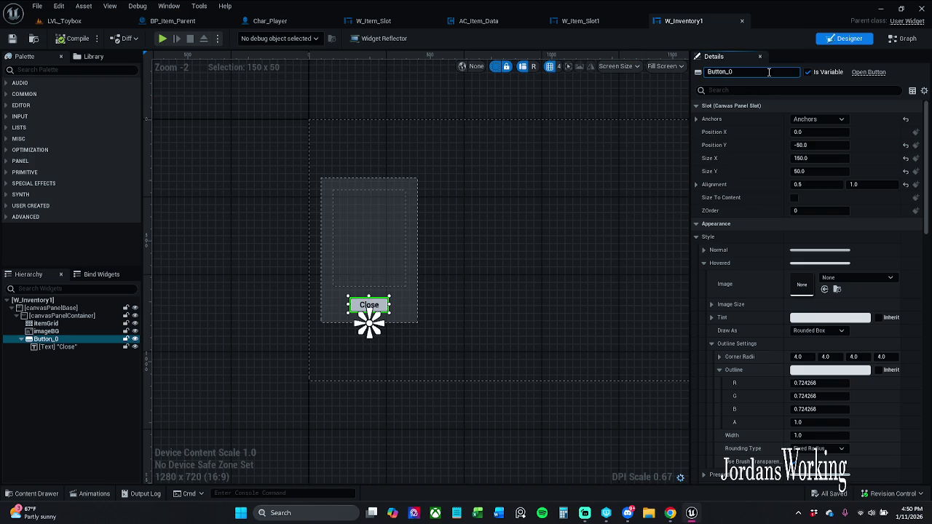
key("Home")
key("BackSpace")
key("BackSpace")
type("los")
key("Return")
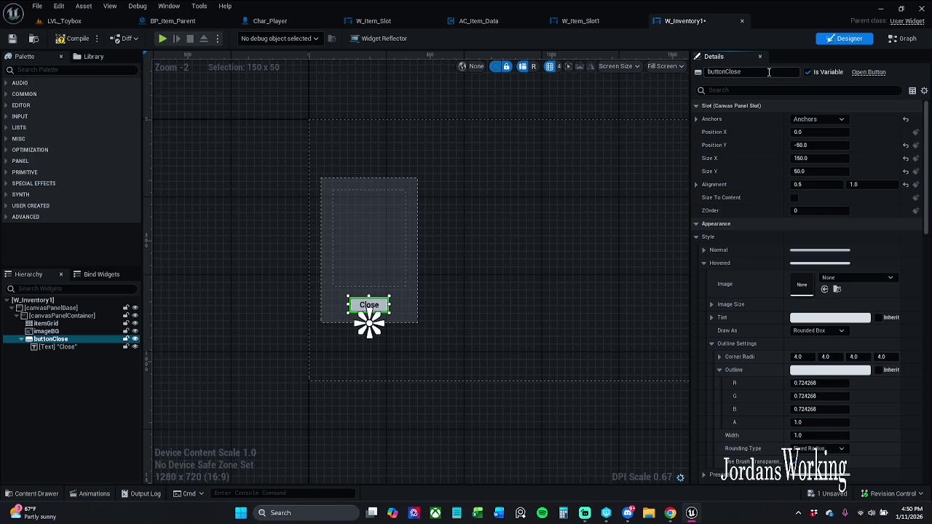
left_click(903, 38)
left_click_drag(510, 279, 447, 260)
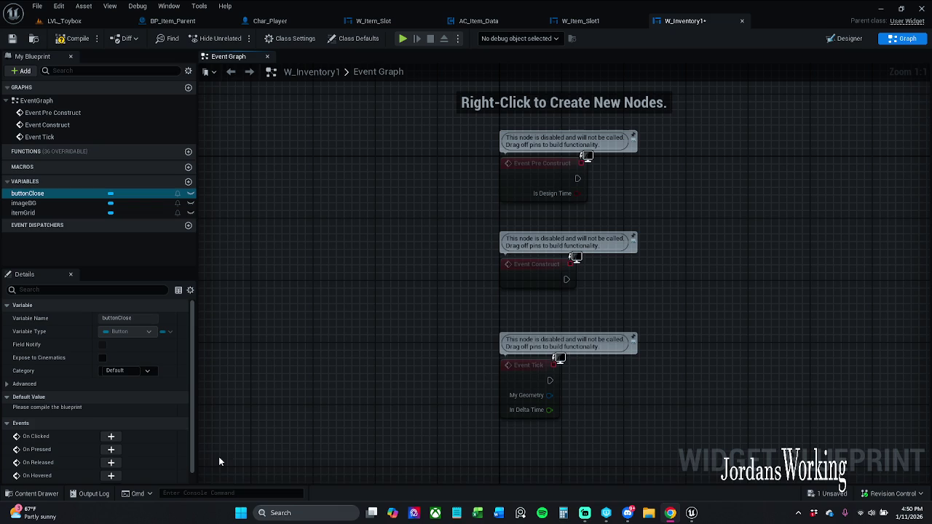
Step: Delete the Event Tick node and rearrange Event Pre Construct and Event Construct
left_click_drag(419, 427, 759, 76)
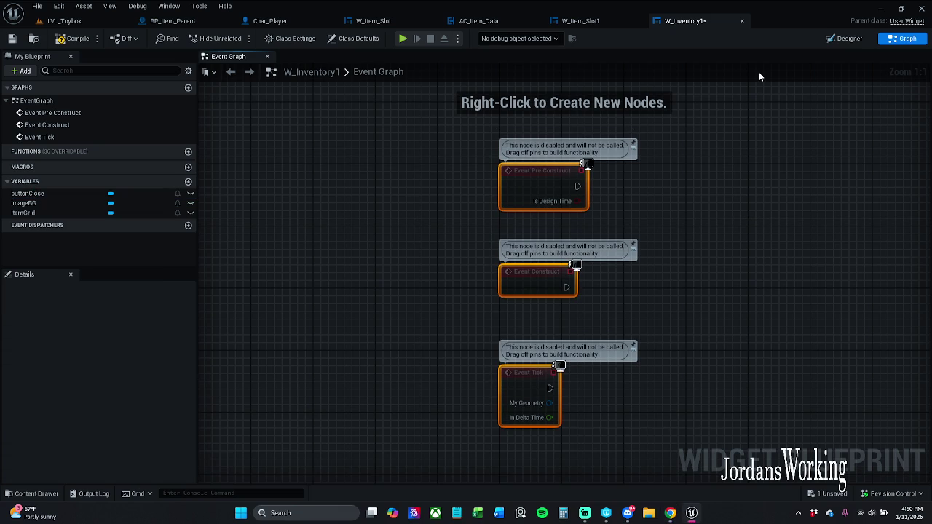
left_click(606, 329)
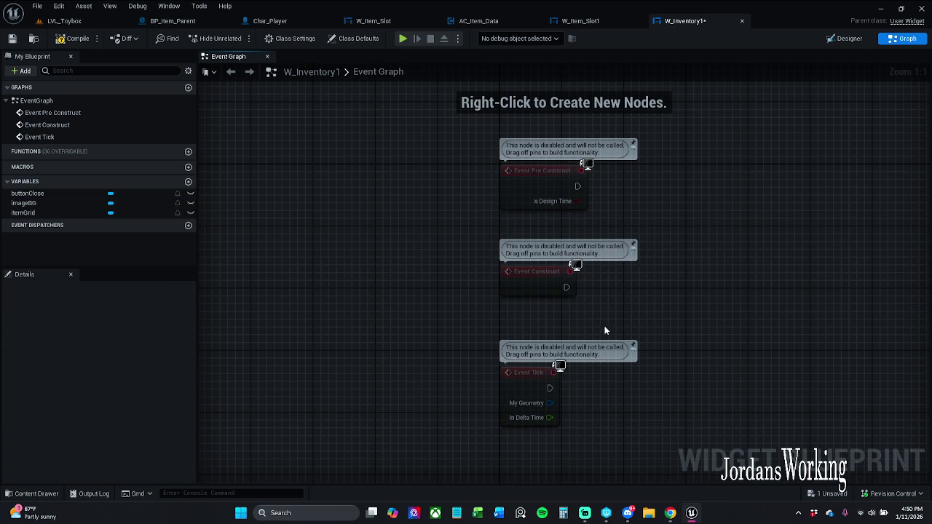
left_click(554, 375)
key("Delete")
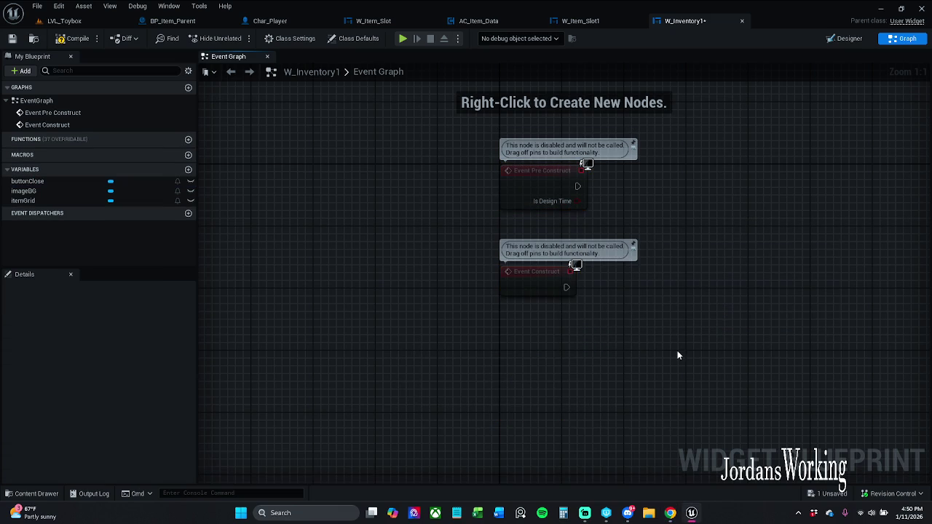
left_click_drag(530, 344, 526, 218)
mouse_move(529, 175)
left_mouse_down()
mouse_move(530, 263)
mouse_move(529, 206)
left_mouse_up()
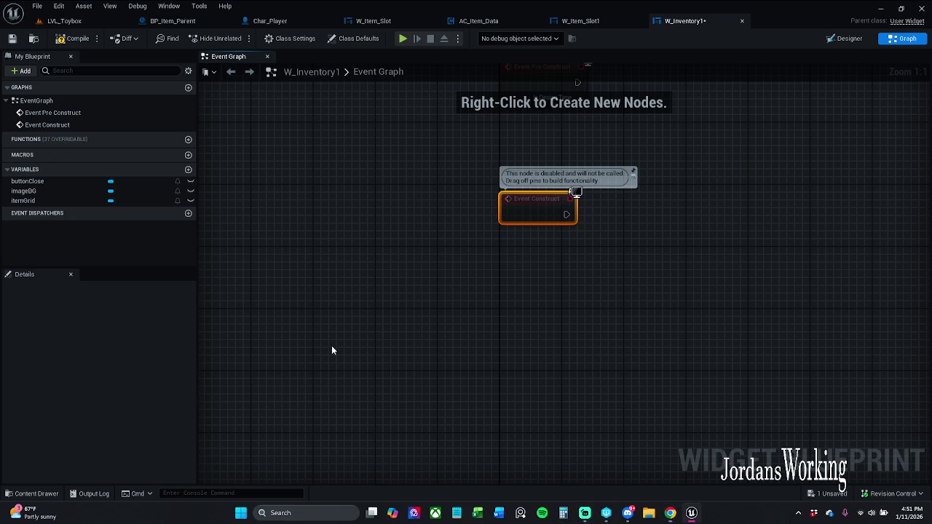
left_click_drag(333, 347, 252, 349)
left_click_drag(320, 335, 322, 435)
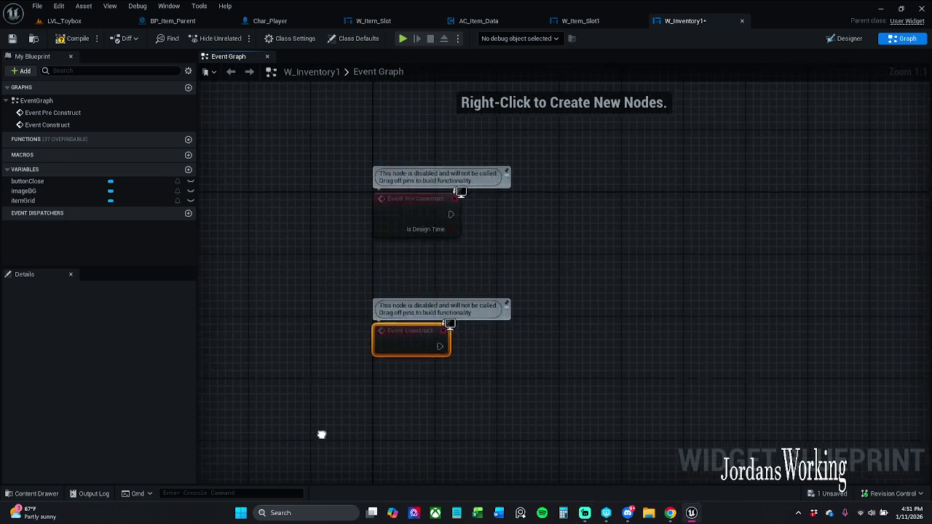
scroll(364, 356, "down", 1)
left_click_drag(364, 356, 433, 268)
scroll(433, 268, "up", 1)
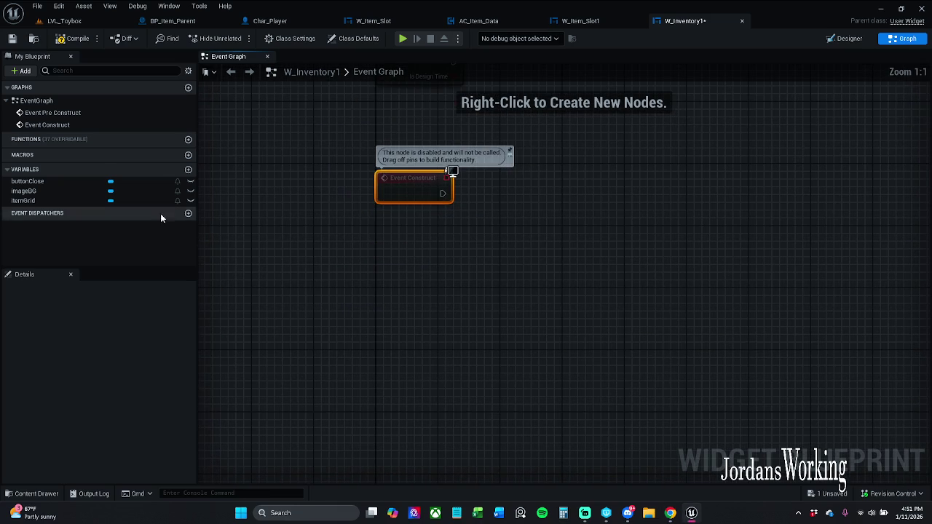
left_click(29, 182)
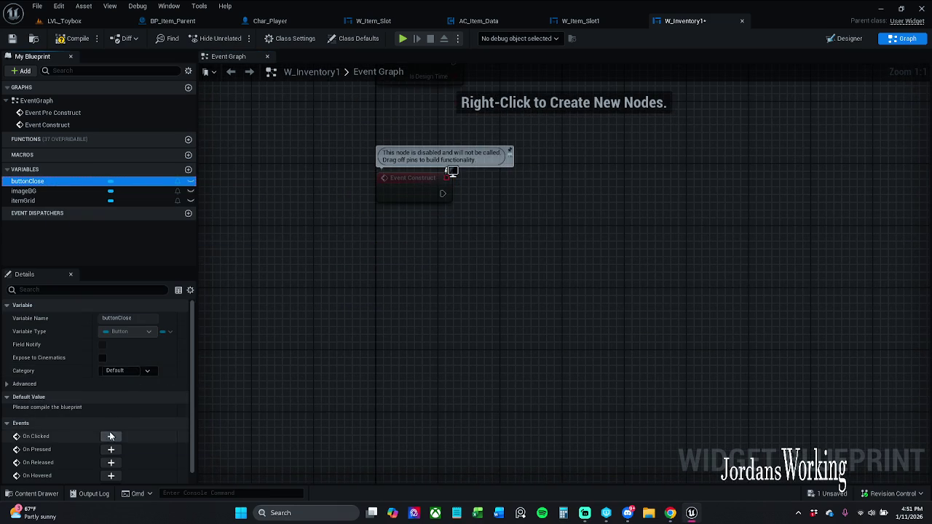
Step: Add an On Clicked (buttonClose) event node to the graph
left_click(111, 435)
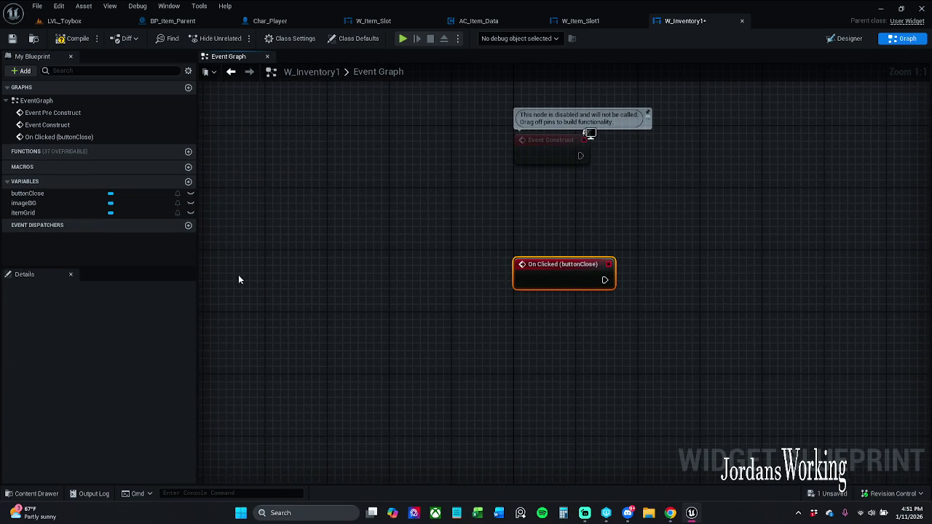
left_click_drag(354, 322, 224, 319)
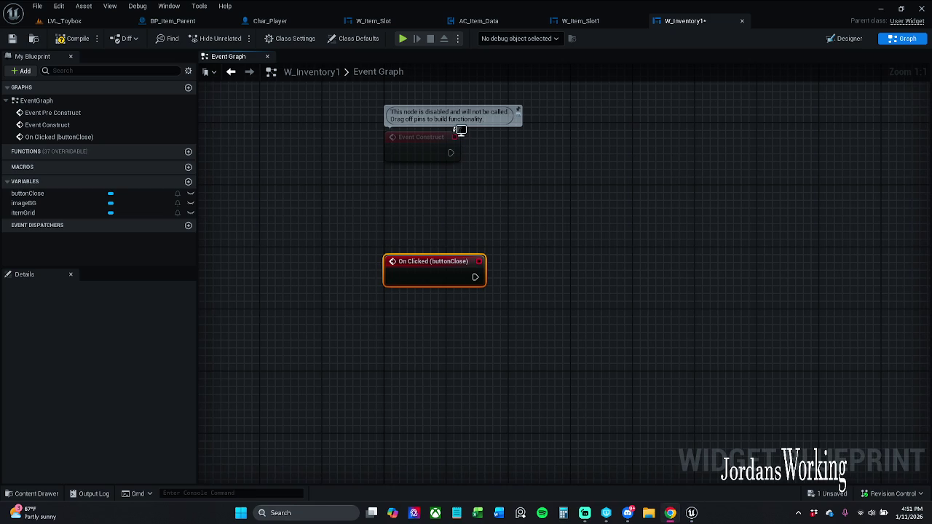
left_click_drag(448, 351, 348, 349)
mouse_move(331, 263)
left_mouse_down()
mouse_move(332, 286)
mouse_move(452, 308)
mouse_move(430, 292)
left_mouse_up()
Step: Wire a Remove from Parent node to On Clicked and straighten the connection
left_click(455, 236)
type("remove")
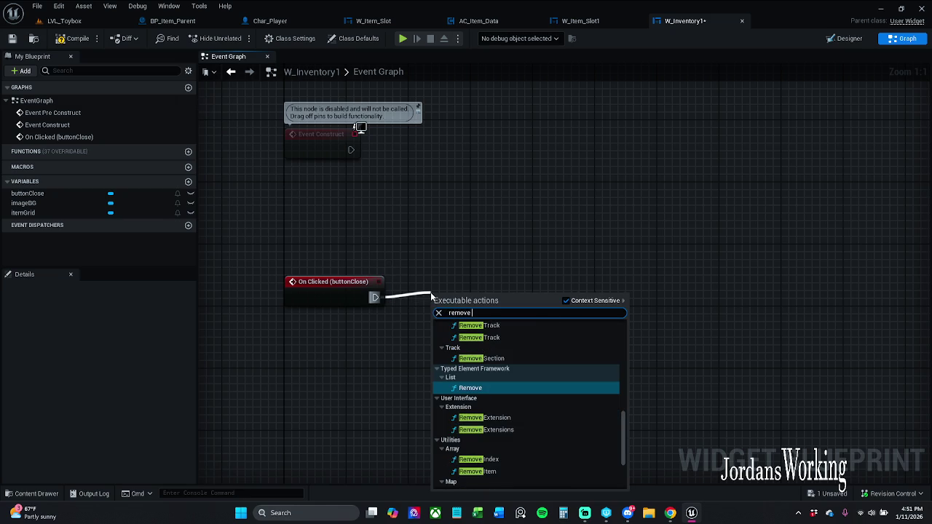
type(" f")
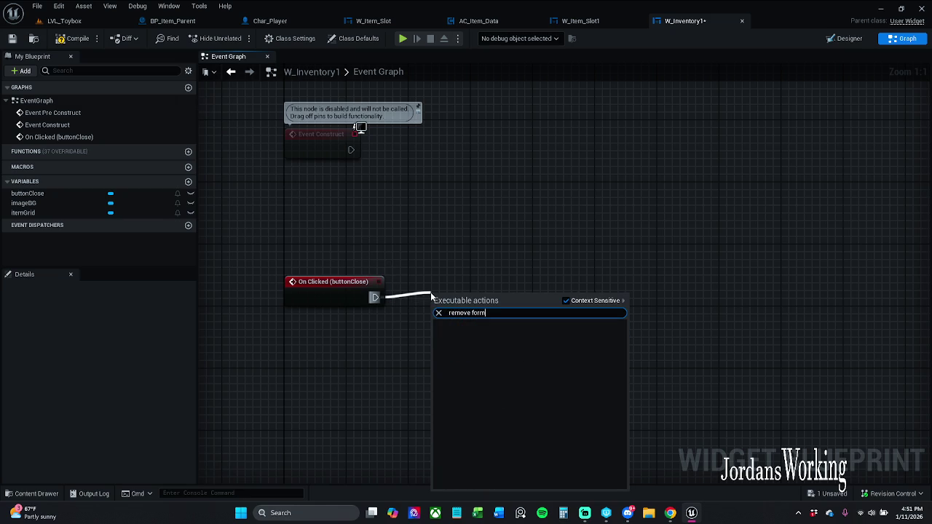
type("rom")
key("Return")
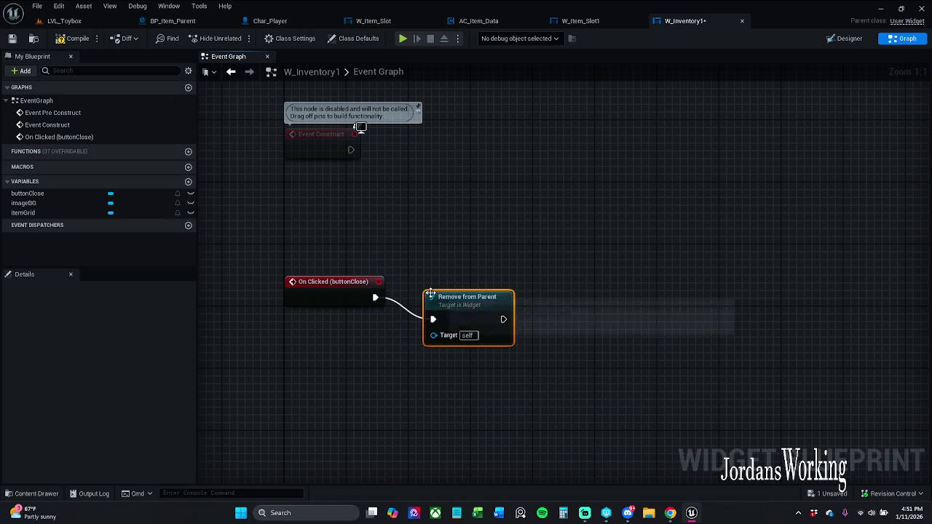
left_click(356, 306)
key("q")
left_click(262, 193)
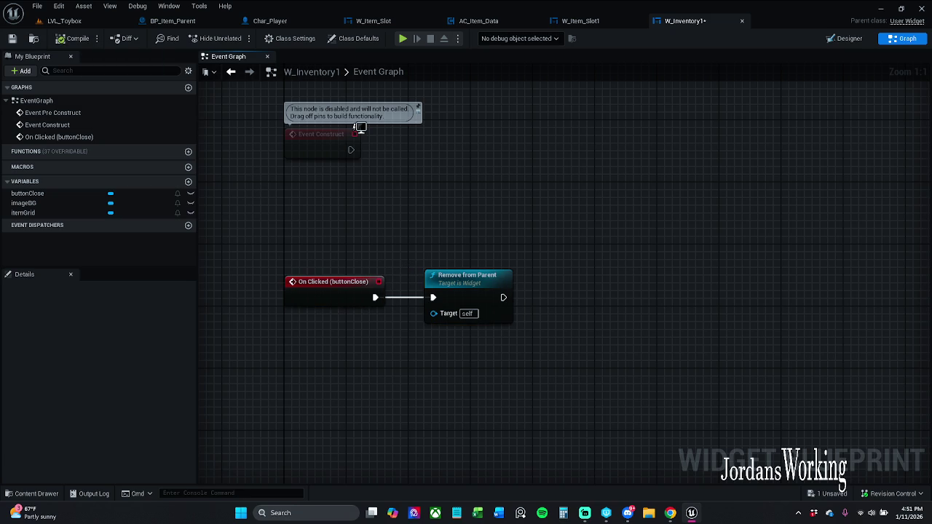
key("alt+Tab")
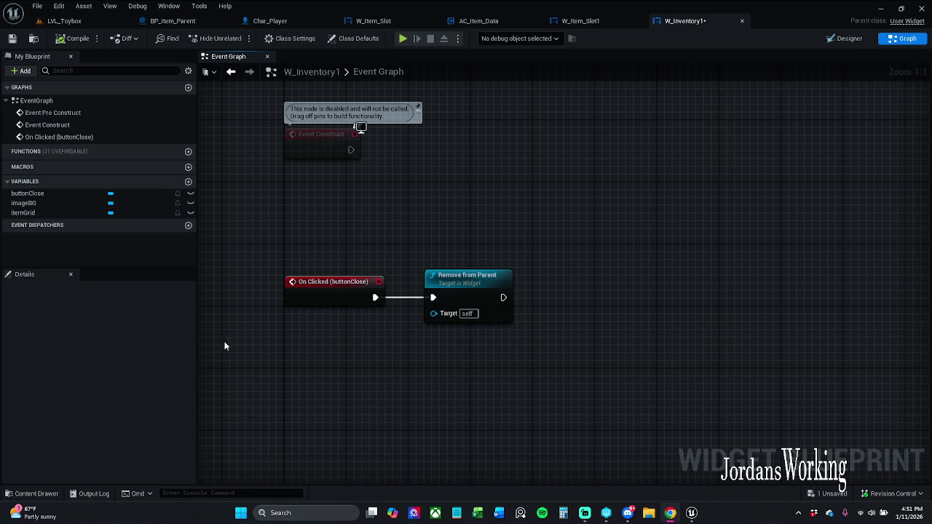
left_click_drag(358, 229, 385, 348)
Step: Add a Get Player Character node to the event graph
right_click(480, 195)
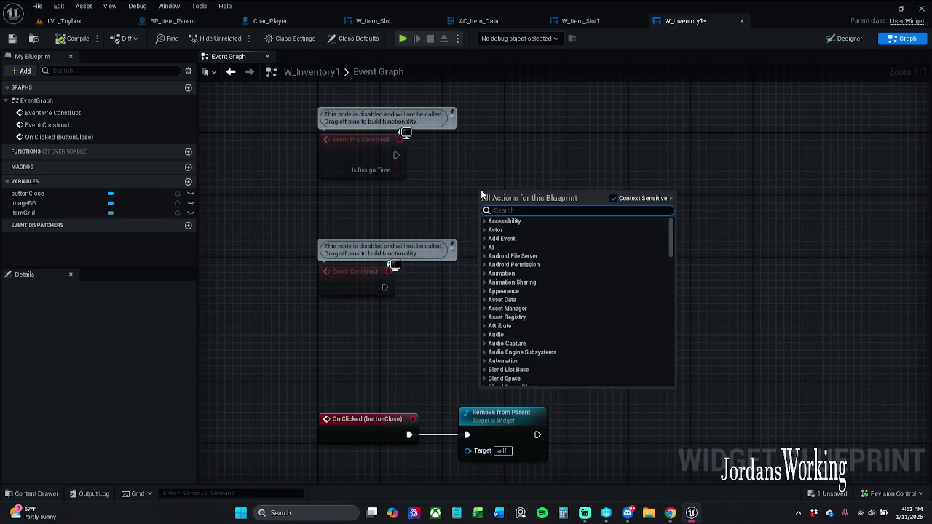
type("get player")
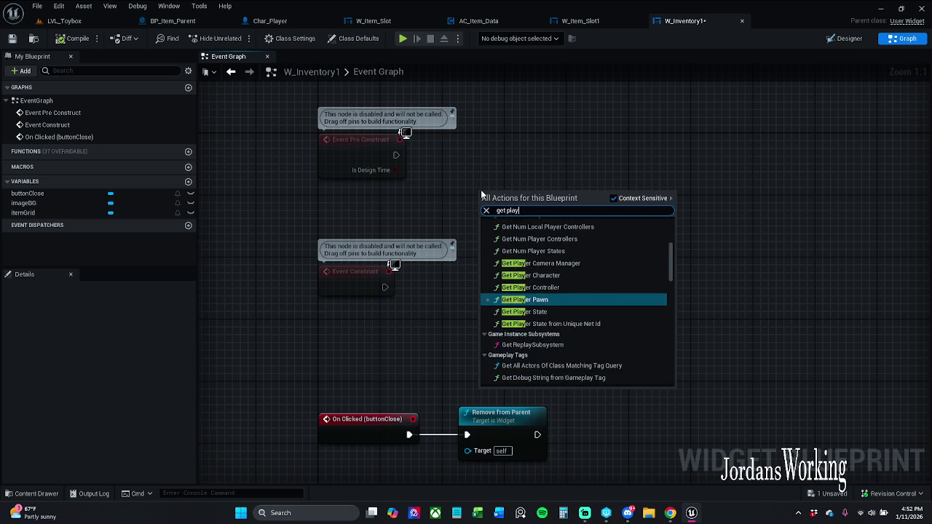
key("Up")
key("Up")
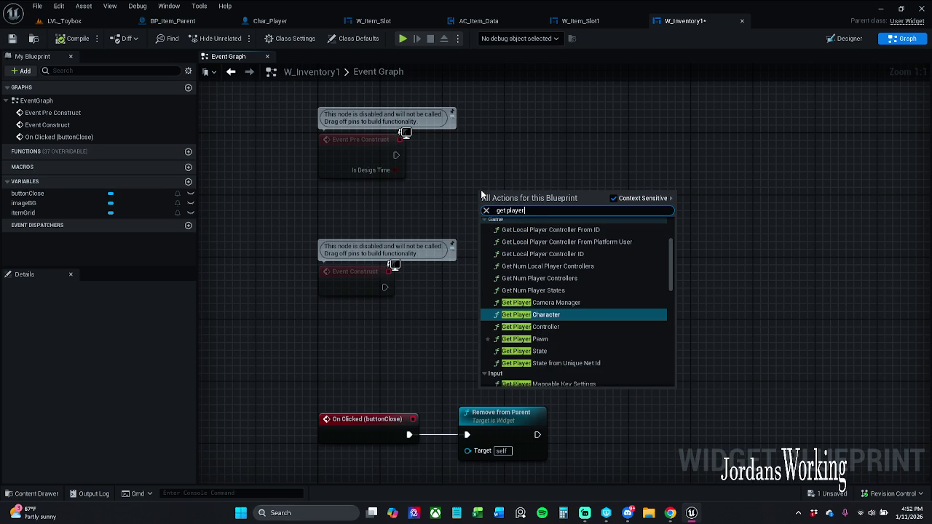
key("Return")
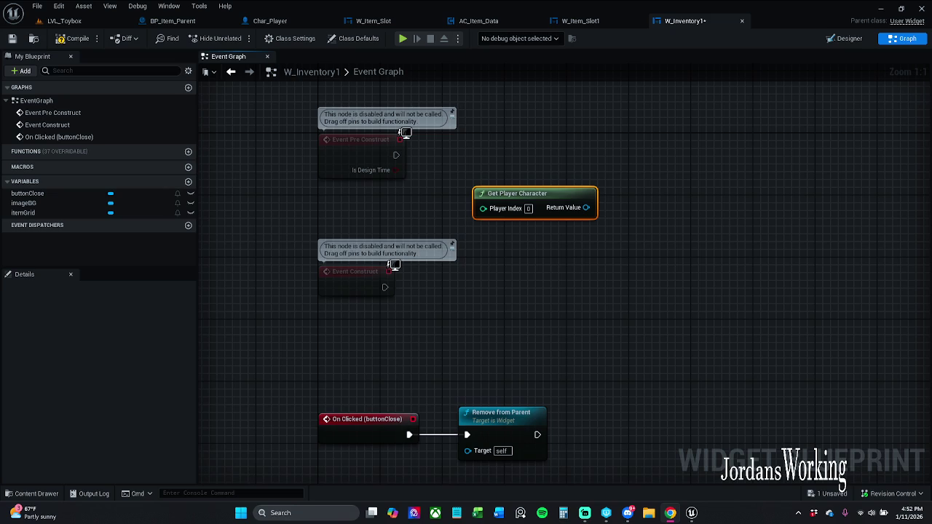
mouse_move(652, 303)
left_mouse_down()
mouse_move(658, 343)
mouse_move(648, 348)
left_mouse_up()
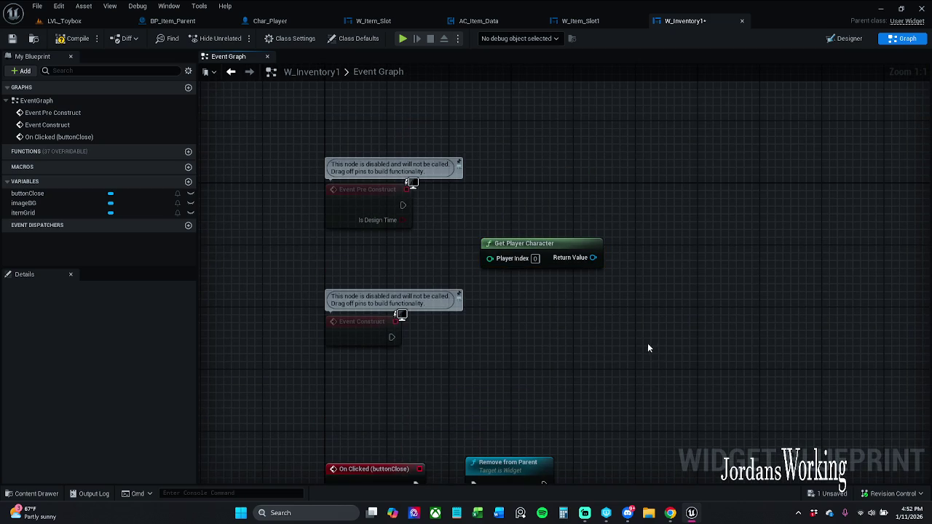
Step: Cast Get Player Character's Return Value to Char_Player, triggered by Event Construct
left_click_drag(609, 309, 603, 257)
mouse_move(587, 207)
left_mouse_down()
mouse_move(640, 241)
mouse_move(593, 259)
left_mouse_up()
type("ca")
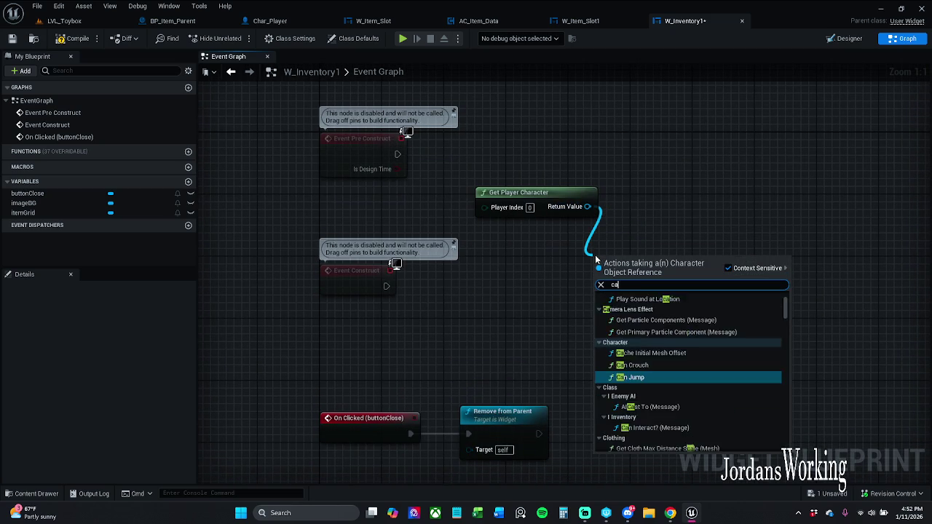
type("stI")
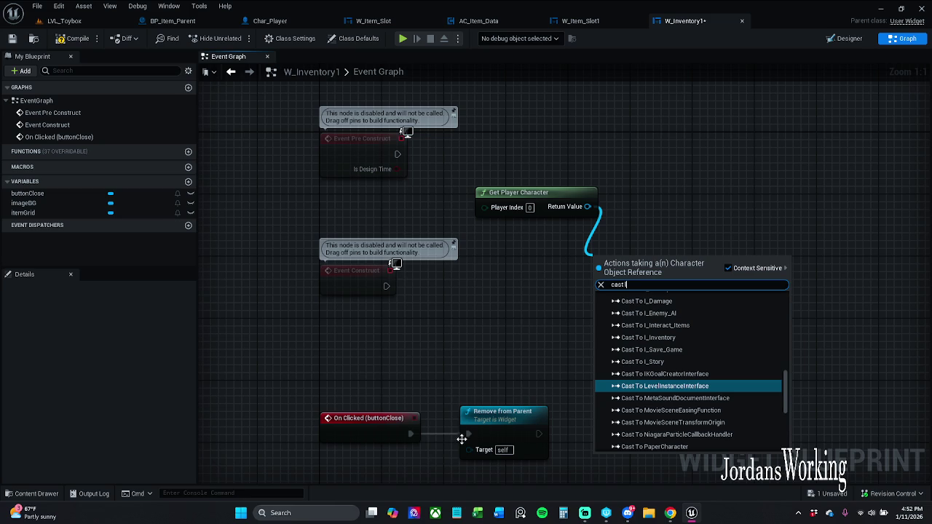
left_click(558, 273)
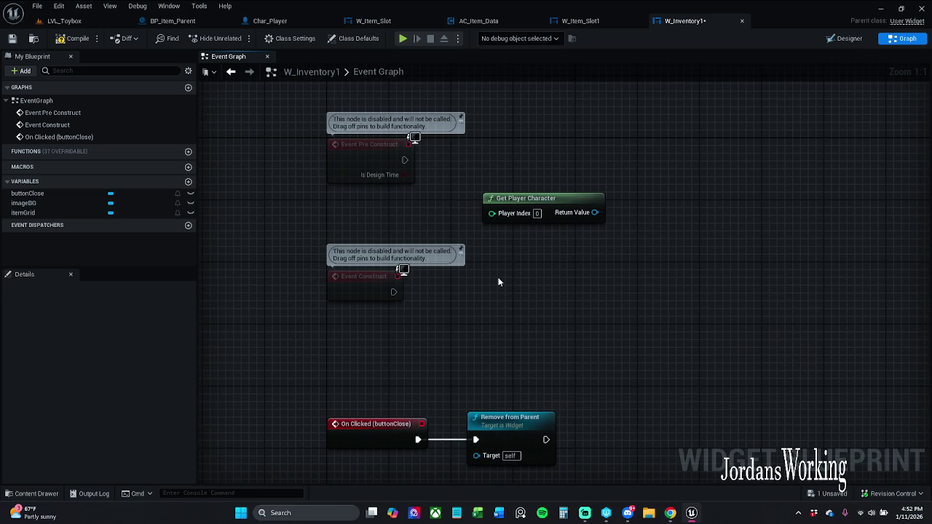
left_click_drag(543, 214, 567, 266)
type("ca")
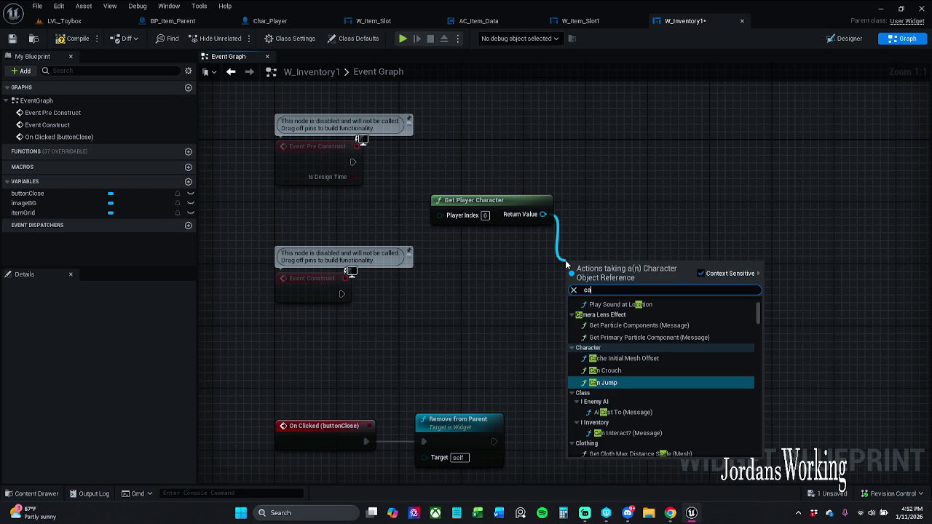
type("st to ")
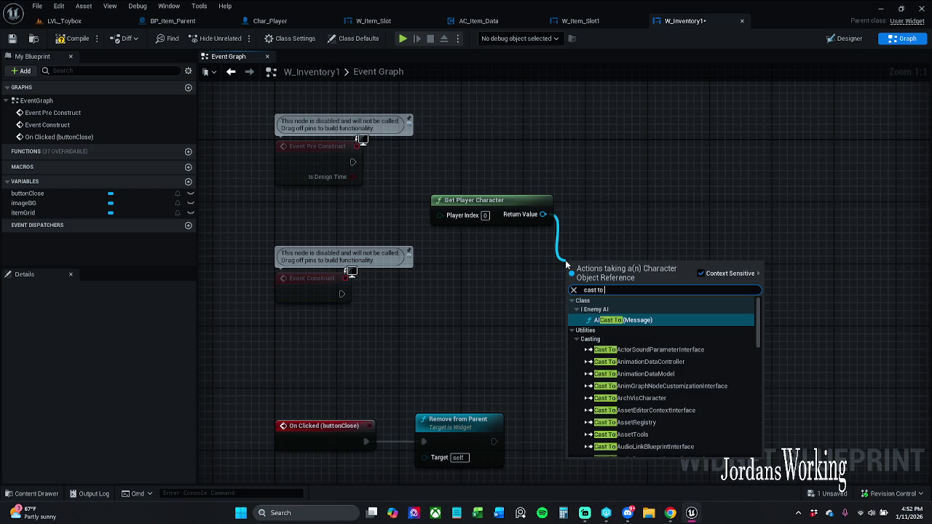
type("char_player")
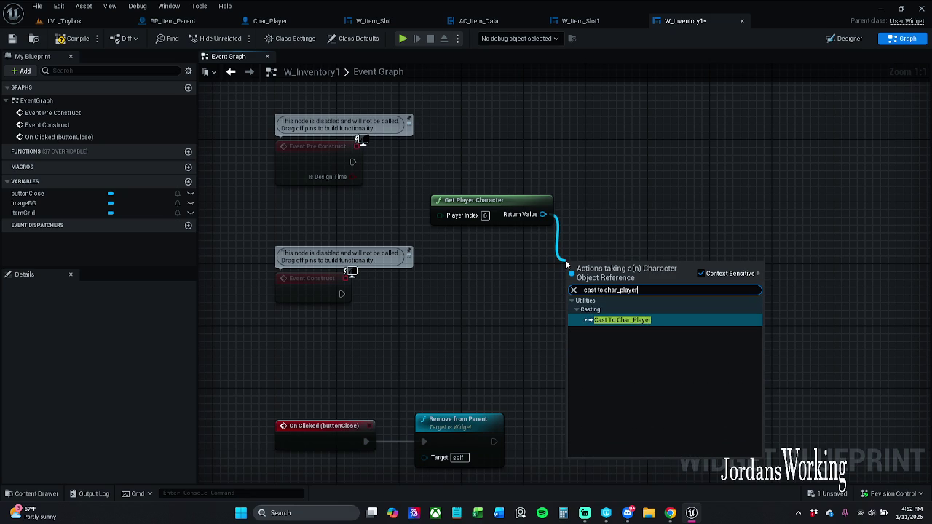
key("Return")
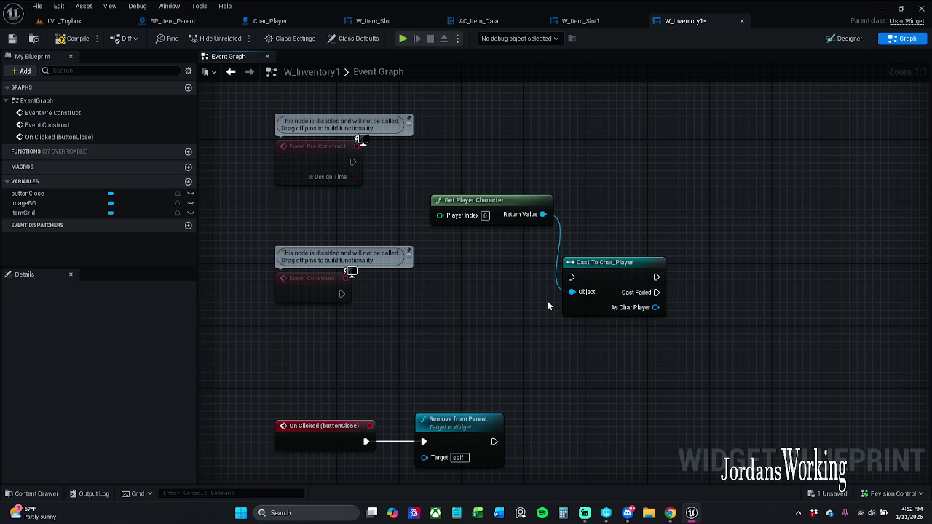
mouse_move(573, 277)
left_mouse_down()
mouse_move(343, 284)
mouse_move(341, 294)
left_mouse_up()
mouse_move(479, 193)
left_mouse_down()
mouse_move(616, 274)
mouse_move(528, 289)
left_mouse_up()
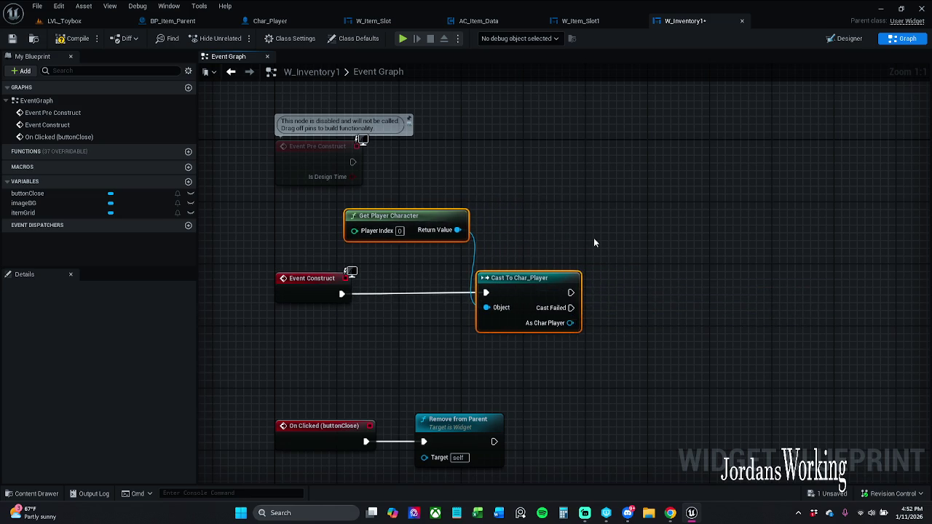
mouse_move(437, 219)
left_mouse_down()
mouse_move(528, 243)
mouse_move(505, 243)
left_mouse_up()
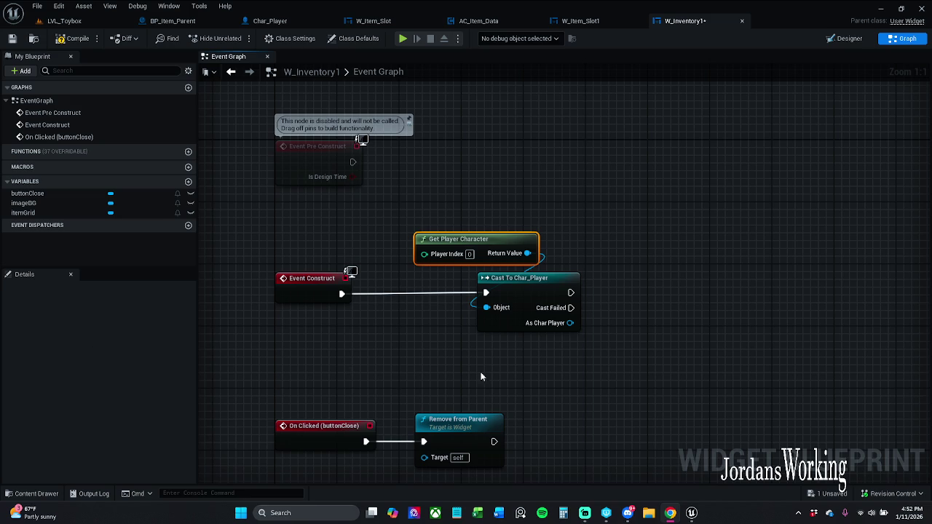
left_click_drag(460, 295, 501, 323)
Step: Get the AC Item Data component from the cast's As Char Player output
type("gat")
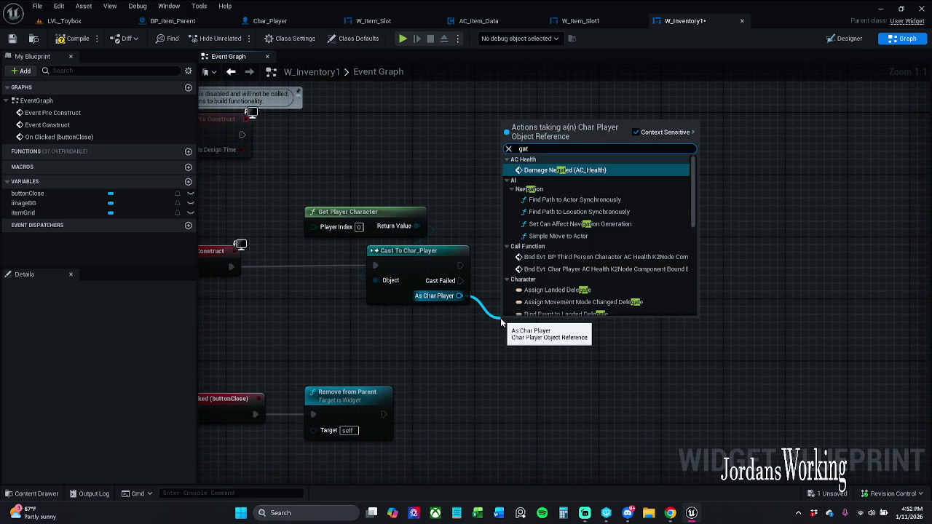
key("BackSpace")
key("BackSpace")
type("et")
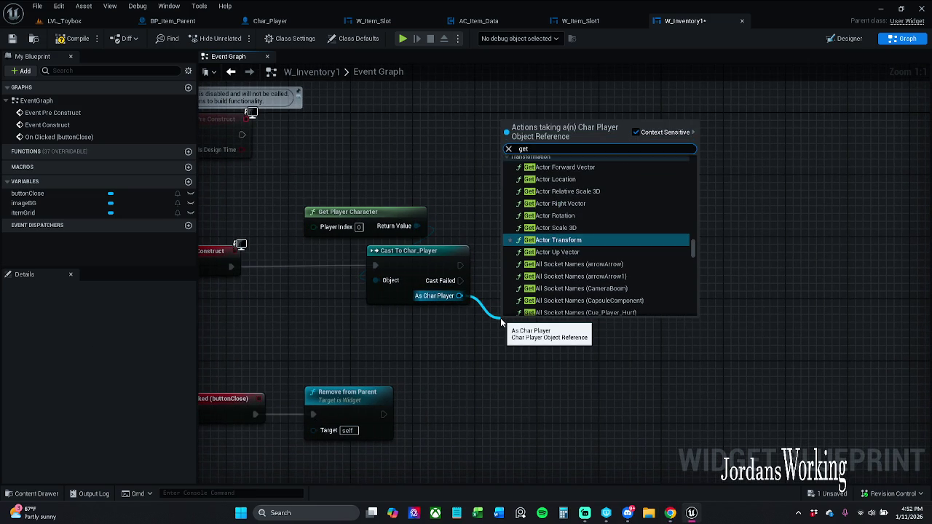
type(" ac")
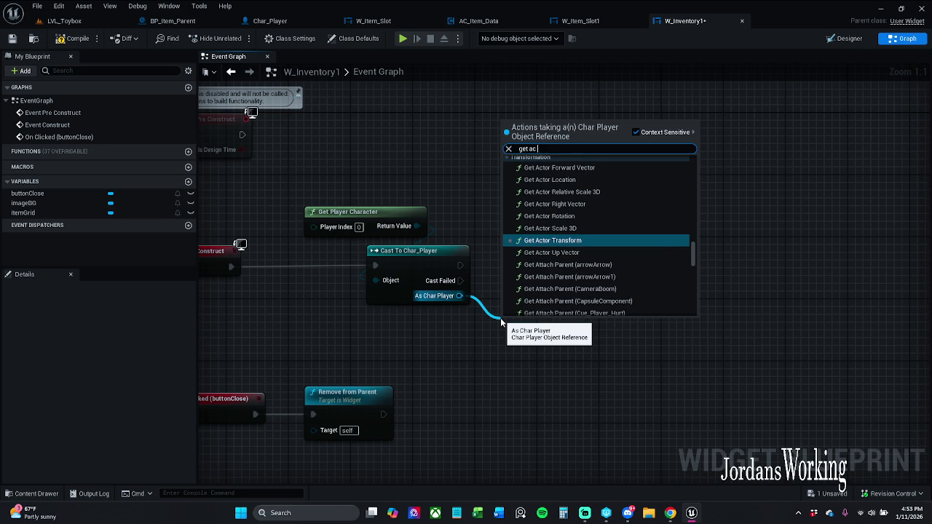
type(" item data")
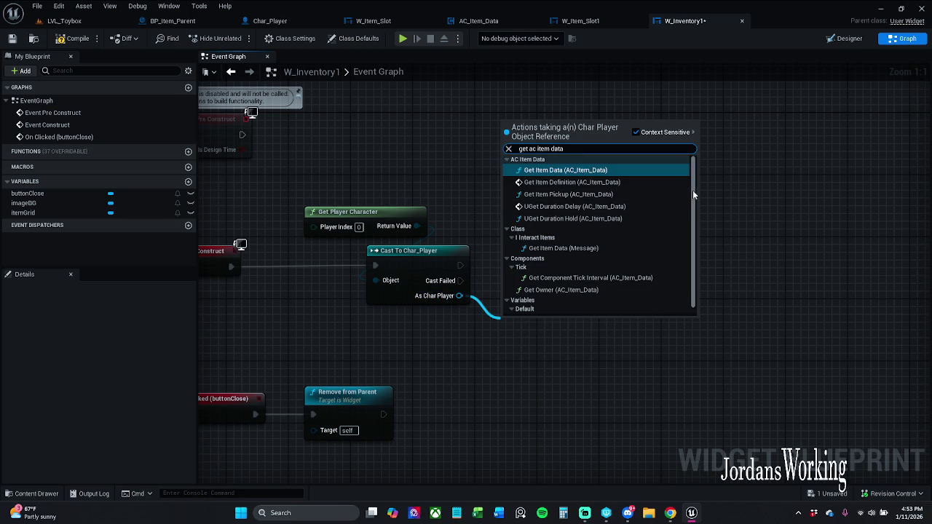
left_click_drag(693, 190, 694, 239)
left_click(551, 310)
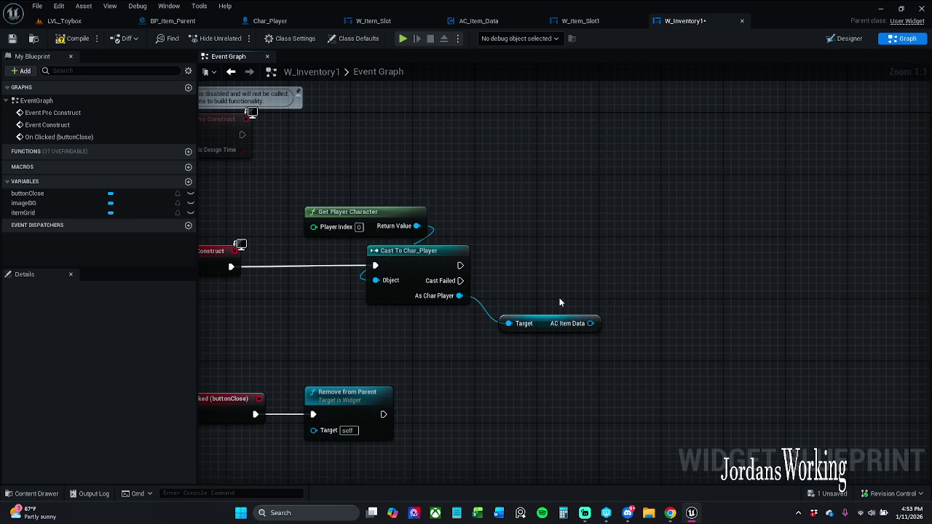
left_click(560, 312)
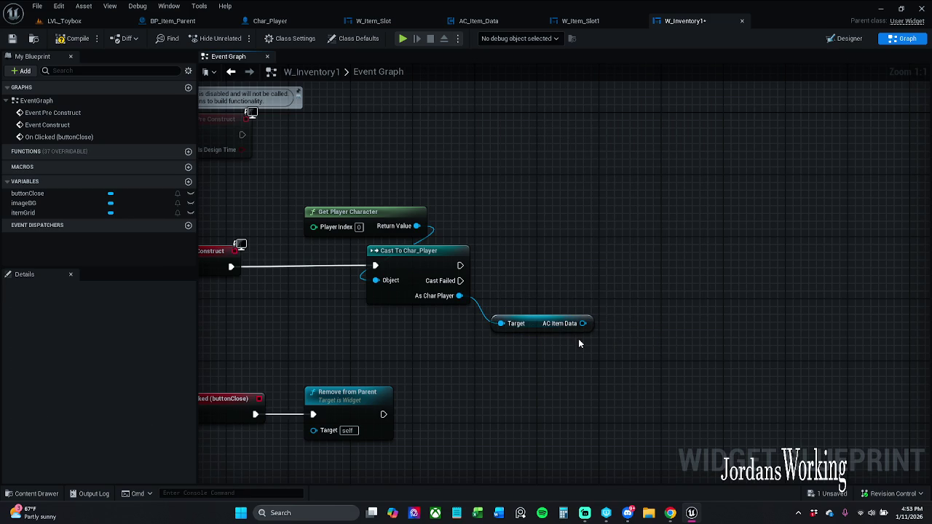
Step: Promote AC Item Data to a new variable, set it after the successful cast
mouse_move(582, 323)
left_mouse_down()
mouse_move(631, 267)
mouse_move(460, 265)
left_mouse_up()
left_click(666, 304)
left_click(437, 264)
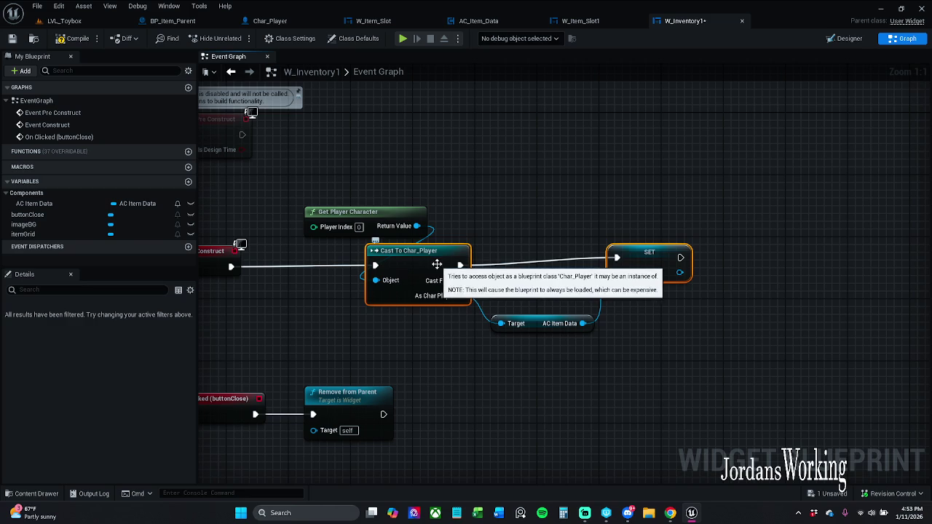
left_click_drag(558, 194, 711, 188)
mouse_move(344, 290)
left_mouse_down()
mouse_move(448, 255)
mouse_move(554, 244)
mouse_move(791, 255)
mouse_move(671, 228)
left_mouse_up()
left_click(782, 233)
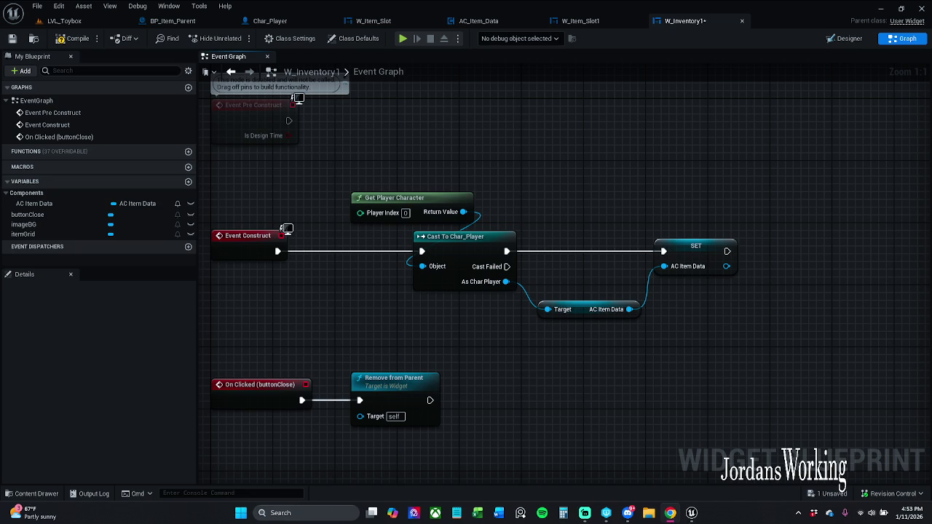
mouse_move(690, 312)
left_mouse_down()
mouse_move(617, 293)
mouse_move(483, 301)
left_mouse_up()
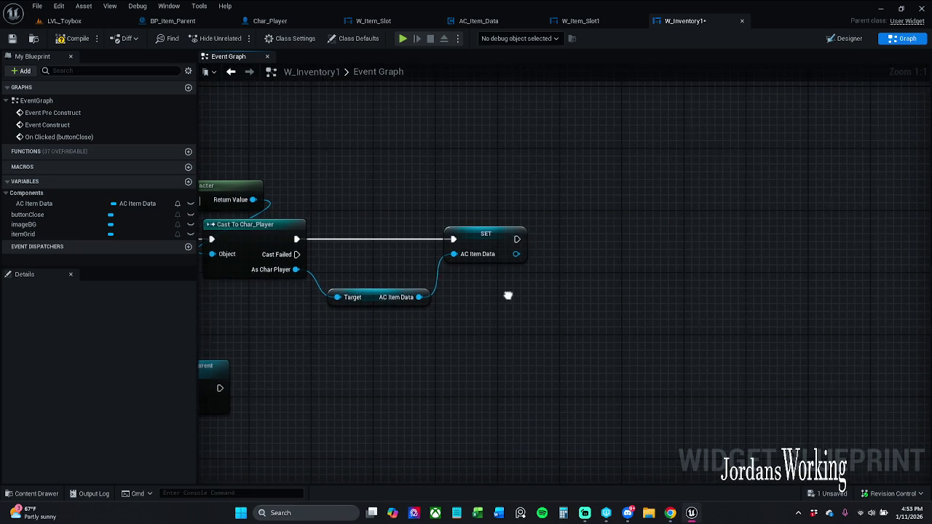
left_click_drag(528, 253, 520, 252)
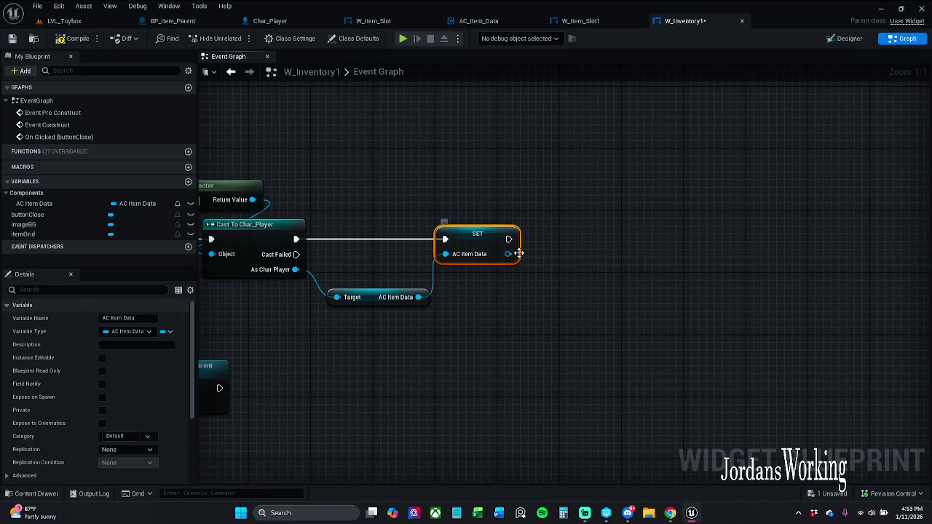
left_click(505, 246)
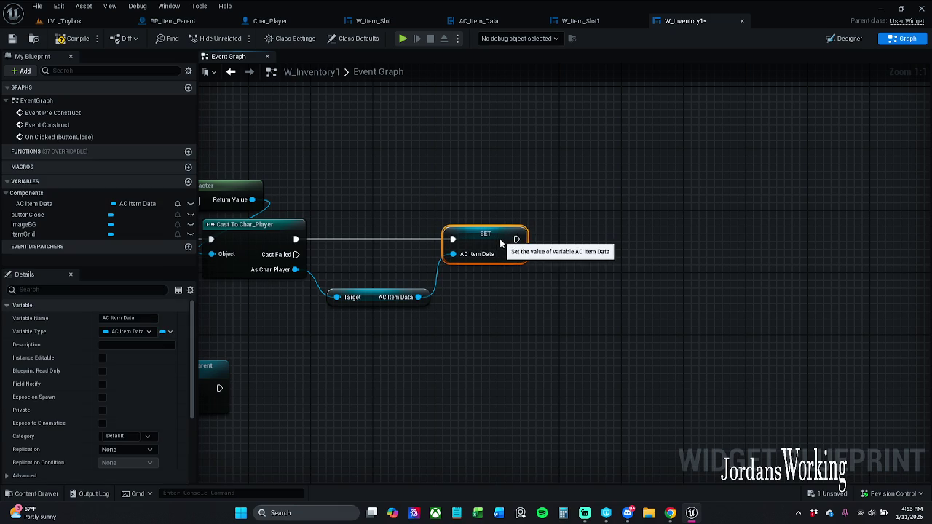
left_click(543, 244)
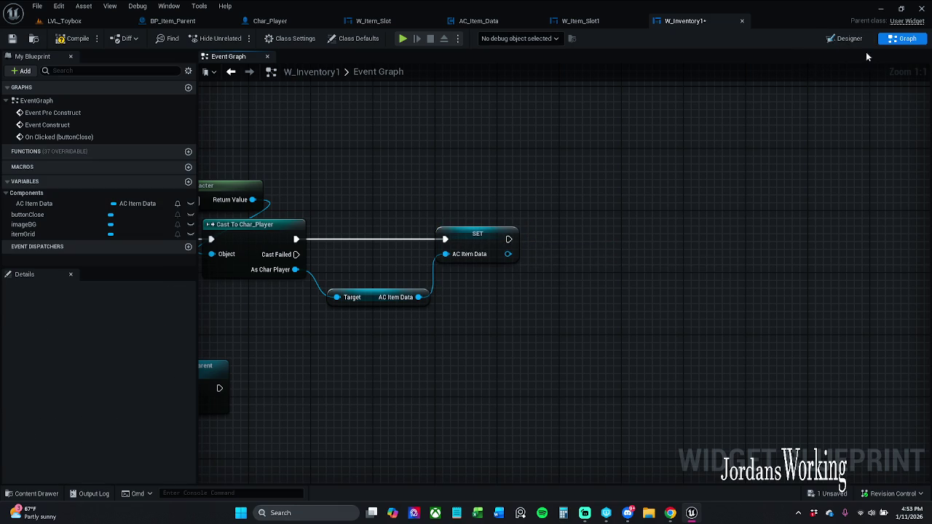
mouse_move(508, 254)
left_mouse_down()
mouse_move(541, 270)
mouse_move(560, 317)
left_mouse_up()
type("get i")
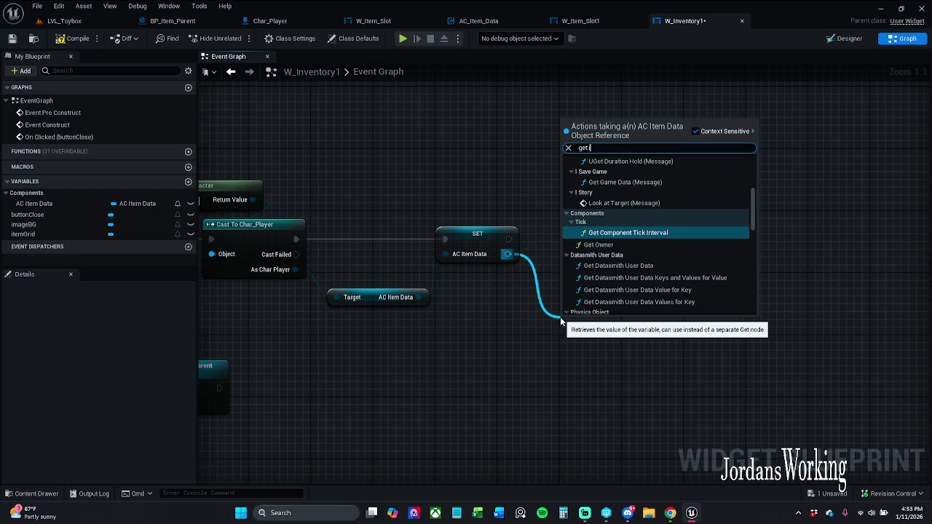
type("temData")
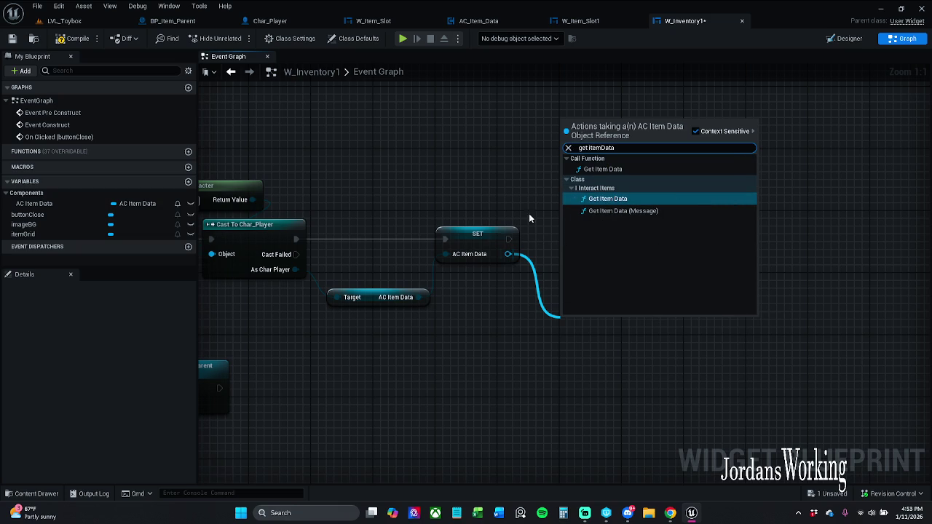
Step: Drop the first node search and check the New-category variables in AC_Item_Data
key("BackSpace")
key("BackSpace")
key("BackSpace")
key("BackSpace")
type("s")
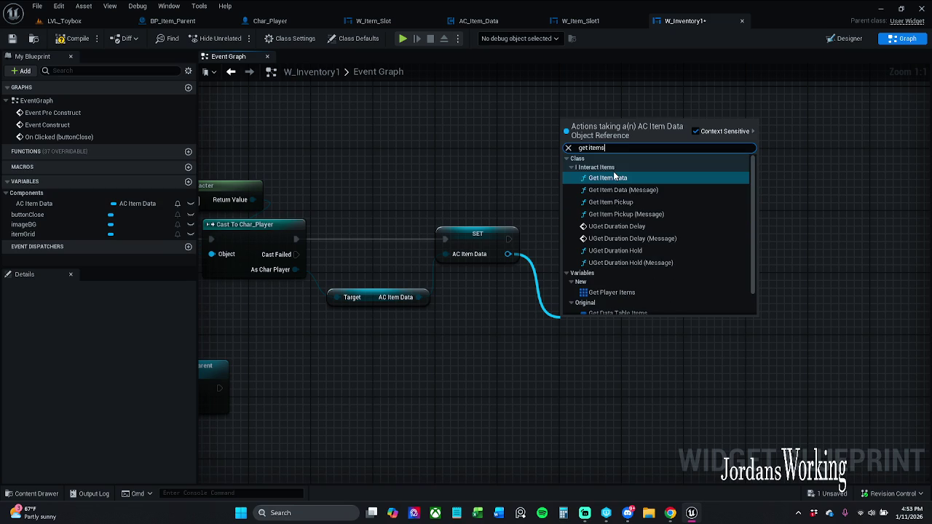
type("1")
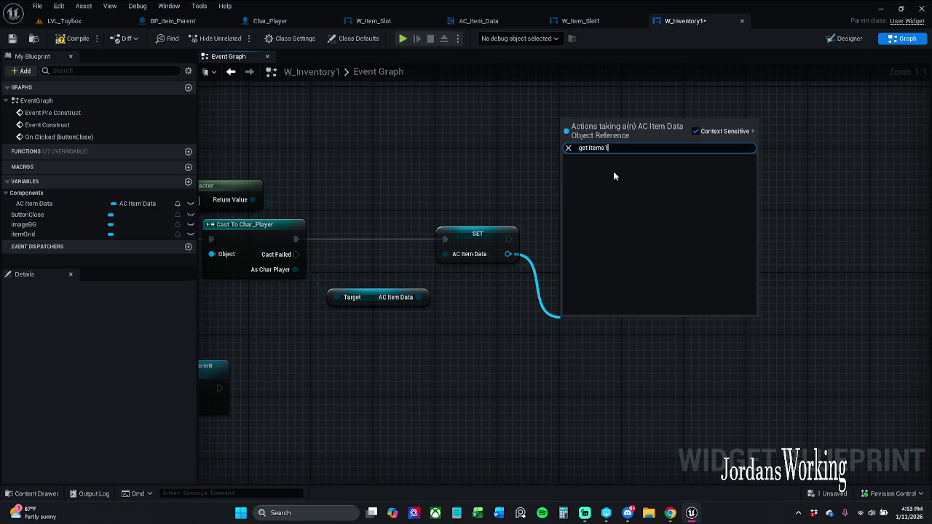
key("BackSpace")
key("BackSpace")
key("BackSpace")
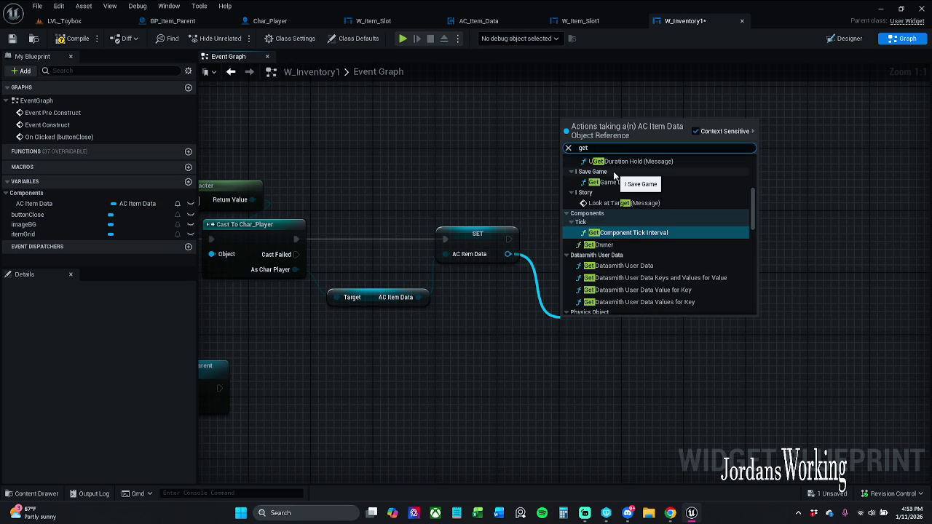
type("1")
left_click(458, 169)
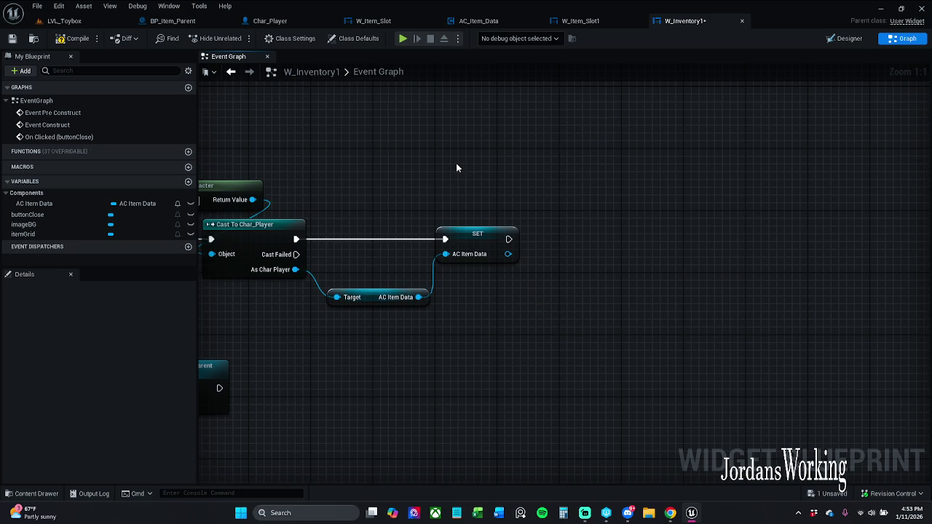
left_click(474, 21)
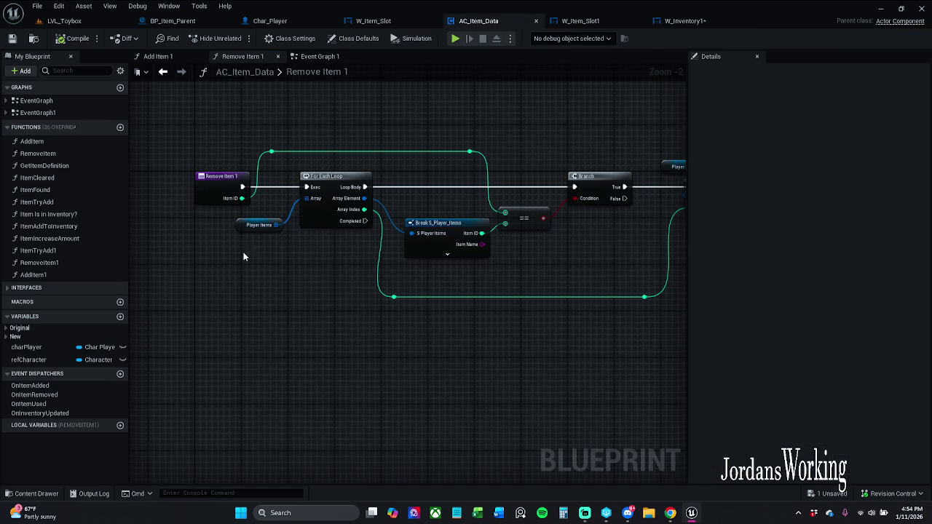
left_click(14, 337)
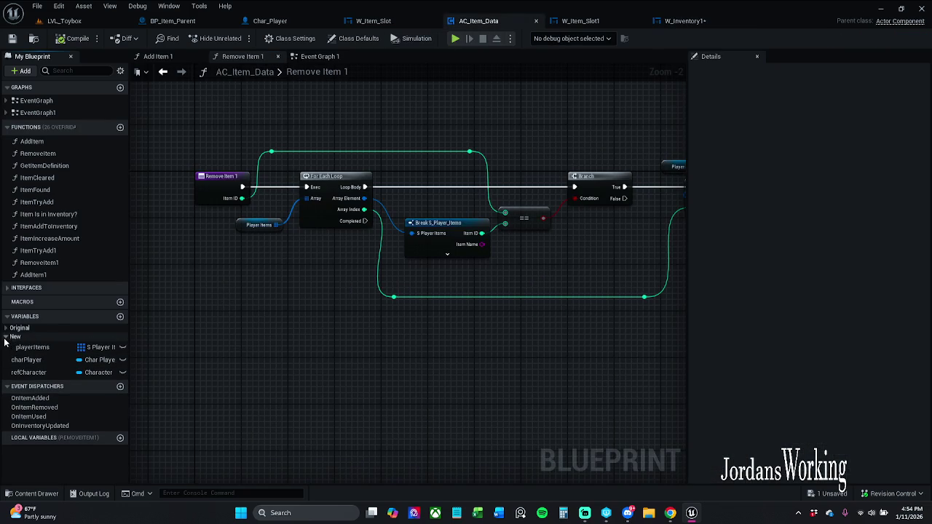
left_click(677, 20)
Step: Add a Get Player Items node reading from the stored AC Item Data reference
mouse_move(508, 254)
left_mouse_down()
mouse_move(545, 296)
mouse_move(536, 288)
left_mouse_up()
type("get plauye")
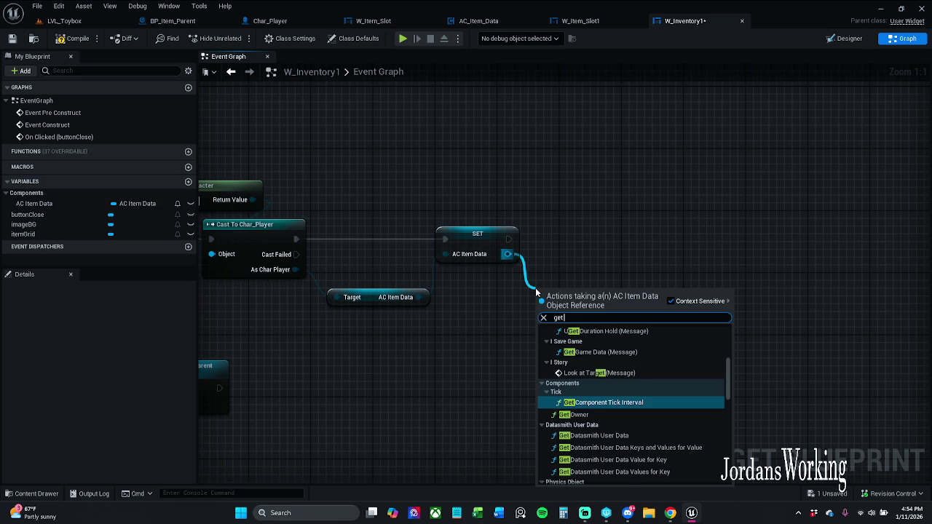
key("BackSpace")
key("BackSpace")
key("BackSpace")
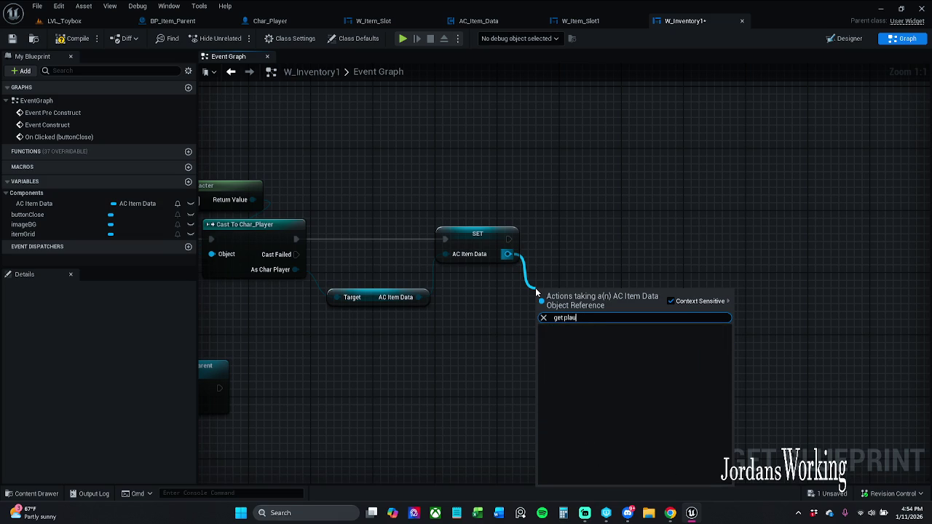
type("ayer")
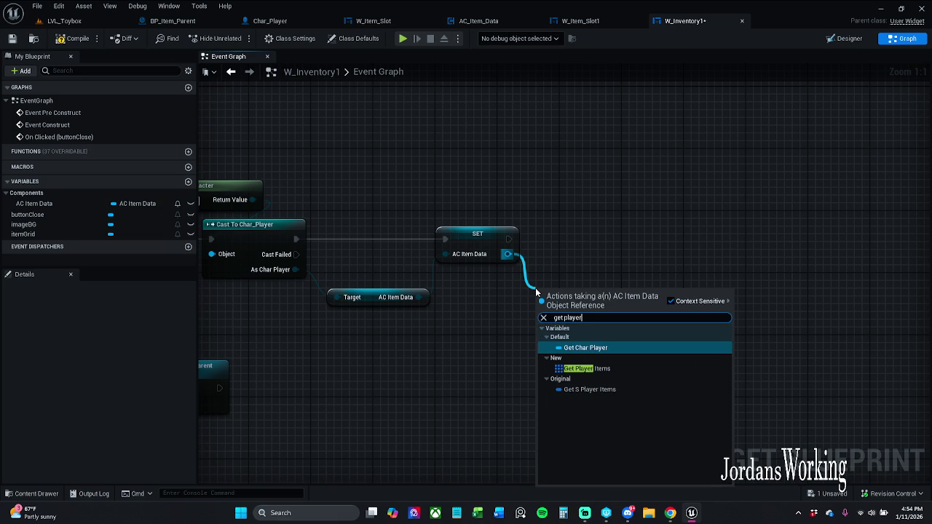
left_click(625, 370)
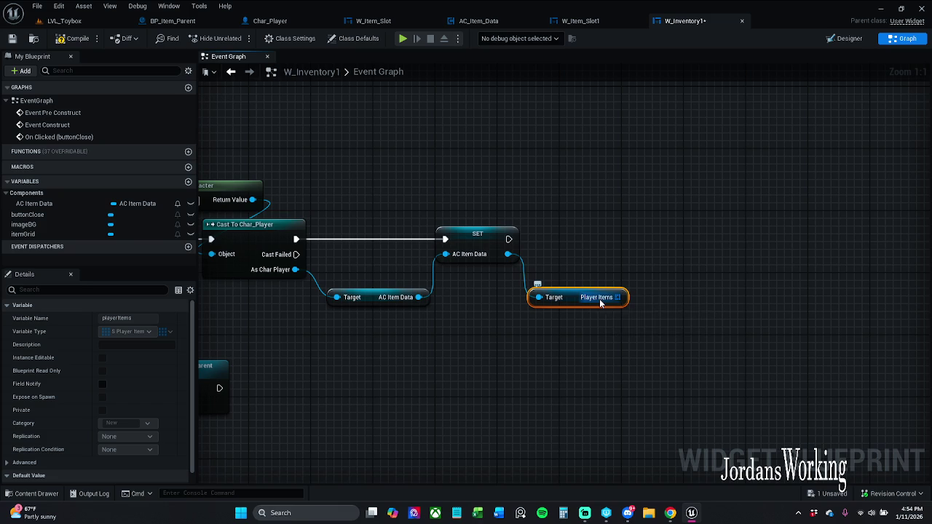
mouse_move(621, 297)
left_mouse_down()
mouse_move(619, 228)
mouse_move(637, 233)
left_mouse_up()
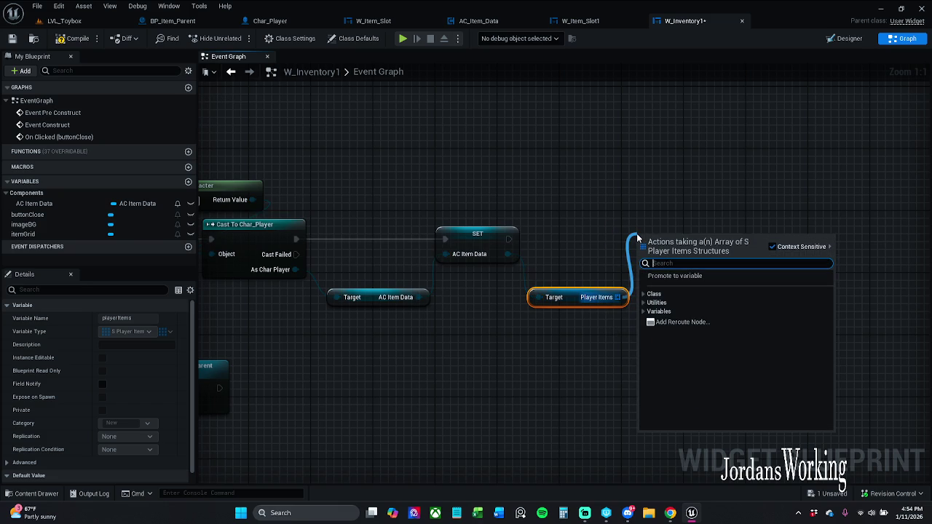
Step: Add a For Each Loop over Player Items, run from the SET node's execution
type("for each")
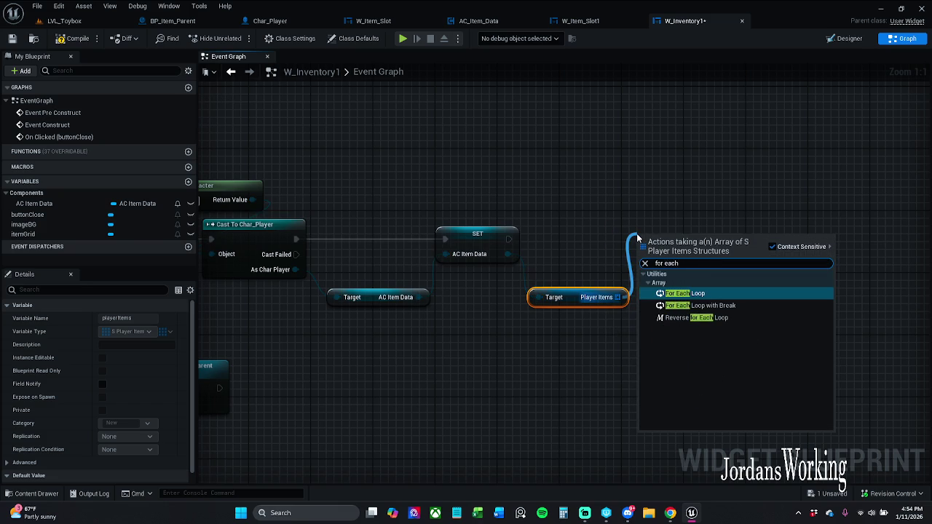
key("Return")
mouse_move(639, 254)
left_mouse_down()
mouse_move(498, 236)
mouse_move(509, 240)
left_mouse_up()
mouse_move(674, 240)
left_mouse_down()
mouse_move(675, 226)
mouse_move(698, 225)
left_mouse_up()
left_click(670, 140)
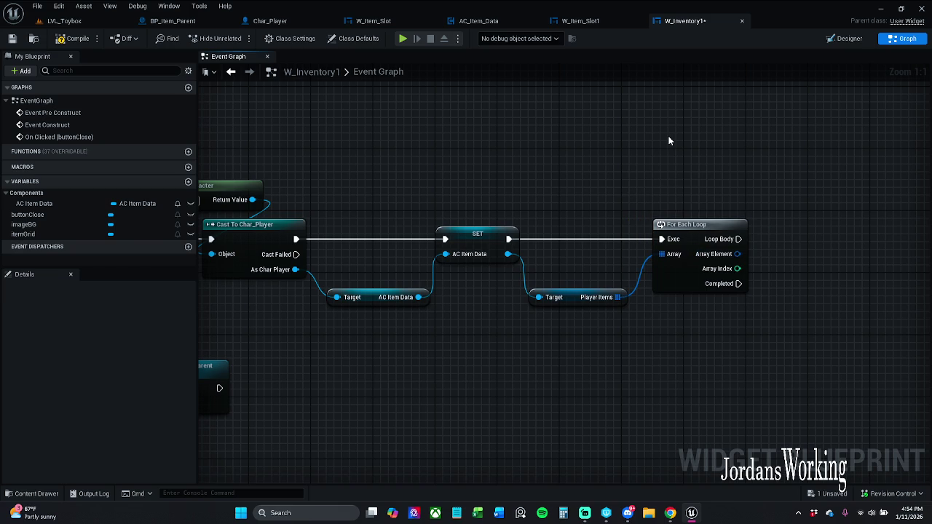
Step: Move the whole construct node chain to the left and save W_Inventory1
mouse_move(611, 280)
left_mouse_down()
mouse_move(789, 239)
mouse_move(708, 280)
left_mouse_up()
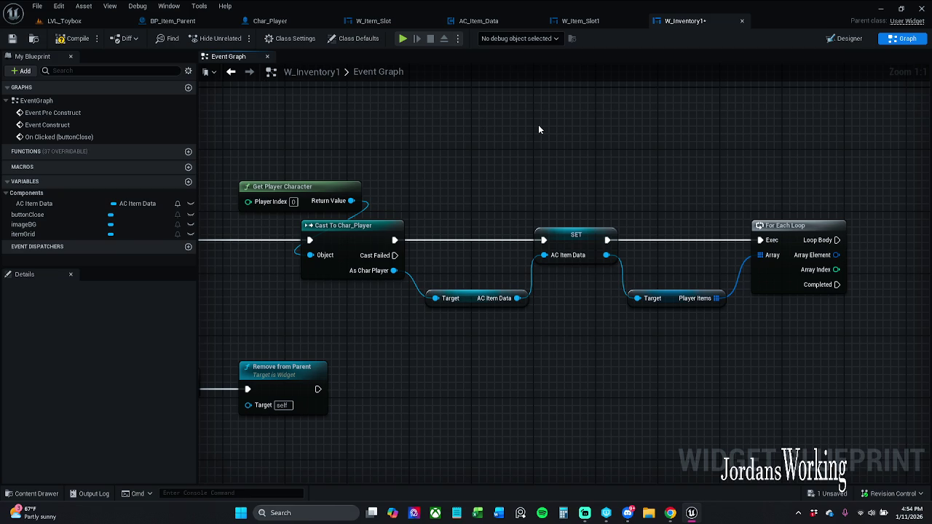
mouse_move(538, 130)
left_mouse_down()
mouse_move(568, 140)
mouse_move(709, 139)
mouse_move(600, 156)
mouse_move(707, 173)
mouse_move(577, 183)
mouse_move(682, 160)
left_mouse_up()
left_click_drag(386, 152, 839, 306)
left_click_drag(457, 227, 422, 232)
left_click(488, 179)
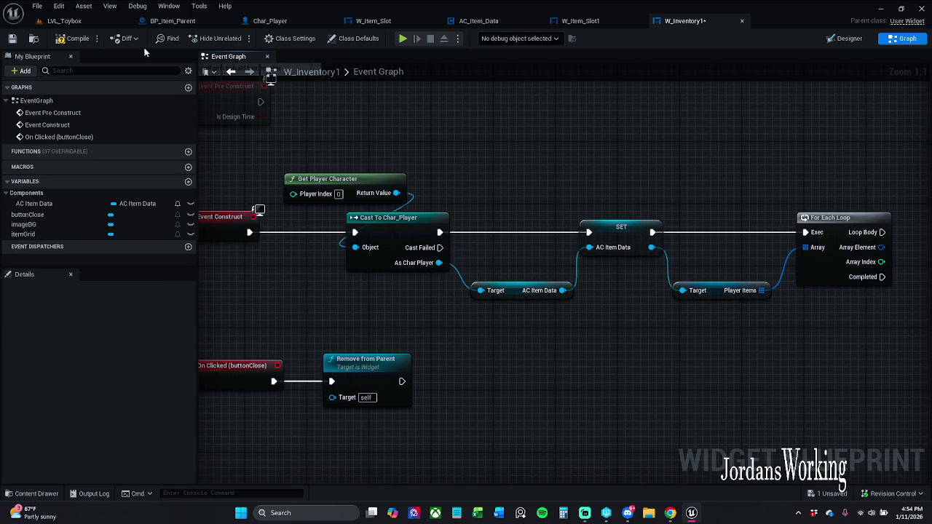
left_click(13, 38)
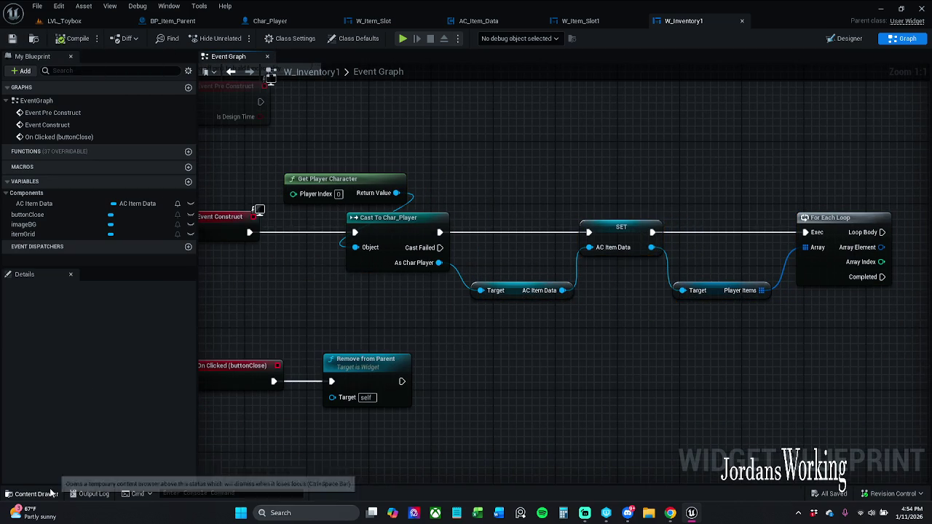
left_click(51, 494)
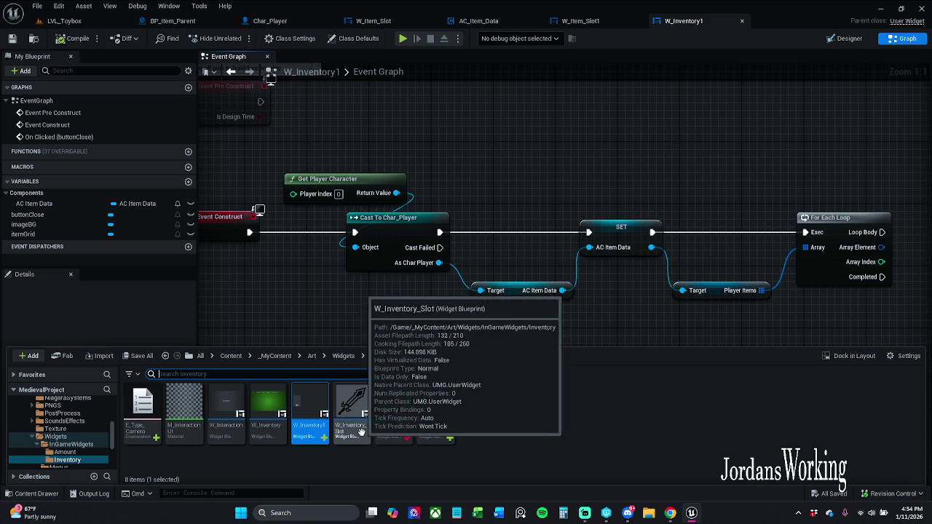
left_click(268, 411)
left_click(488, 467)
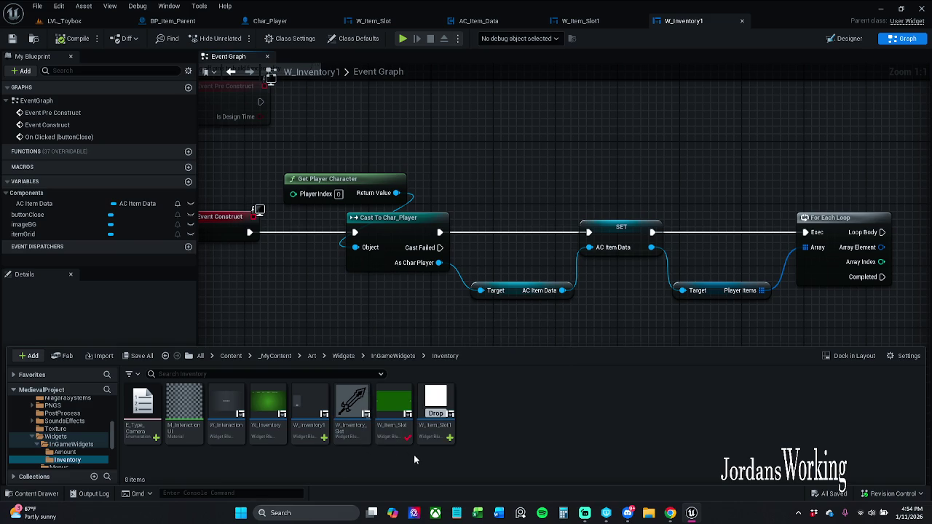
left_click(393, 358)
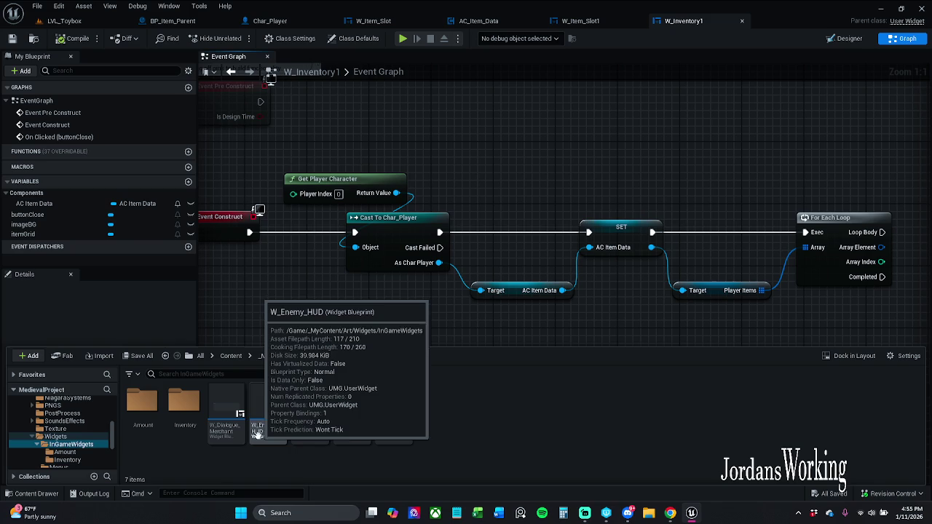
left_click(152, 428)
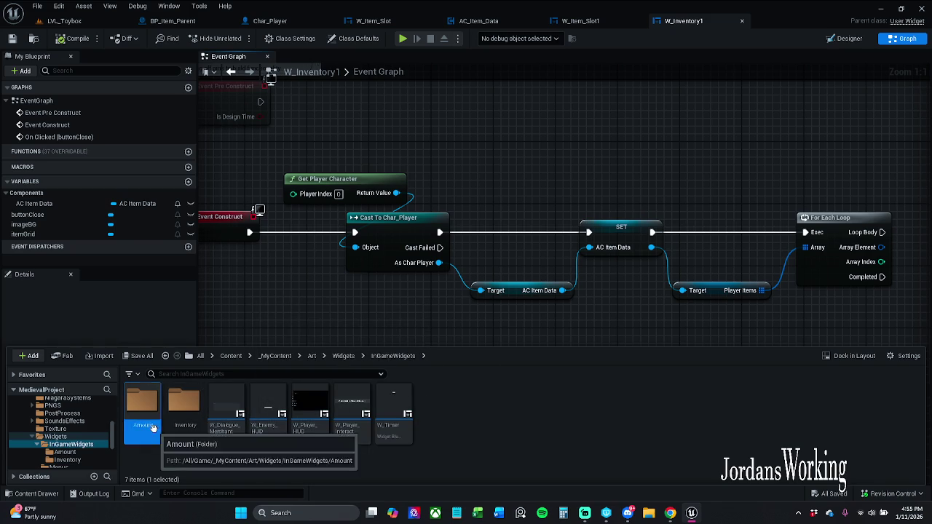
double_click(153, 428)
left_click(393, 356)
left_click(199, 408)
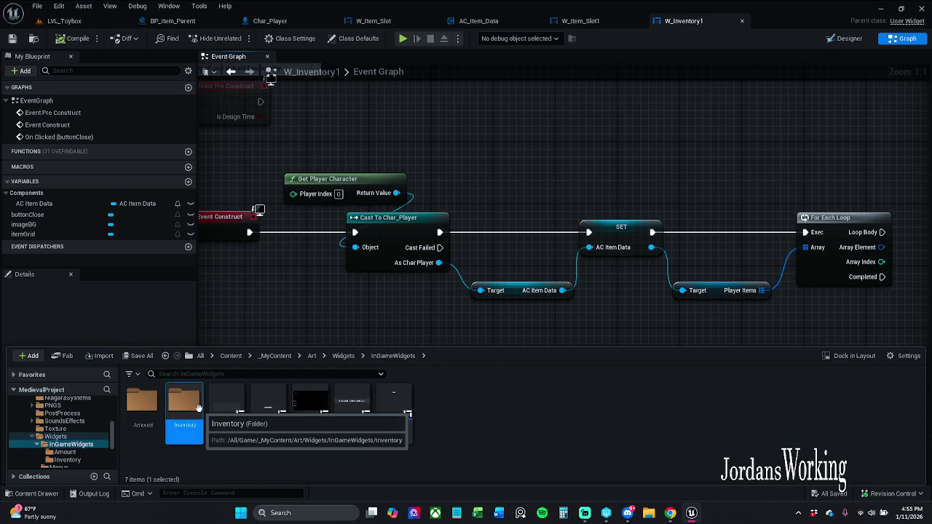
double_click(198, 407)
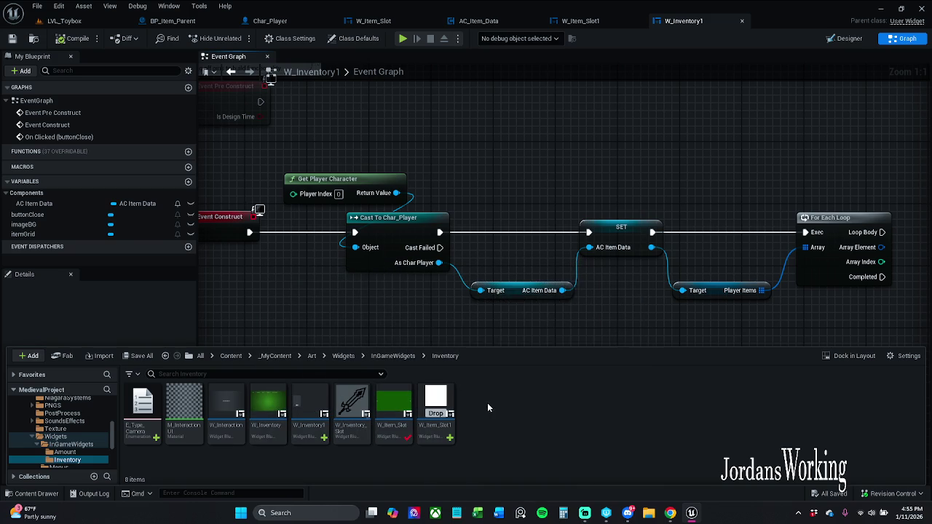
left_click_drag(424, 302, 386, 311)
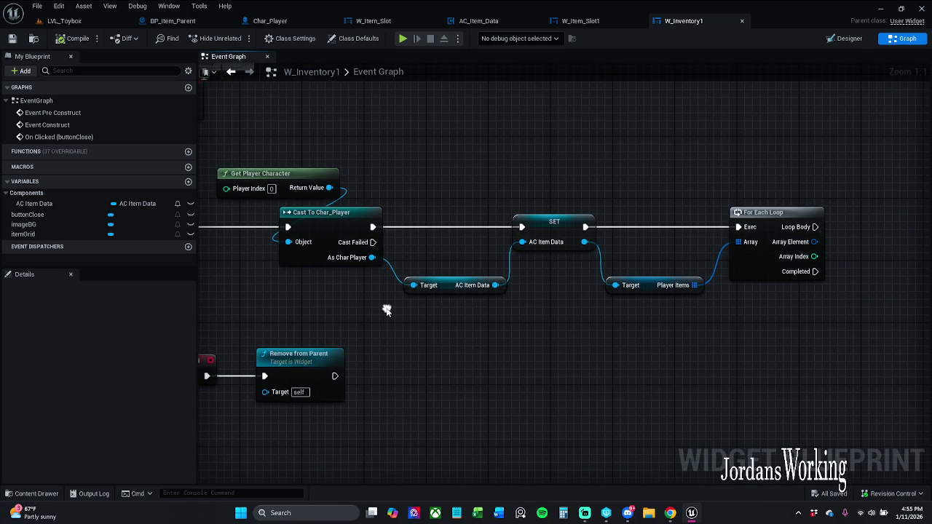
left_click(644, 289)
left_click_drag(644, 289, 577, 291)
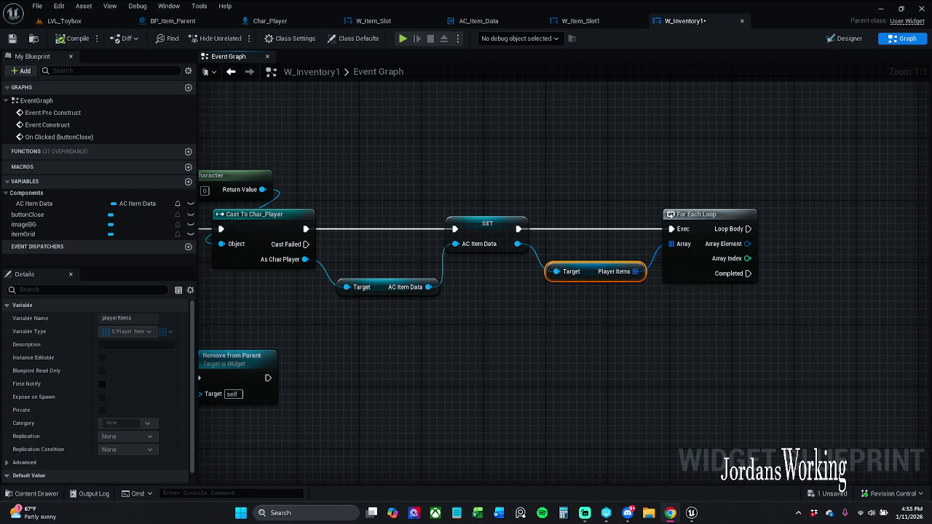
Step: Add a Create Widget node to the For Each Loop's body
left_click(531, 297)
left_click_drag(511, 230, 612, 237)
type("create w")
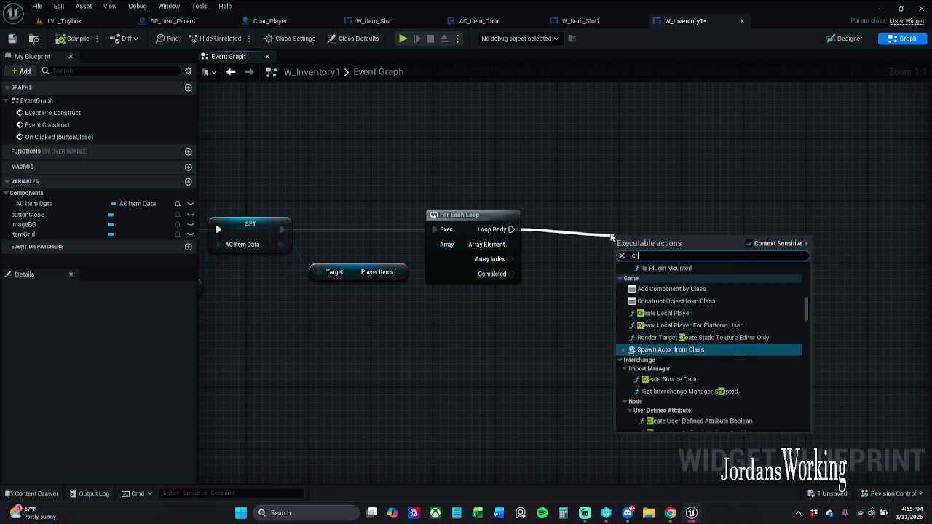
type("idget")
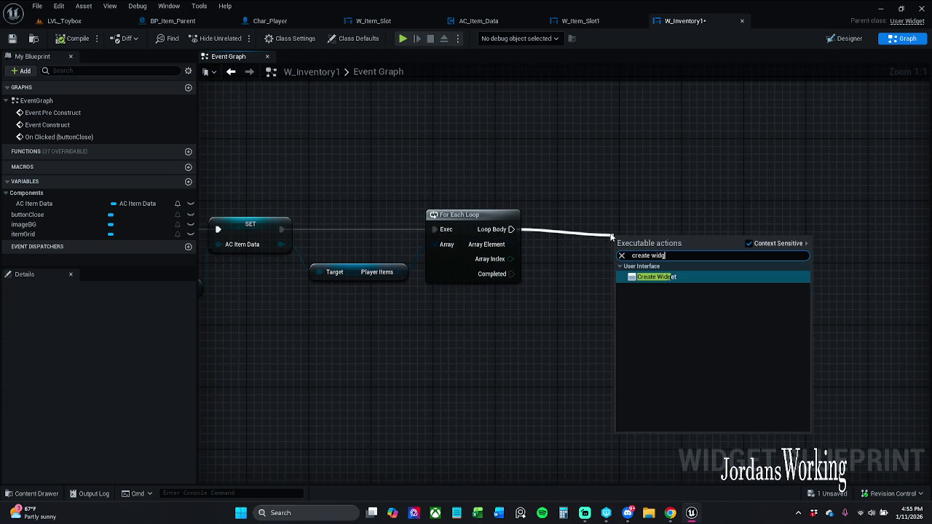
key("Return")
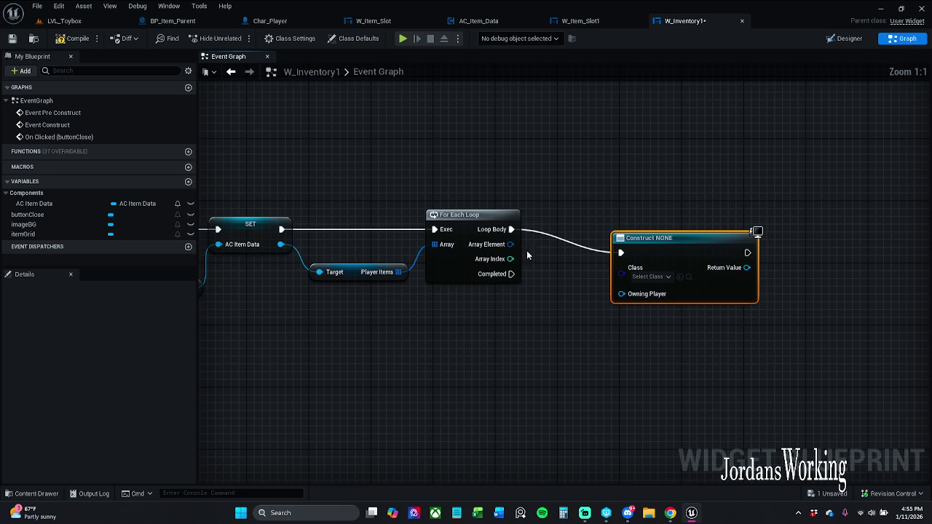
left_click_drag(688, 244, 683, 219)
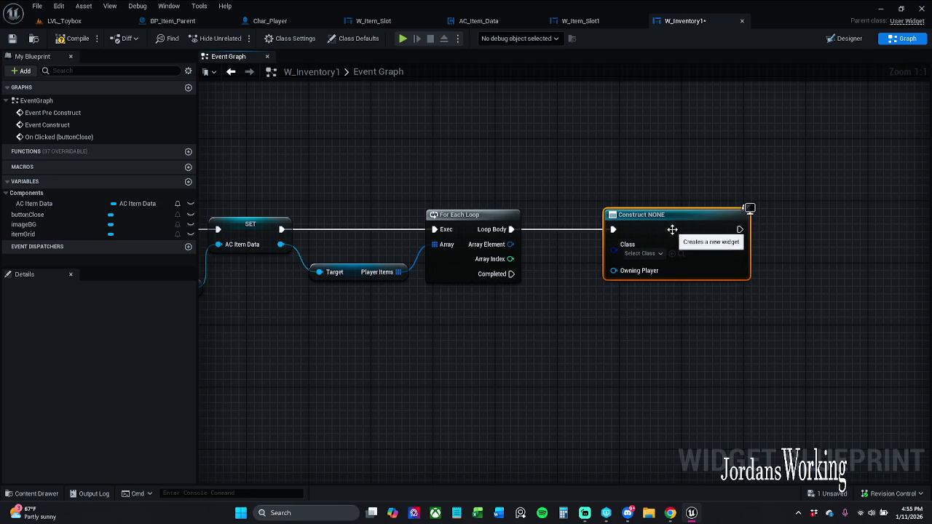
Step: Set the widget class to W_Item_Slot1 and pass Array Element as Item Data
left_click(656, 254)
left_click(603, 123)
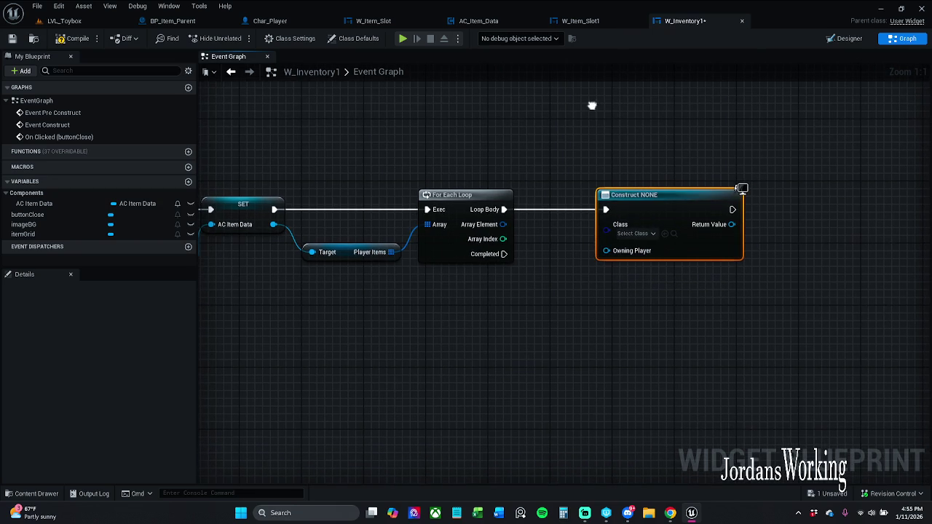
left_click(36, 493)
left_click(393, 408)
left_click(451, 421)
left_click_drag(592, 287, 610, 253)
left_click_drag(577, 286, 475, 245)
left_click_drag(585, 238, 602, 238)
left_click(558, 184)
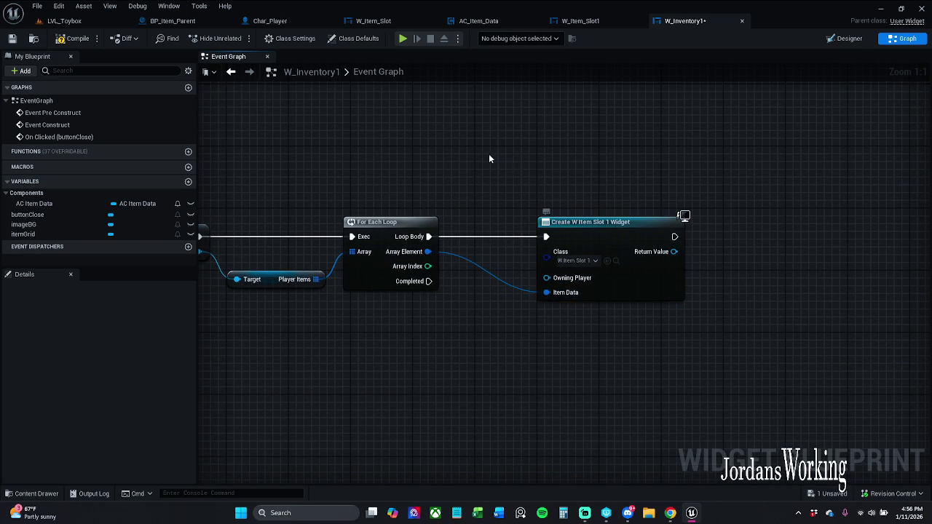
Step: Compile and save the W_Inventory1 blueprint
left_click(76, 39)
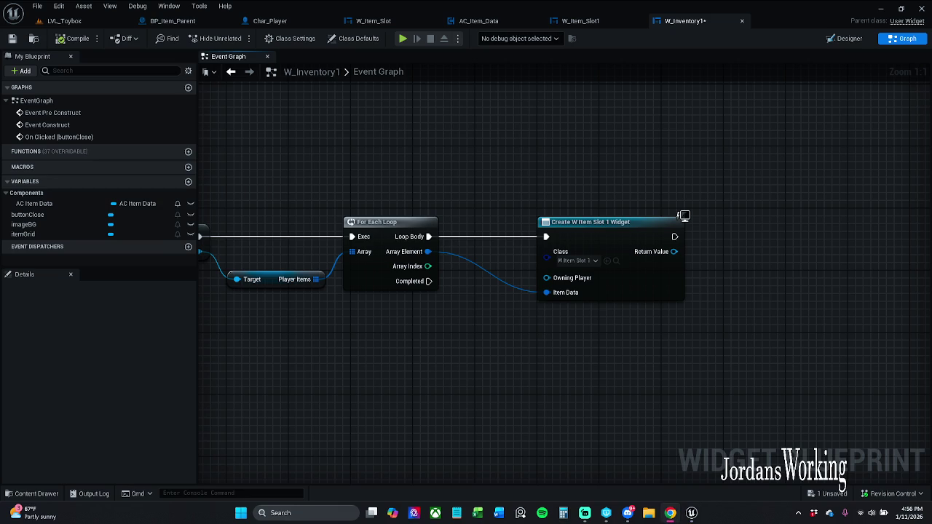
left_click_drag(612, 439, 548, 441)
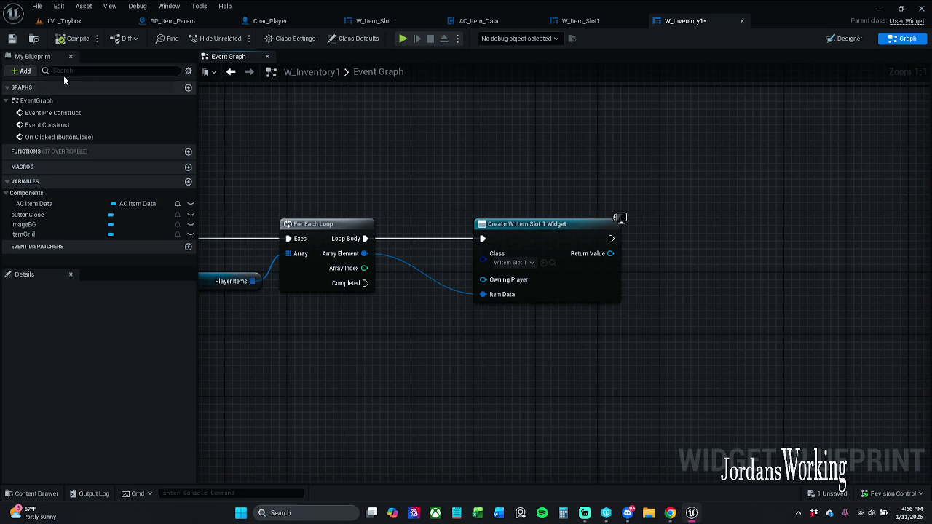
left_click(12, 38)
left_click_drag(683, 208, 561, 198)
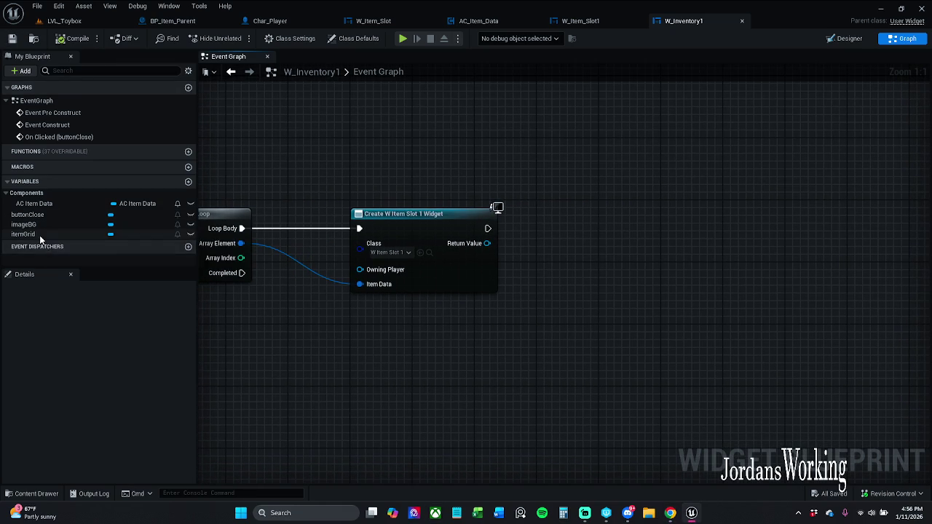
Step: Place a getter for the itemGrid uniform grid panel in the event graph
left_click(847, 37)
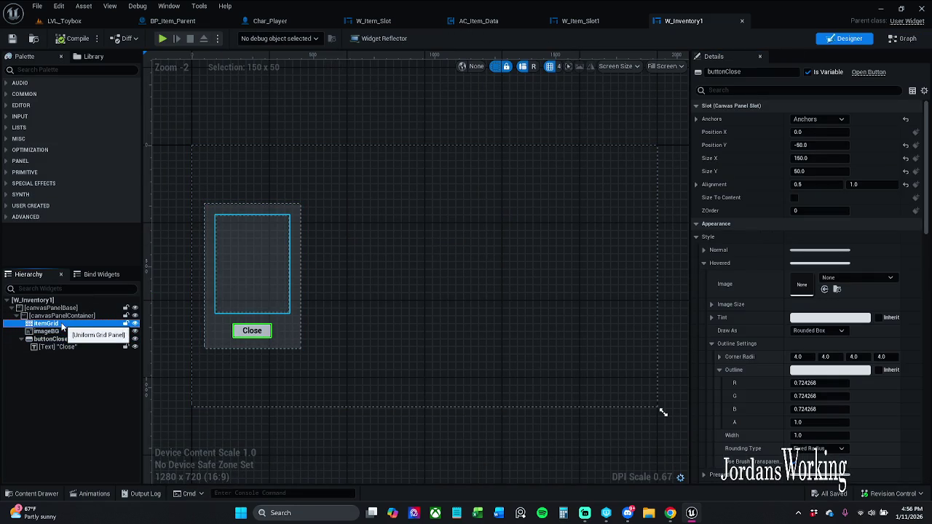
left_click(46, 323)
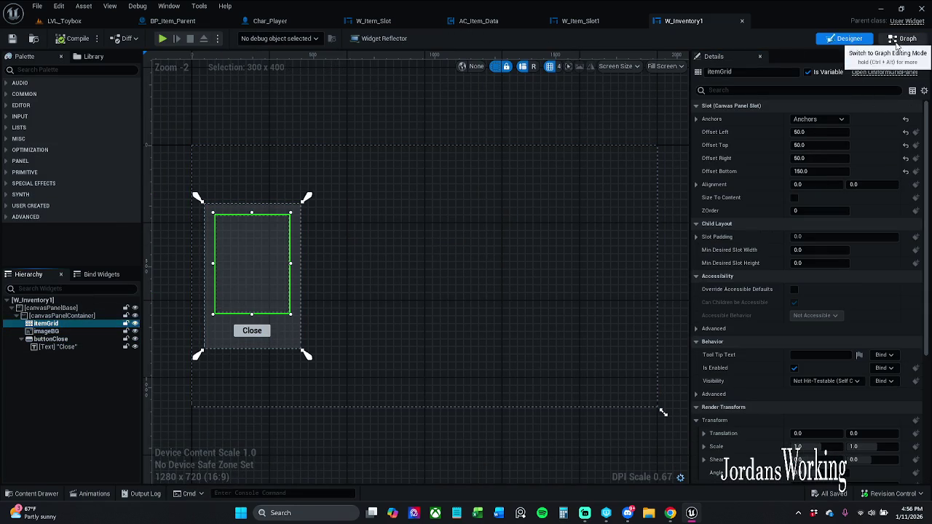
left_click(903, 38)
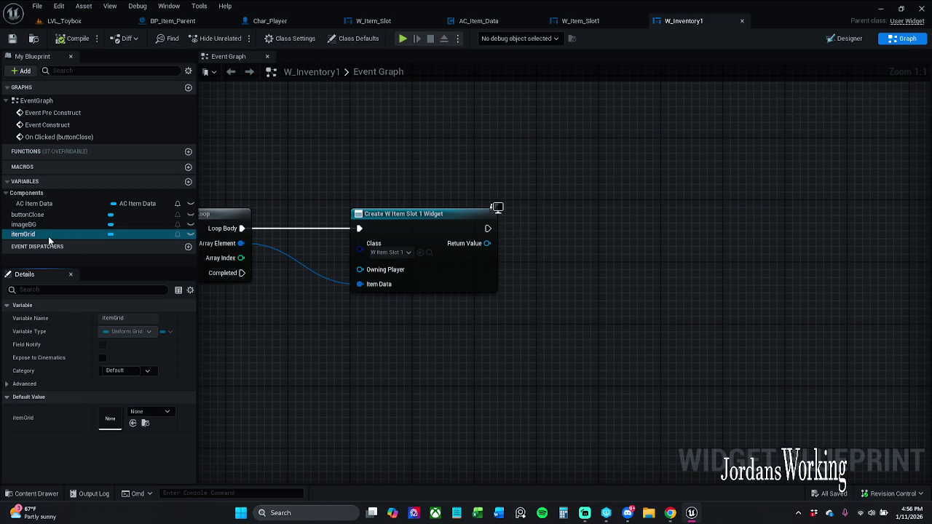
left_click_drag(51, 235, 574, 179)
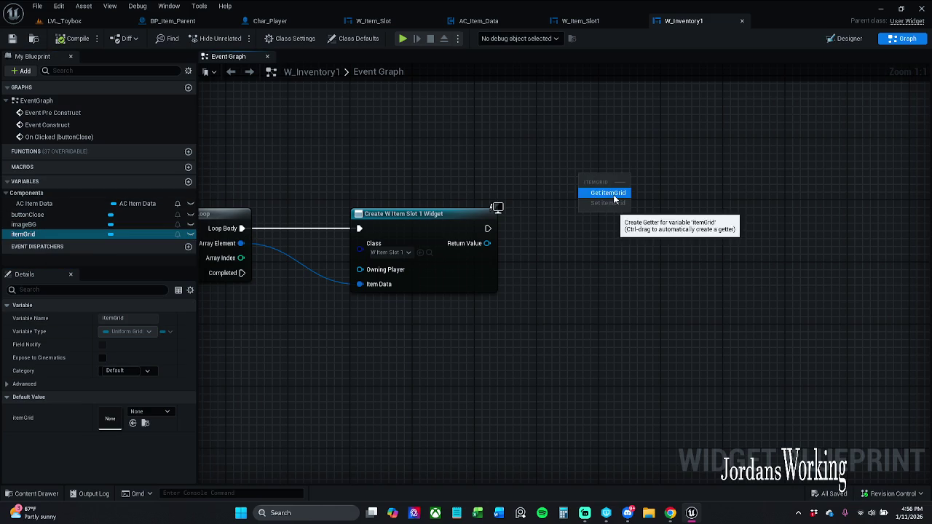
left_click(610, 191)
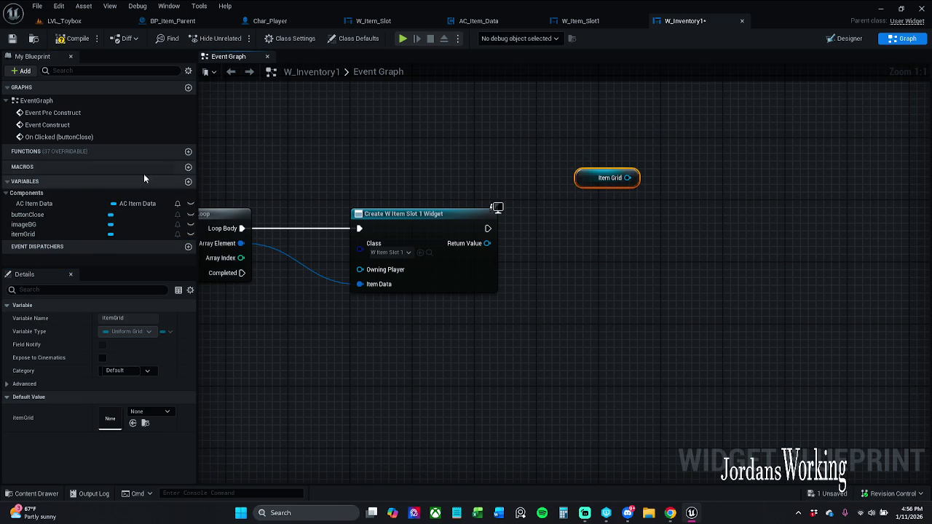
Step: Add a new blueprint variable named maxCol
left_click(188, 182)
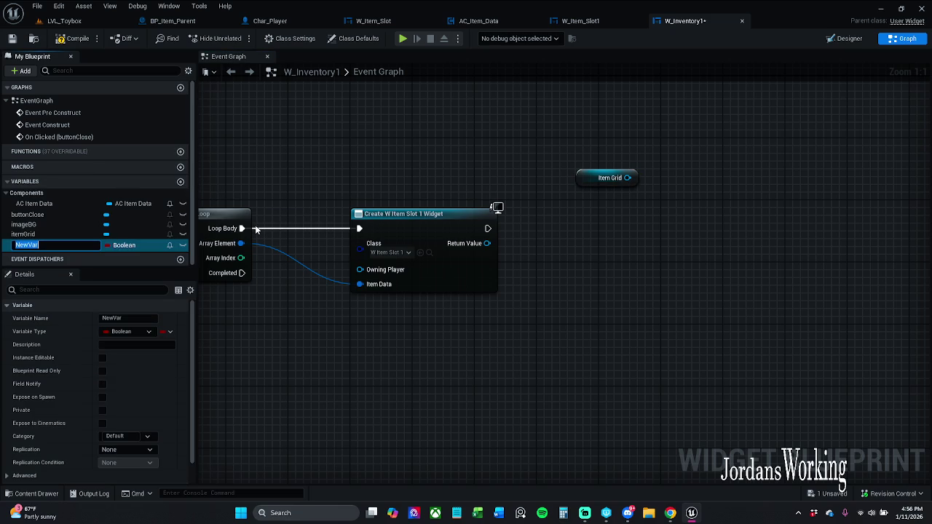
type("maxColo")
type("ol")
key("Return")
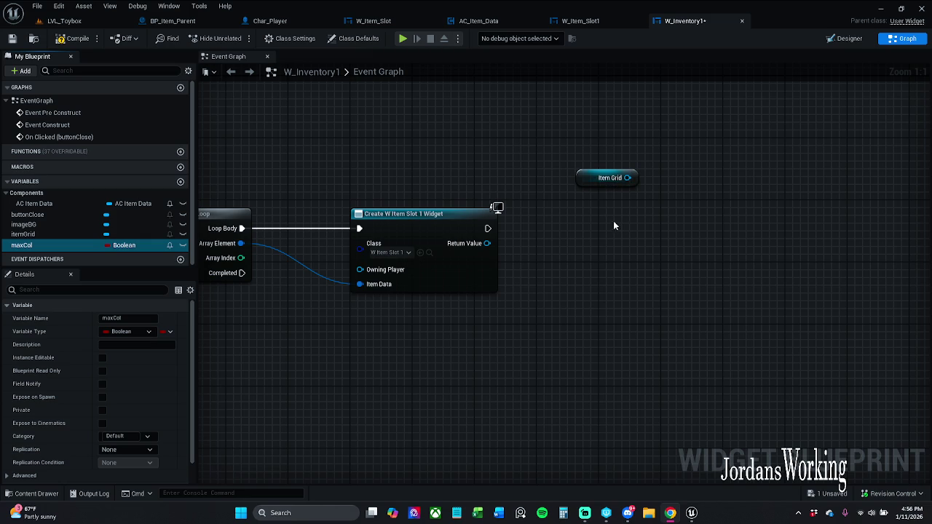
left_click_drag(265, 344, 487, 303)
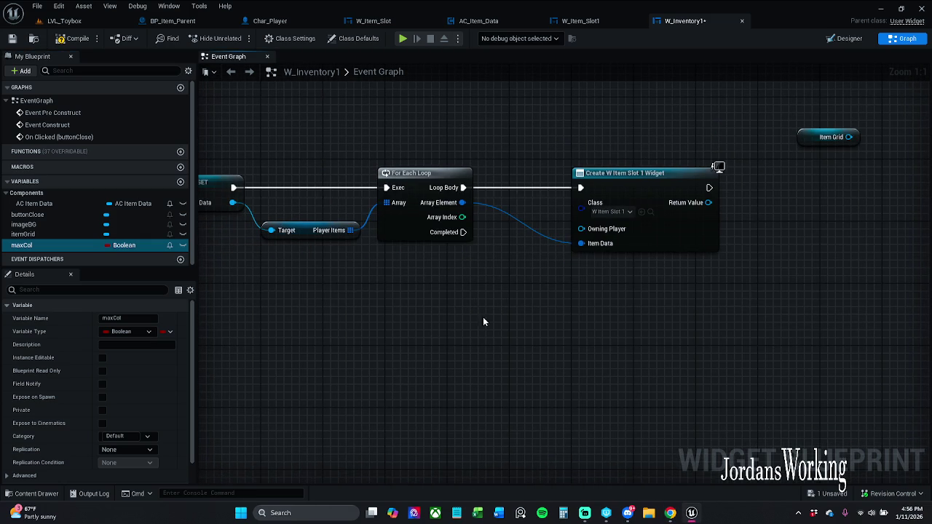
Step: Make maxCol an Integer and divide the loop's Array Index by a Max Col getter
mouse_move(462, 217)
left_mouse_down()
mouse_move(499, 323)
mouse_move(512, 315)
left_mouse_up()
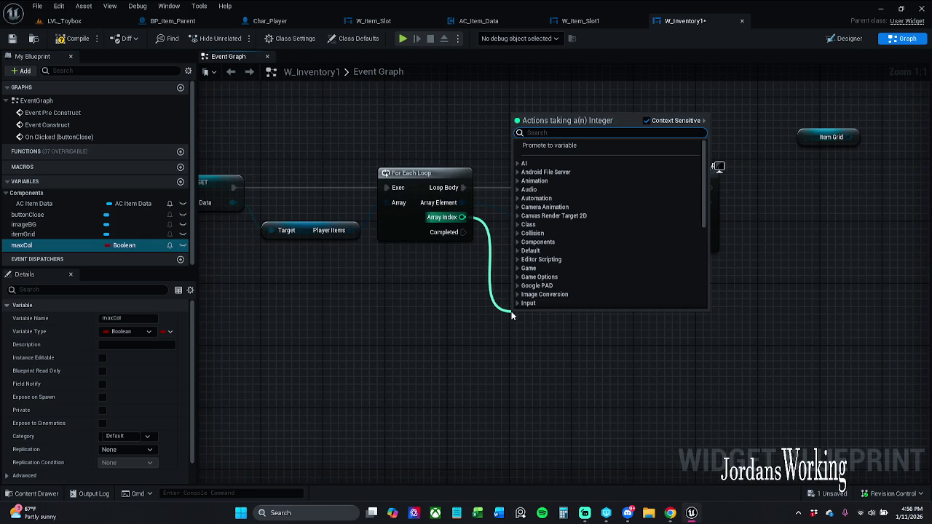
type("/")
key("Return")
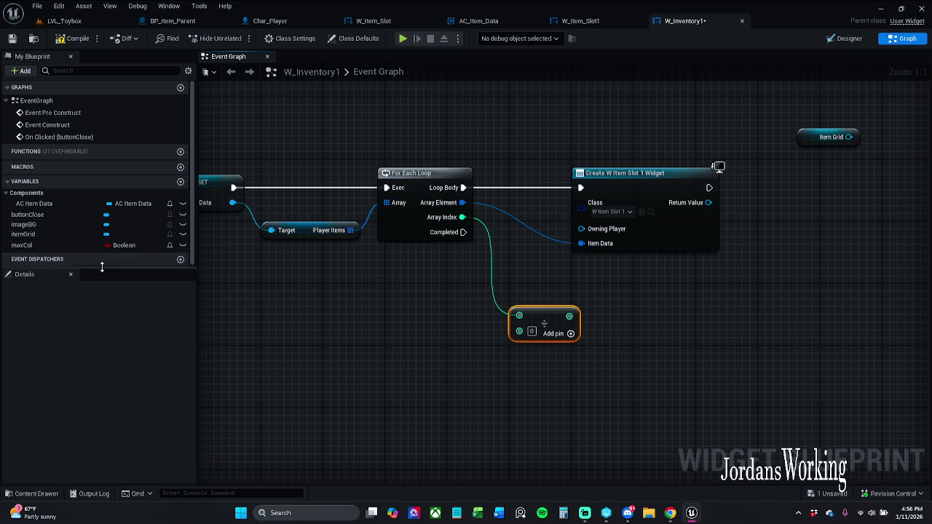
left_click(131, 245)
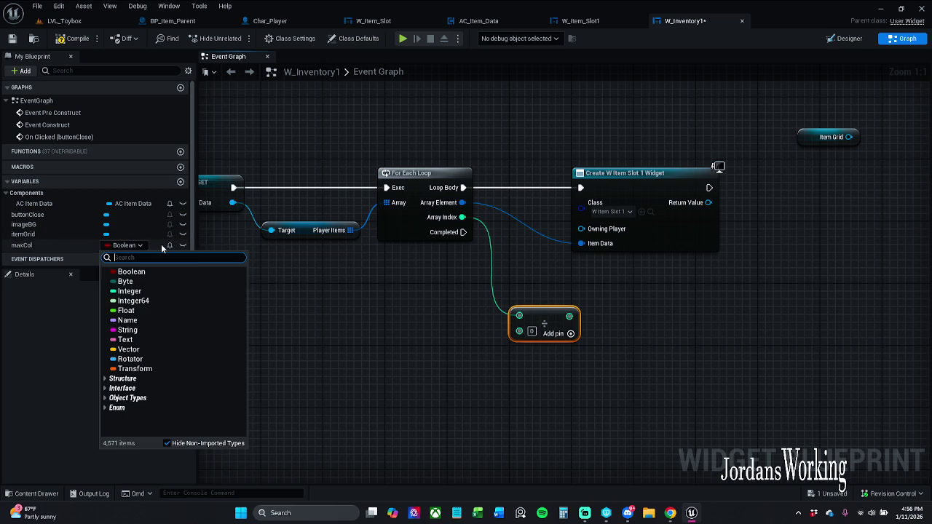
left_click(165, 291)
mouse_move(40, 246)
left_mouse_down()
mouse_move(540, 354)
mouse_move(522, 335)
mouse_move(543, 318)
mouse_move(543, 328)
left_mouse_up()
left_click(457, 353)
left_click(543, 321, "ctrl")
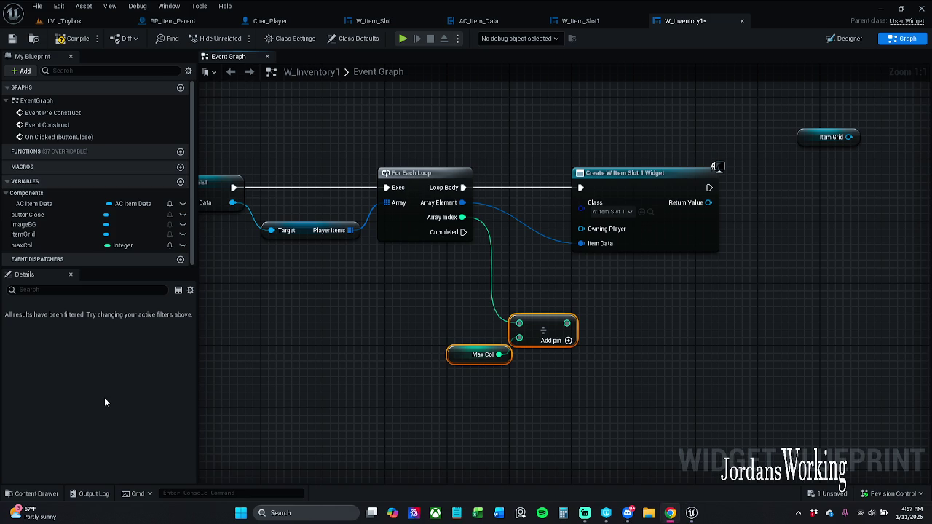
left_click(539, 332, "ctrl")
left_click_drag(565, 304, 484, 379)
left_click_drag(539, 335, 526, 369)
left_click(503, 299)
Step: Take Array Index modulo (%) a duplicated Max Col getter
left_click_drag(461, 217, 560, 301)
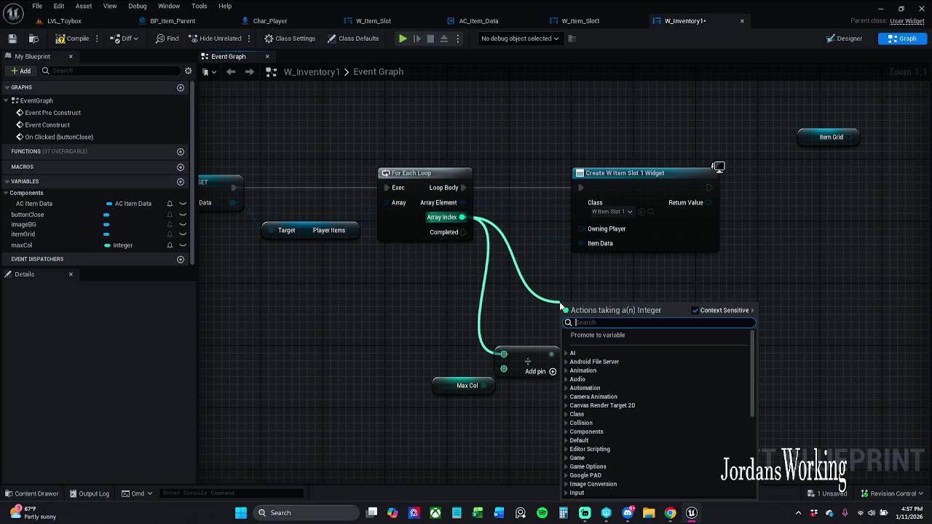
type("%")
key("Return")
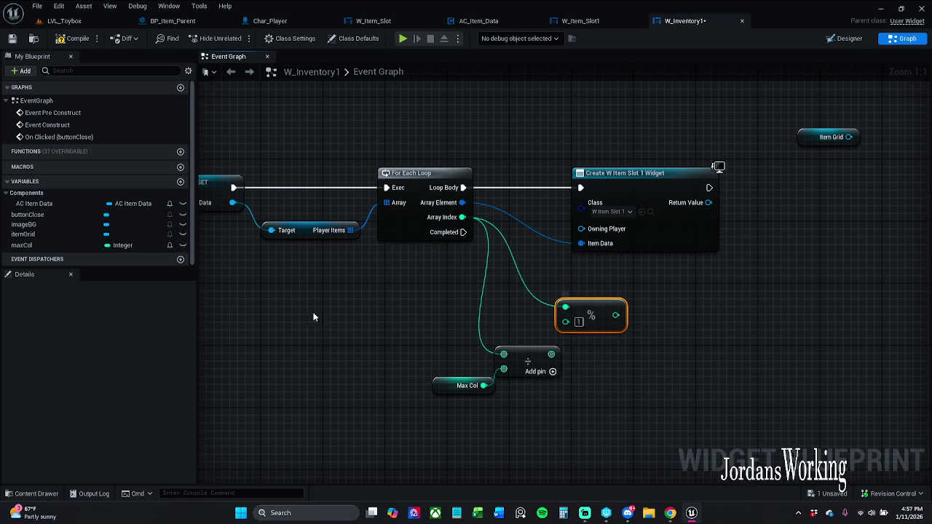
left_click(551, 433)
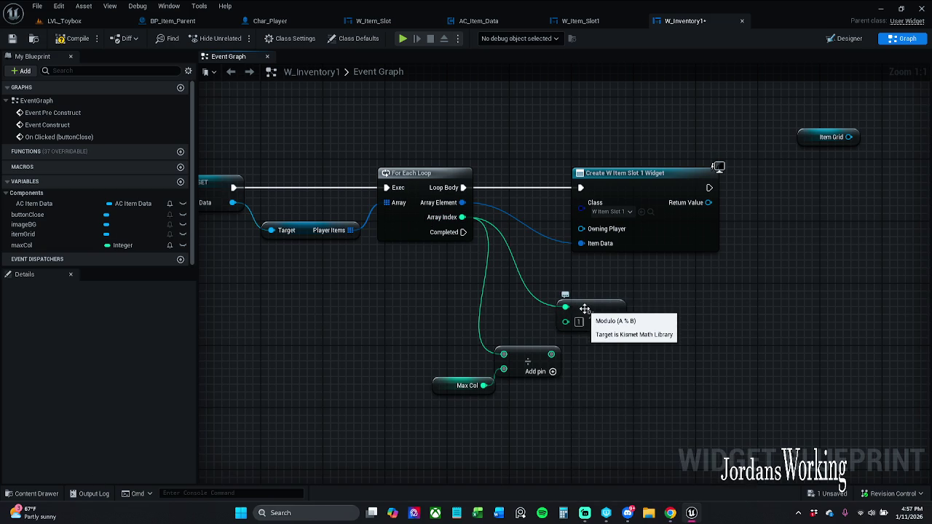
left_click_drag(585, 309, 597, 285)
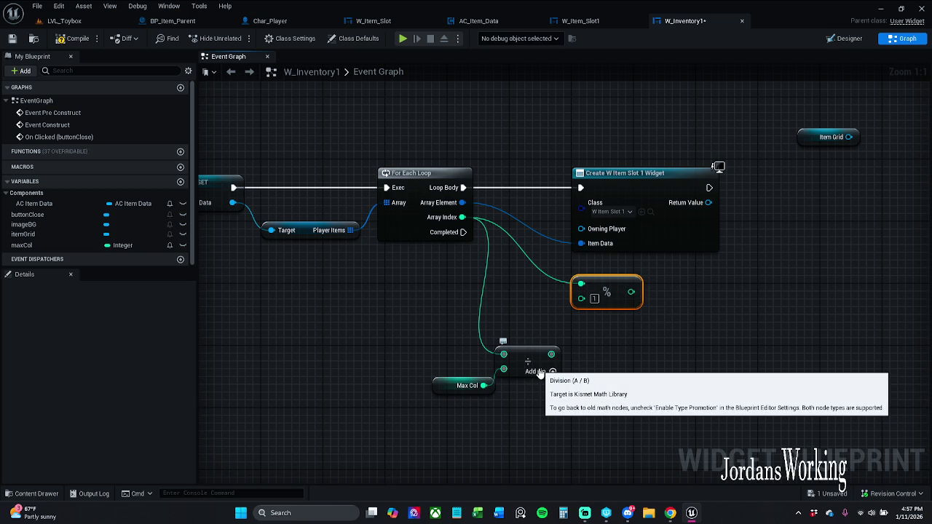
left_click(563, 315)
left_click(455, 386)
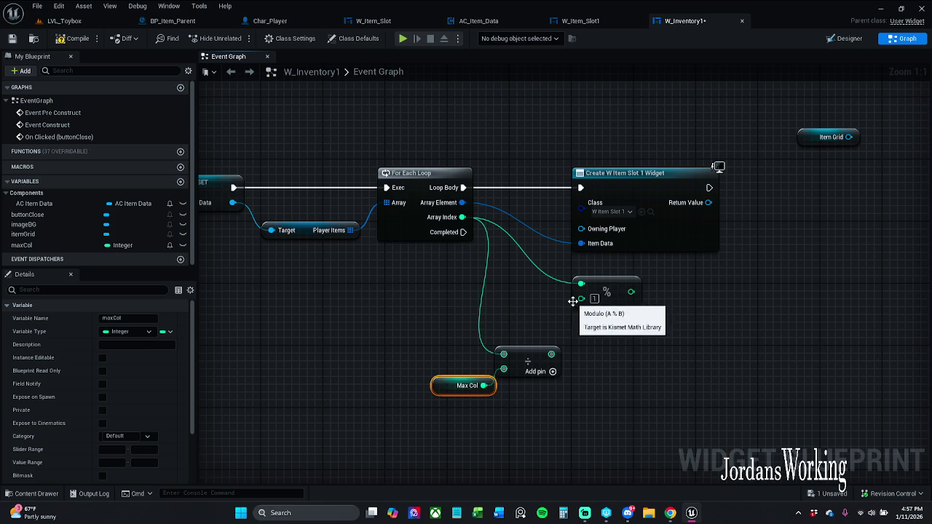
key("ctrl+v")
mouse_move(568, 312)
left_mouse_down()
mouse_move(506, 311)
mouse_move(581, 310)
mouse_move(582, 296)
mouse_move(559, 315)
mouse_move(579, 322)
left_mouse_up()
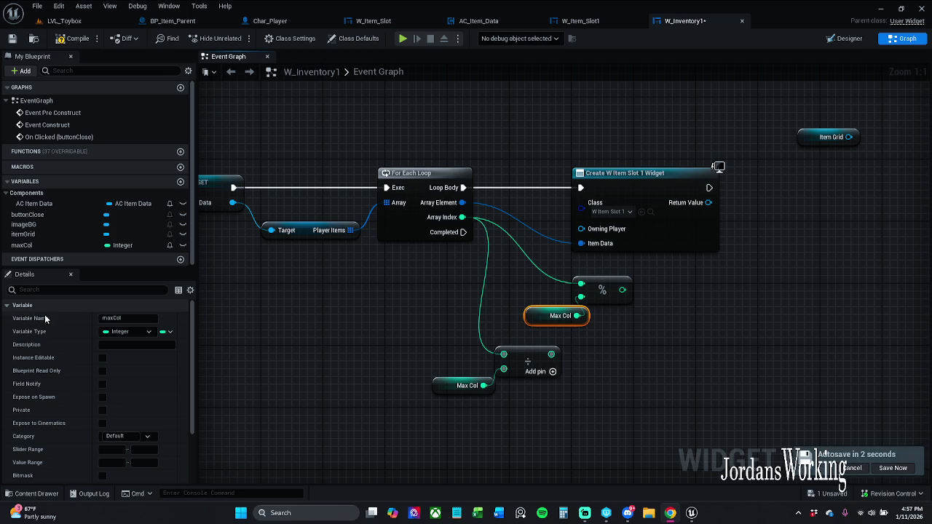
left_click_drag(321, 319, 355, 279)
scroll(113, 374, "down", 3)
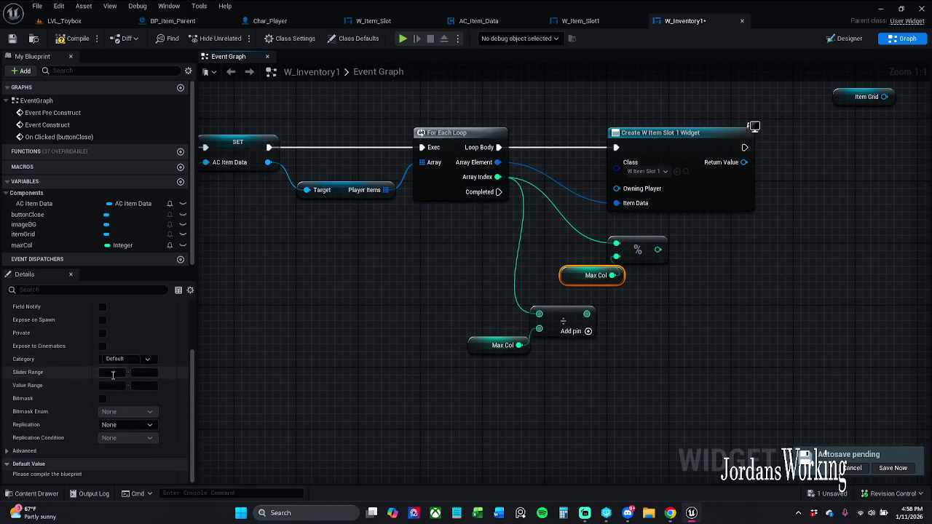
Step: Compile W_Inventory1 and give Max Col a default value of 2
left_click(65, 20)
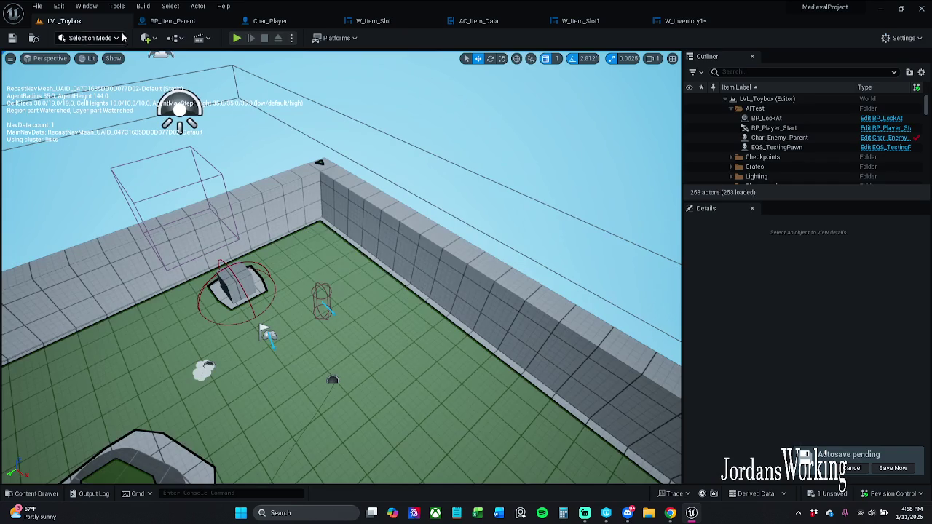
left_click(685, 20)
left_click(72, 38)
left_click(127, 477)
type("2")
key("Return")
Step: Save the W_Inventory1 blueprint
left_click(501, 345)
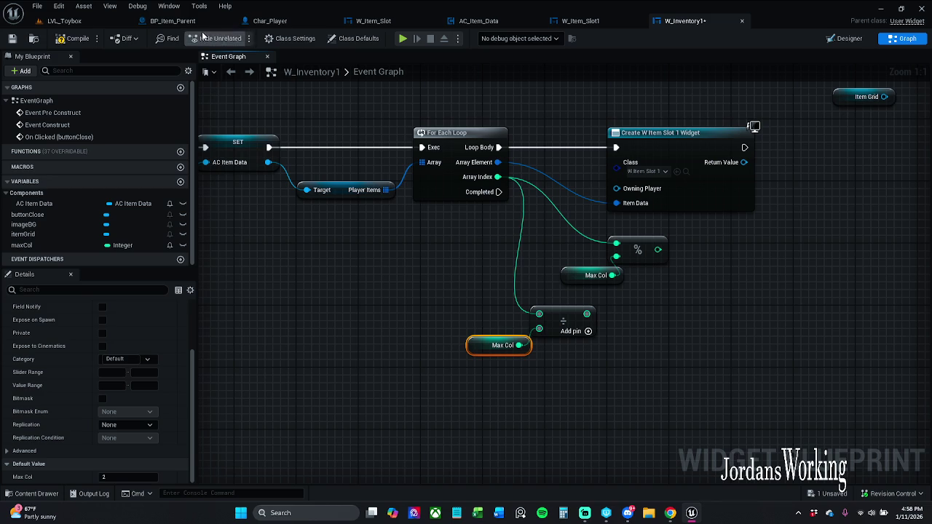
left_click(12, 42)
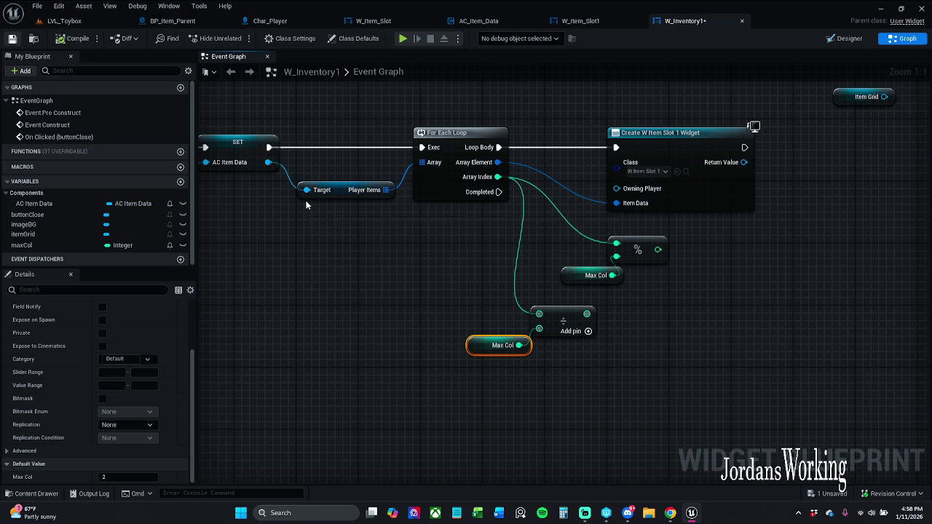
left_click_drag(404, 241, 378, 256)
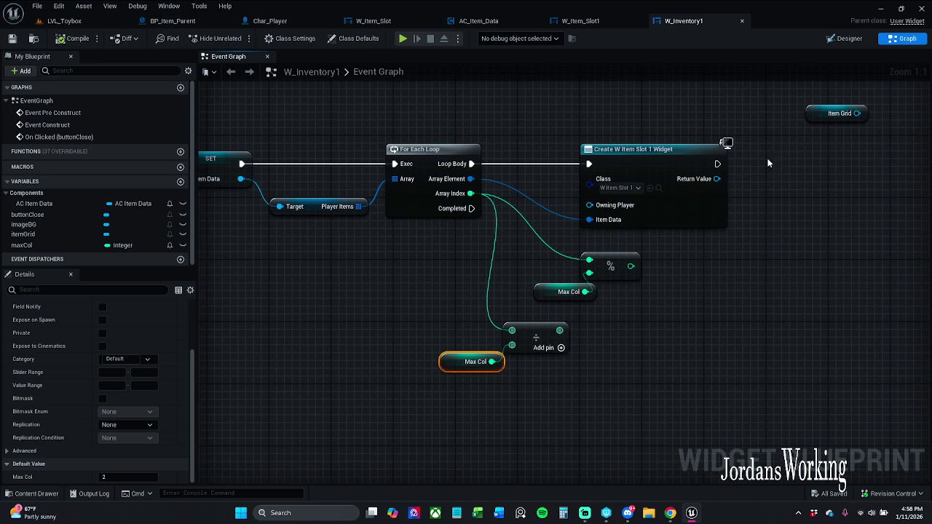
mouse_move(830, 90)
left_mouse_down()
mouse_move(583, 128)
mouse_move(550, 148)
mouse_move(545, 240)
mouse_move(518, 207)
left_mouse_up()
key("Escape")
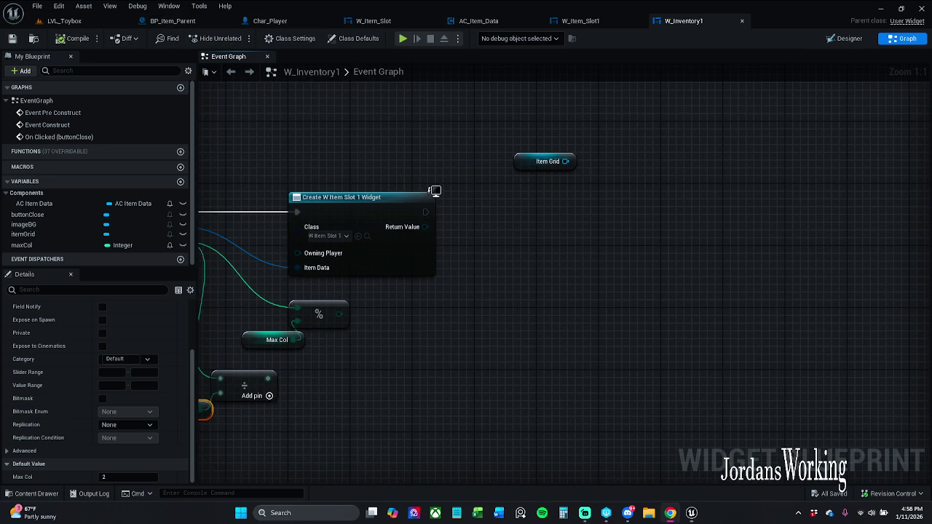
Step: Add an Add Child to Uniform Grid node on Item Grid, run after Create Widget
left_click_drag(554, 269, 512, 266)
mouse_move(522, 158)
left_mouse_down()
mouse_move(577, 179)
mouse_move(512, 195)
left_mouse_up()
type("add unif")
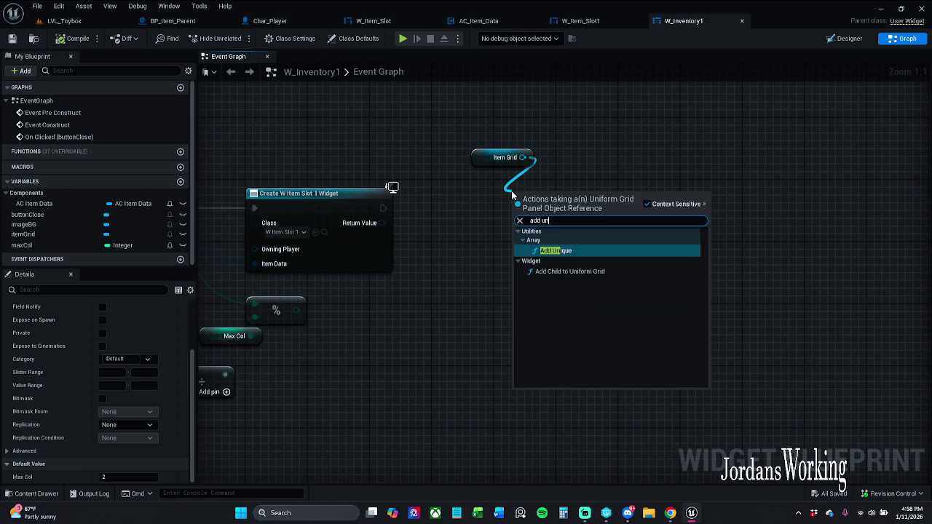
key("Return")
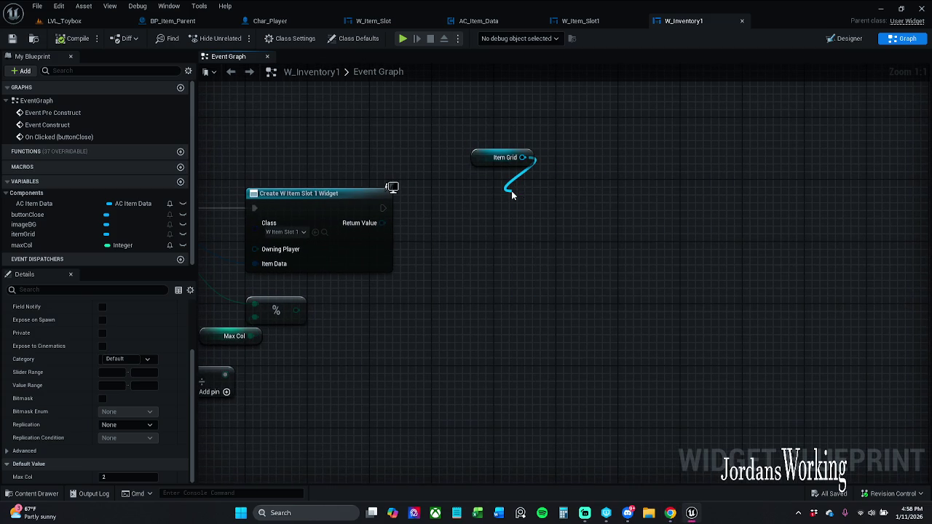
mouse_move(520, 220)
left_mouse_down()
mouse_move(416, 223)
mouse_move(382, 209)
left_mouse_up()
Step: Wire the divide result into In Row and the modulo result into In Column
left_click(426, 304)
left_click_drag(426, 305, 533, 268)
mouse_move(622, 235)
left_mouse_down()
mouse_move(405, 291)
mouse_move(332, 348)
mouse_move(329, 339)
mouse_move(403, 274)
left_mouse_up()
left_click_drag(332, 340, 625, 242)
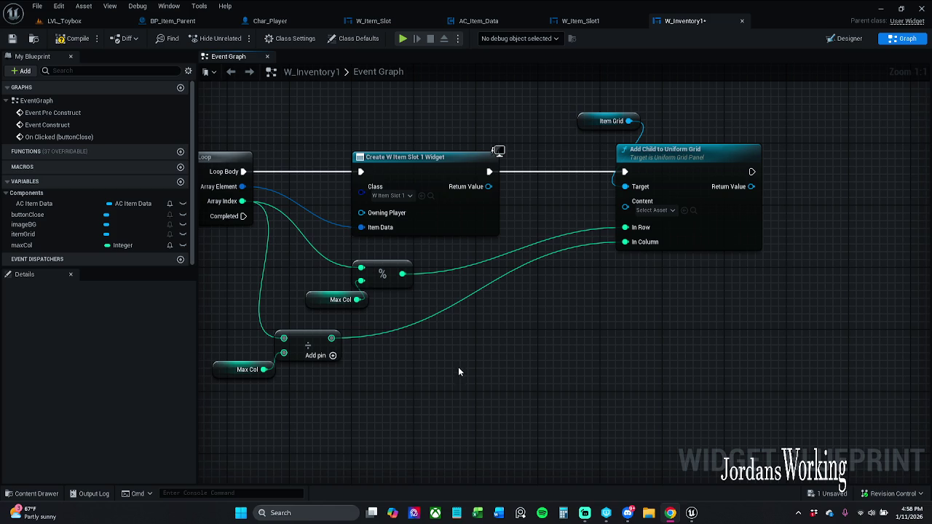
left_click_drag(458, 372, 486, 383)
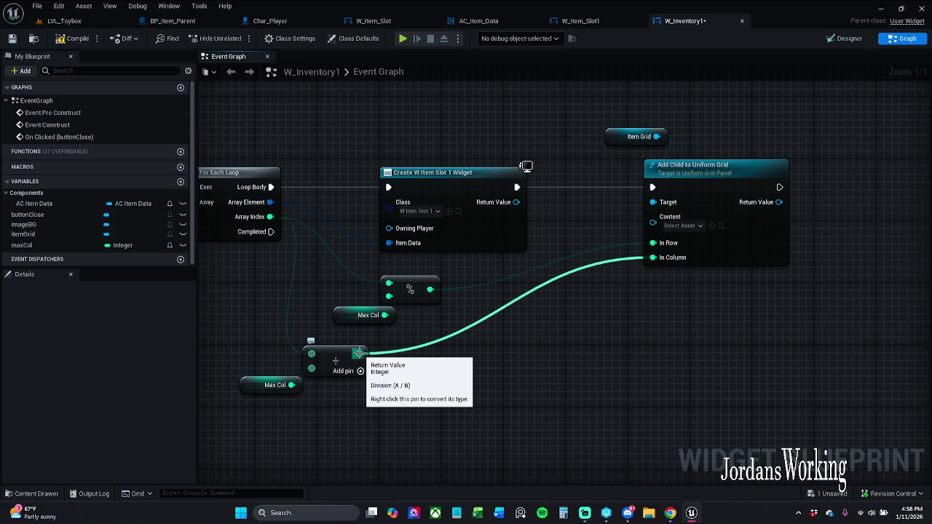
mouse_move(359, 354)
left_mouse_down()
mouse_move(689, 248)
mouse_move(392, 269)
mouse_move(430, 290)
left_mouse_up()
Step: Tidy the divide, modulo, Max Col, Item Grid and Add Child nodes into place
mouse_move(374, 328)
left_mouse_down()
mouse_move(440, 276)
mouse_move(383, 432)
mouse_move(367, 431)
left_mouse_up()
mouse_move(251, 410)
left_mouse_down()
mouse_move(389, 370)
mouse_move(431, 290)
left_mouse_up()
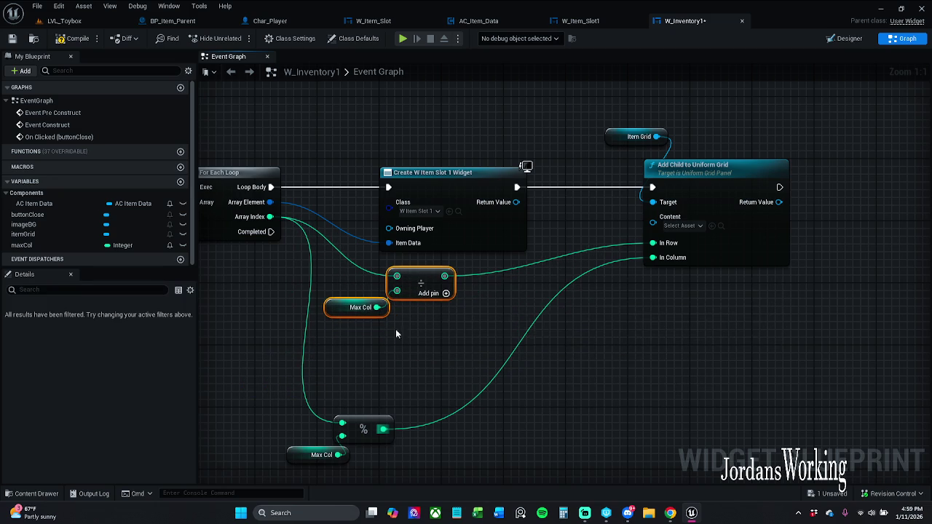
left_click_drag(295, 445, 396, 370)
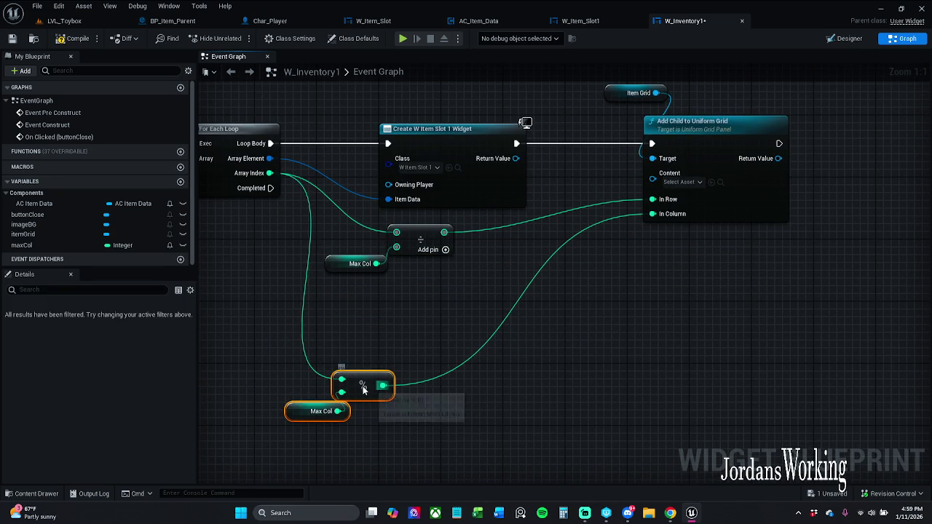
left_click_drag(347, 386, 339, 316)
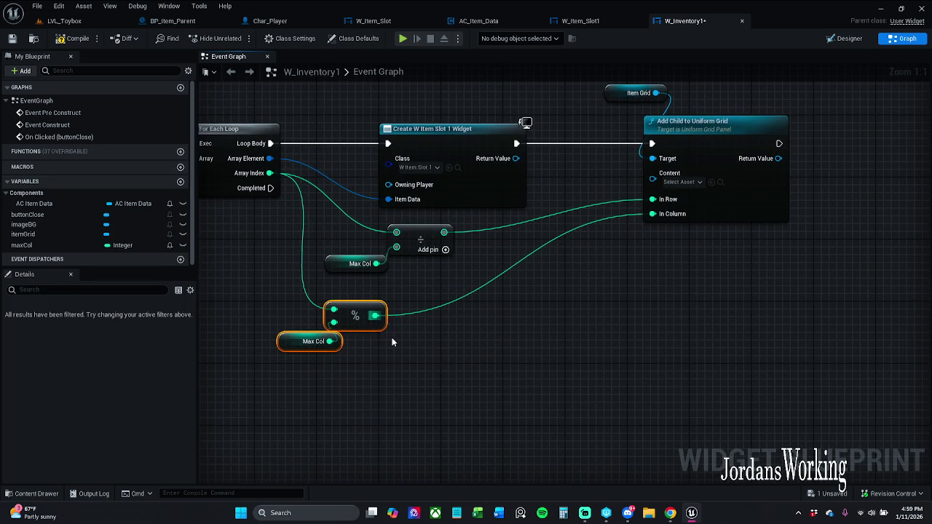
left_click(392, 337)
mouse_move(303, 378)
left_mouse_down()
mouse_move(375, 305)
mouse_move(359, 314)
left_mouse_up()
left_click(438, 362)
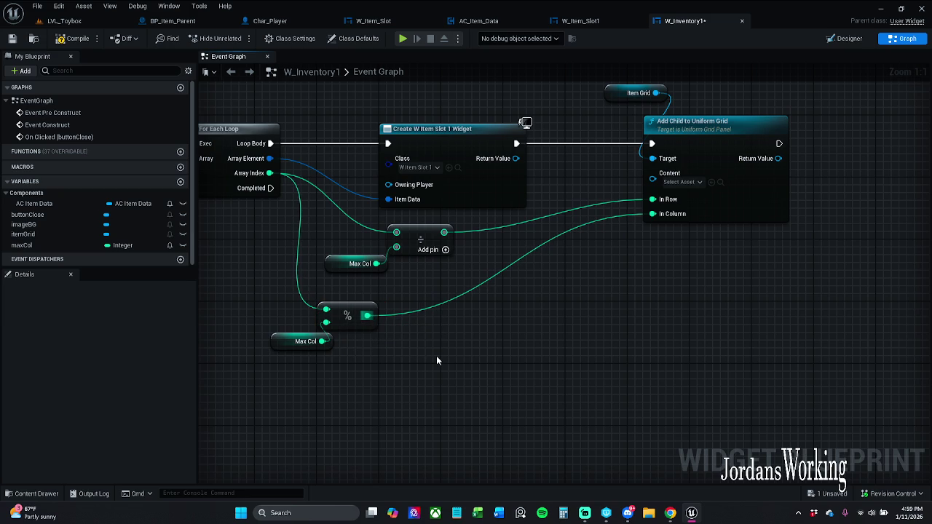
left_click_drag(499, 326, 436, 380)
left_click_drag(575, 114, 699, 240)
left_click_drag(682, 193, 642, 193)
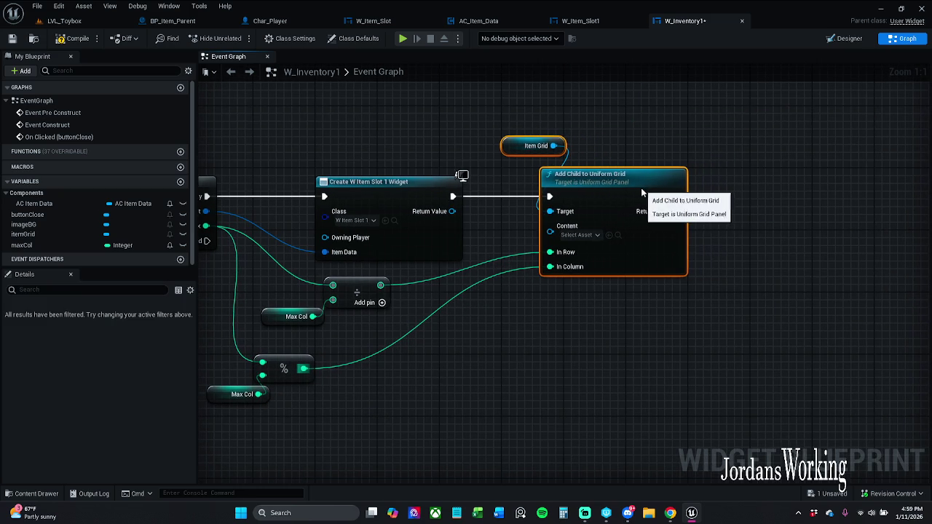
left_click(691, 339)
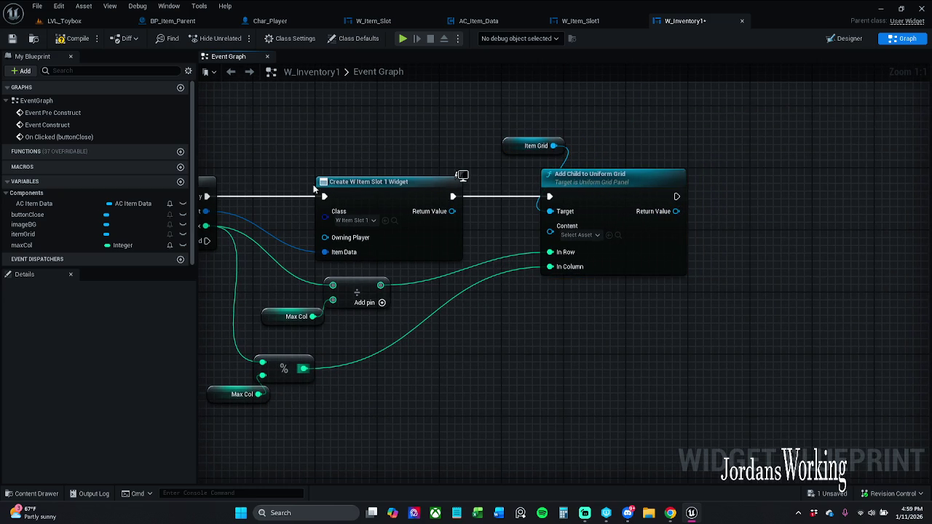
Step: Compile and save, then plug the created slot widget into Content and recompile
left_click(71, 42)
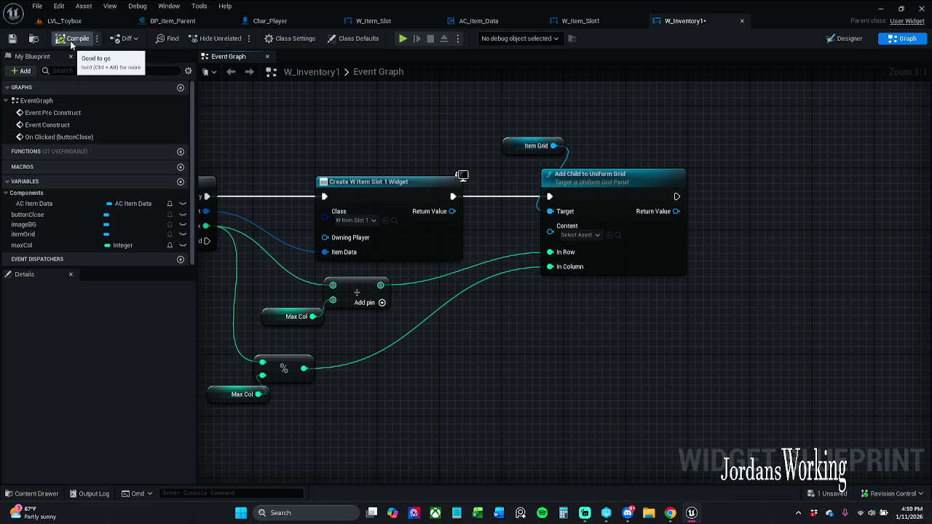
left_click(12, 38)
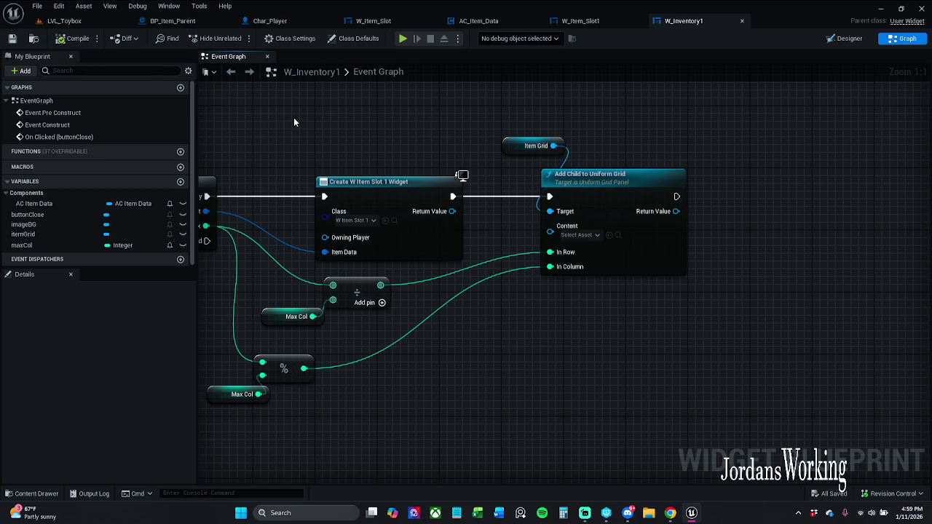
left_click(580, 234)
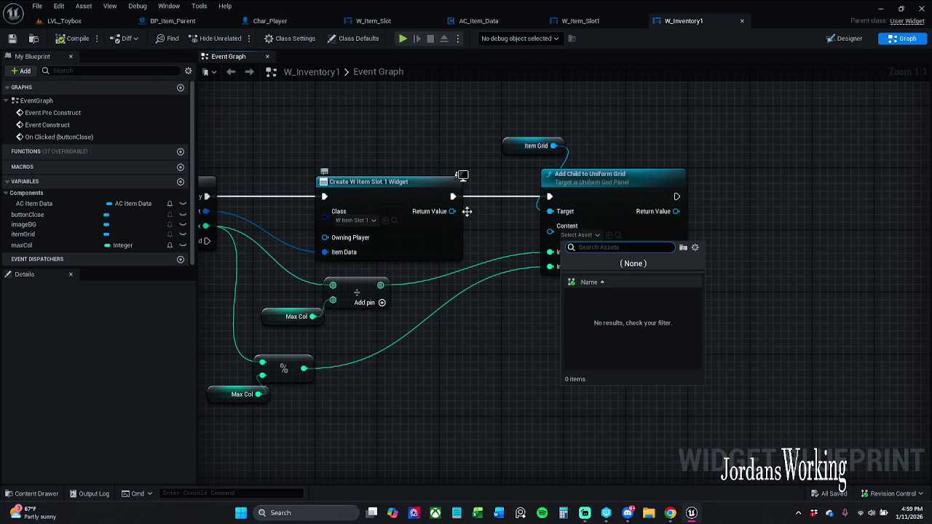
left_click(457, 214)
left_click_drag(452, 212, 550, 226)
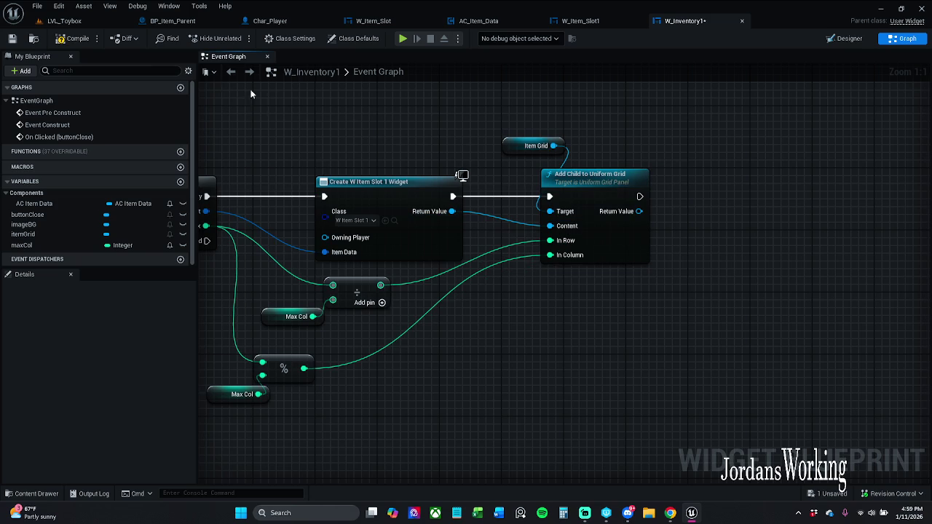
left_click(73, 37)
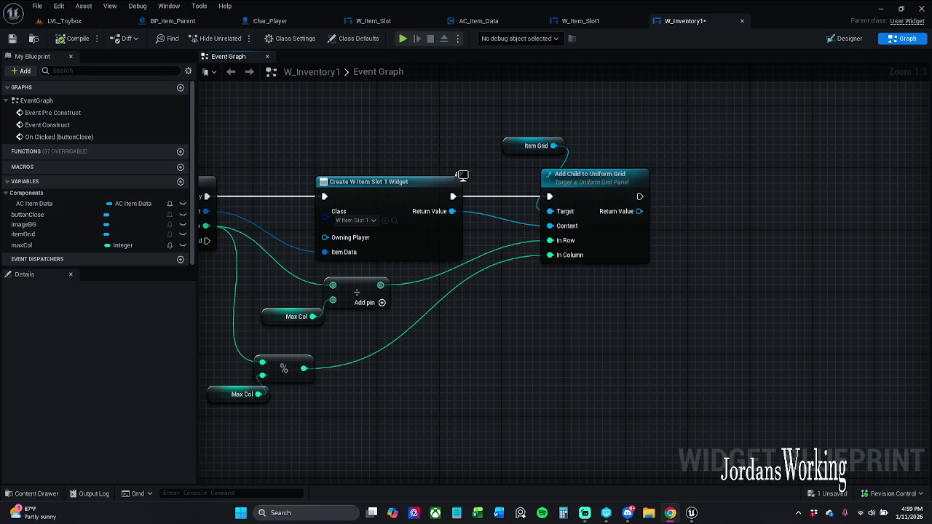
Step: Move the close-button On Clicked handler nodes lower in the graph
left_click_drag(355, 264, 555, 270)
mouse_move(428, 260)
left_mouse_down()
mouse_move(401, 320)
mouse_move(393, 295)
left_mouse_up()
left_click_drag(433, 330, 403, 245)
left_click_drag(583, 339, 380, 264)
mouse_move(391, 297)
left_mouse_down()
mouse_move(412, 482)
mouse_move(382, 223)
mouse_move(391, 169)
mouse_move(350, 434)
mouse_move(396, 306)
left_mouse_up()
Step: Paste a custom event and rename it UpdateItems
key("ctrl+v")
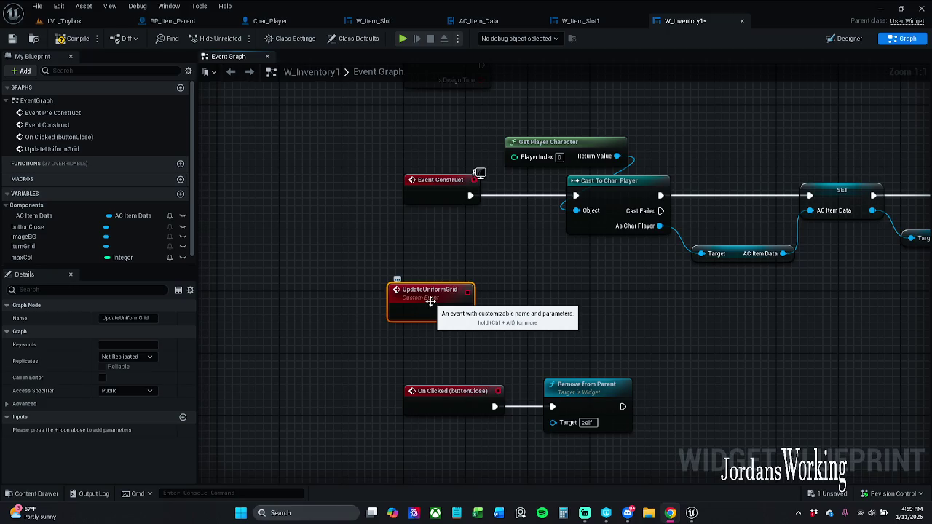
double_click(443, 290)
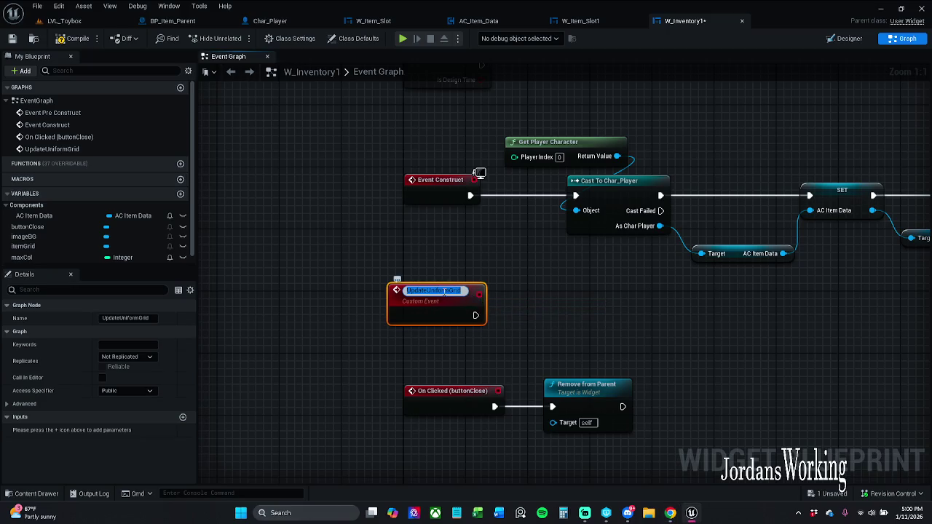
left_click_drag(427, 291, 501, 291)
key("BackSpace")
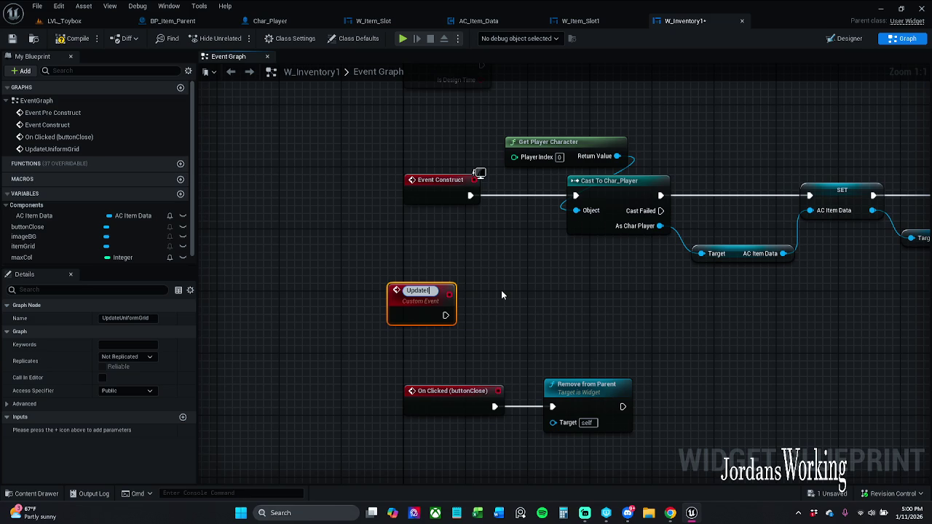
type("Items")
key("Return")
left_click(501, 290)
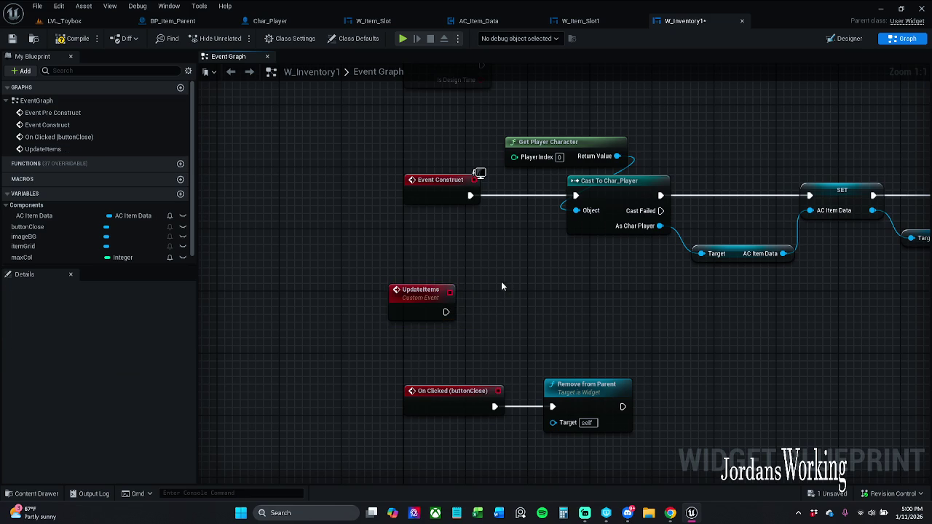
Step: Search for a 'clear' action off UpdateItems' execution output
left_click_drag(501, 281, 497, 321)
left_click_drag(442, 353, 471, 349)
type("clear")
key("Down")
key("Down")
key("Down")
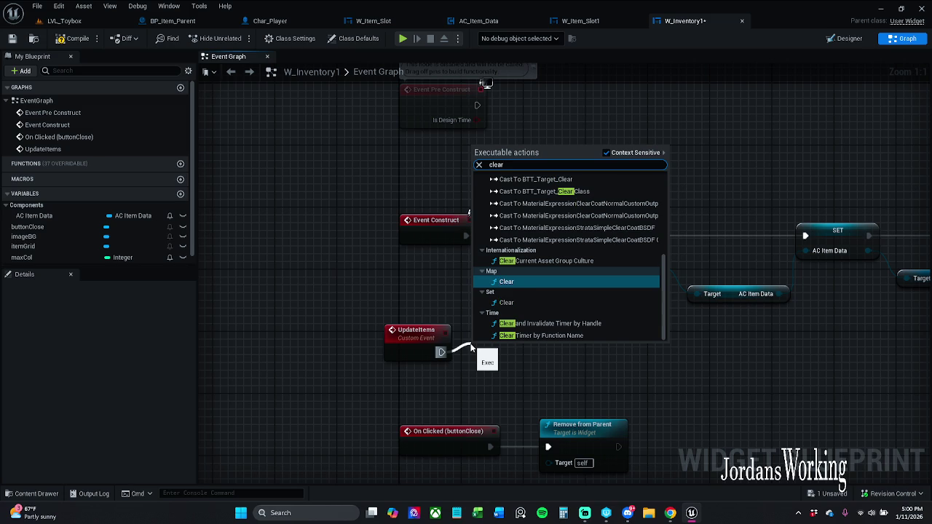
Step: Place a Get itemGrid node and add Clear Children targeting the Item Grid
type(" ch")
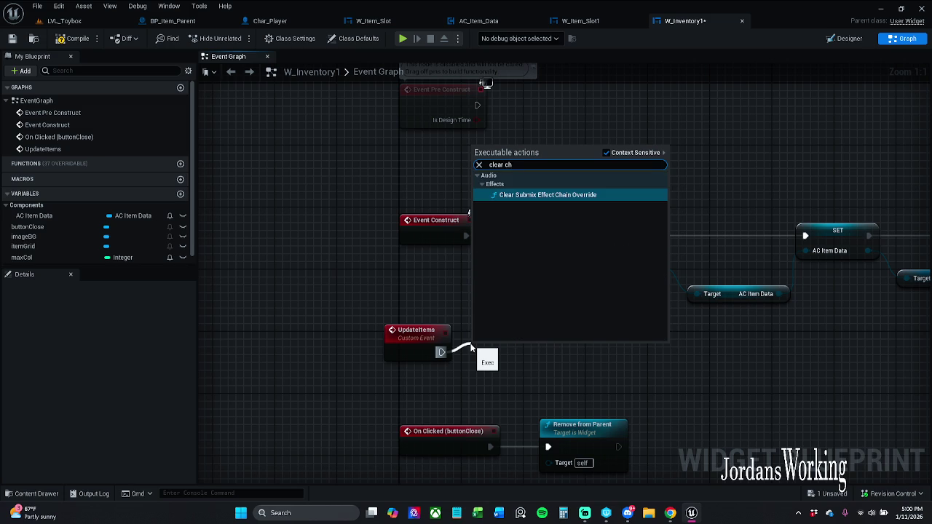
type("ildern")
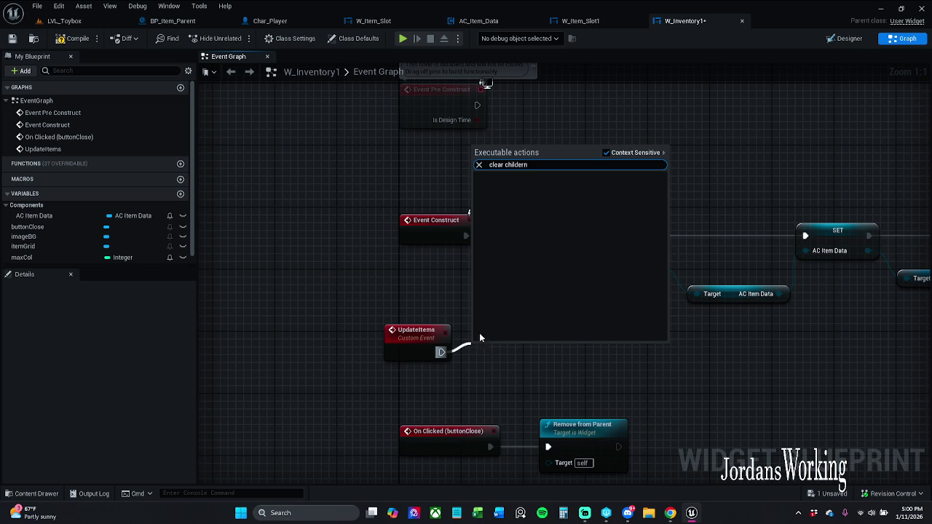
left_click(606, 154)
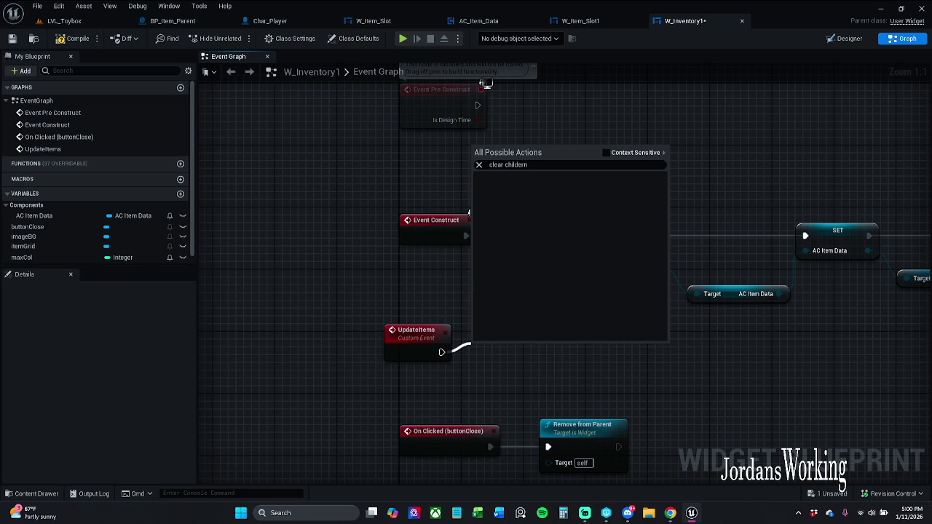
left_click(425, 305)
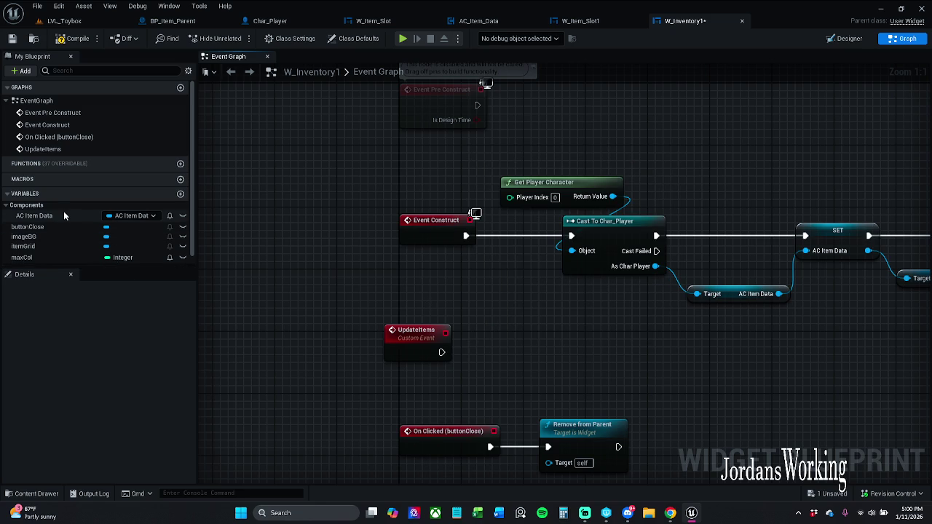
scroll(103, 238, "down", 1)
mouse_move(56, 234)
left_mouse_down()
mouse_move(389, 283)
mouse_move(461, 272)
mouse_move(413, 295)
left_mouse_up()
left_click(411, 284)
type("clear")
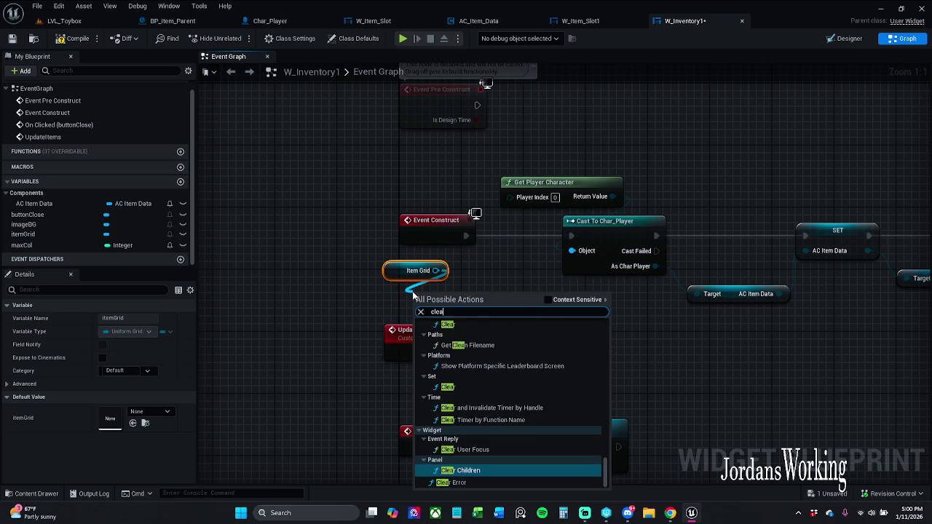
key("Return")
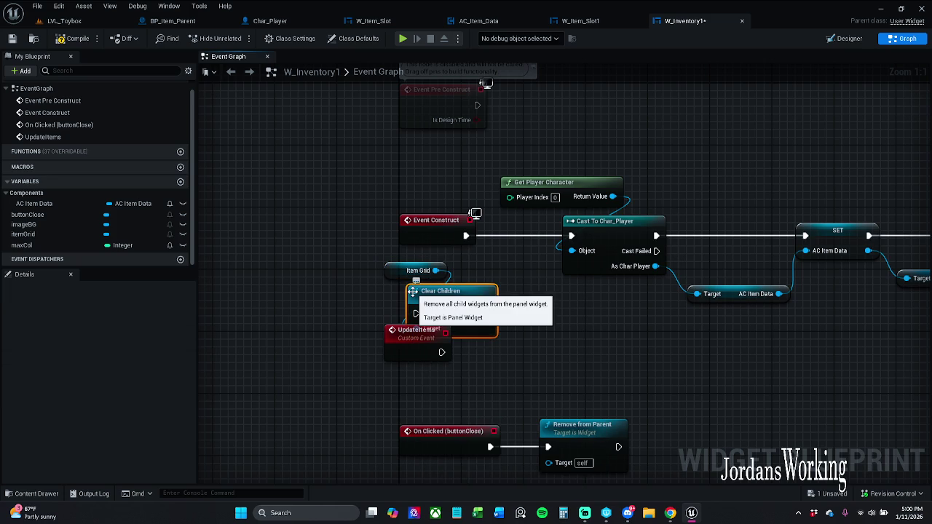
Step: Move UpdateItems clear of Clear Children and wire its execution into Clear Children
right_click(550, 337)
left_click(685, 141)
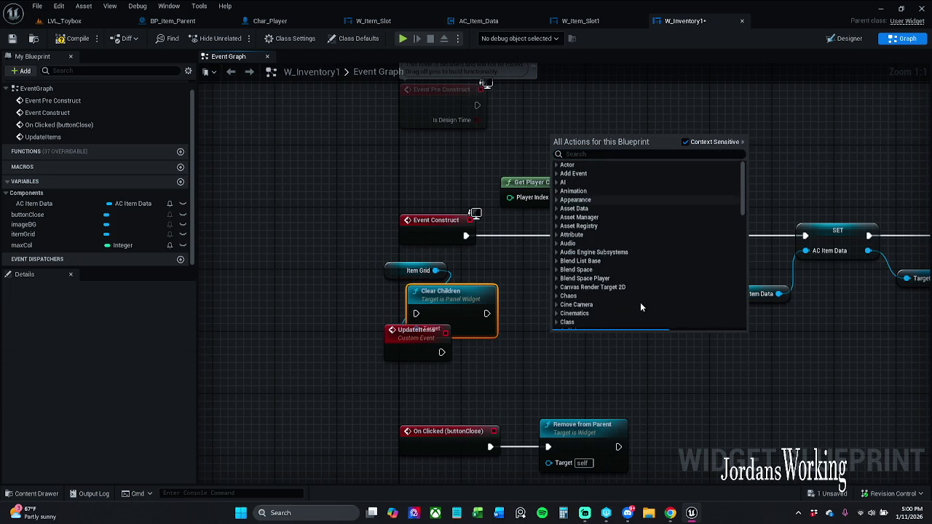
left_click(617, 357)
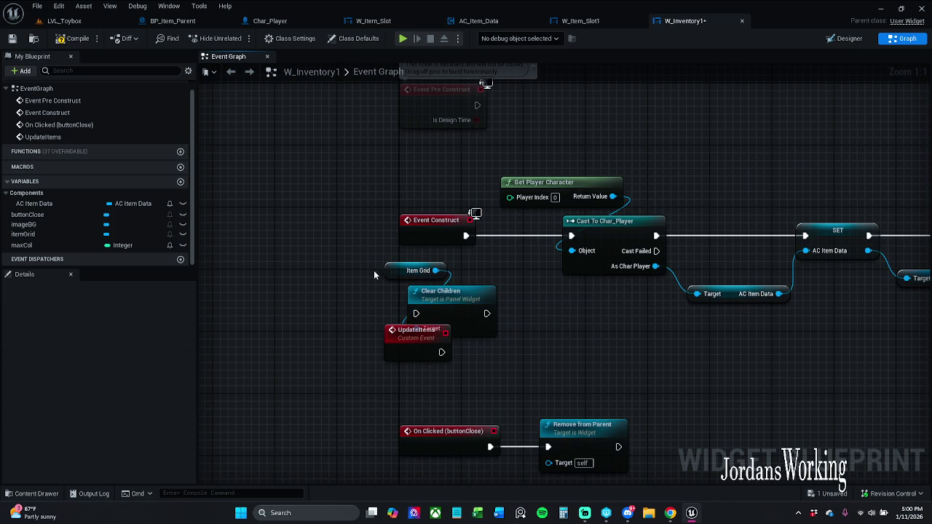
mouse_move(415, 331)
left_mouse_down()
mouse_move(342, 324)
mouse_move(297, 299)
mouse_move(416, 313)
left_mouse_up()
left_click(473, 320)
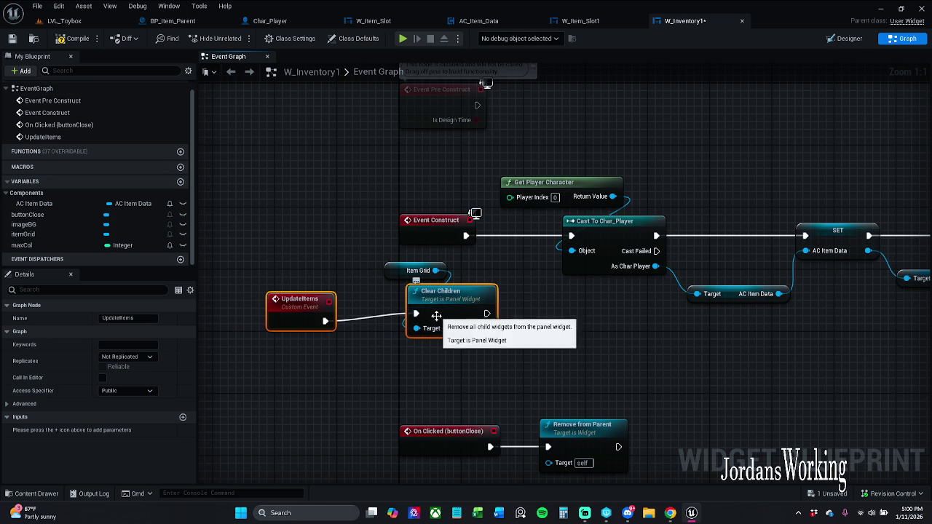
Step: Route Event Construct through Clear Children, then onward to Cast To Char_Player
key("q")
left_click(418, 431)
left_click_drag(306, 317, 330, 341)
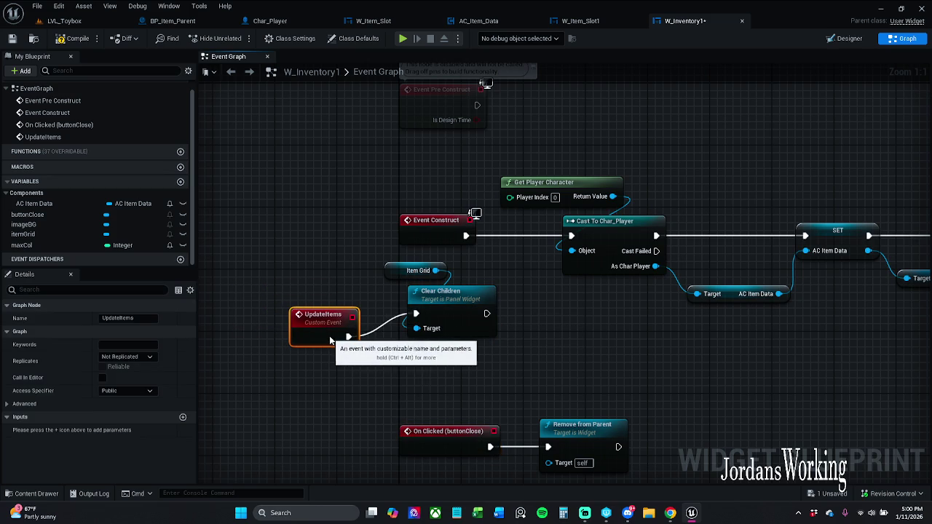
left_click(335, 392)
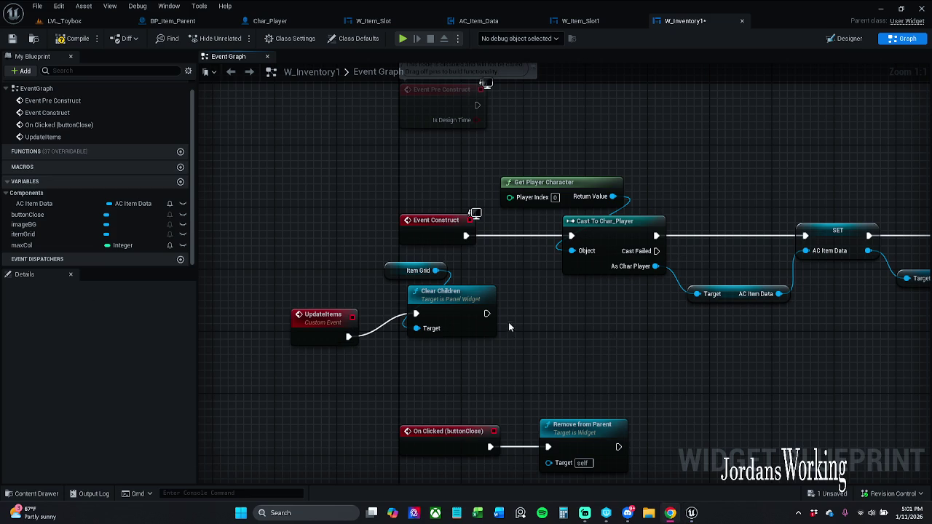
mouse_move(507, 240)
left_mouse_down()
mouse_move(378, 244)
mouse_move(478, 321)
left_mouse_up()
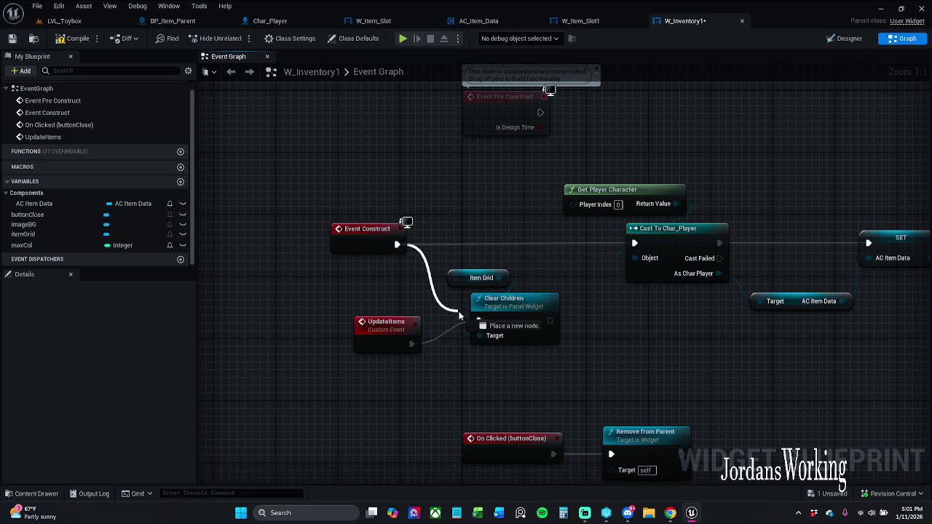
left_click_drag(552, 322, 636, 244)
mouse_move(473, 248)
left_mouse_down()
mouse_move(542, 335)
mouse_move(522, 301)
mouse_move(518, 239)
left_mouse_up()
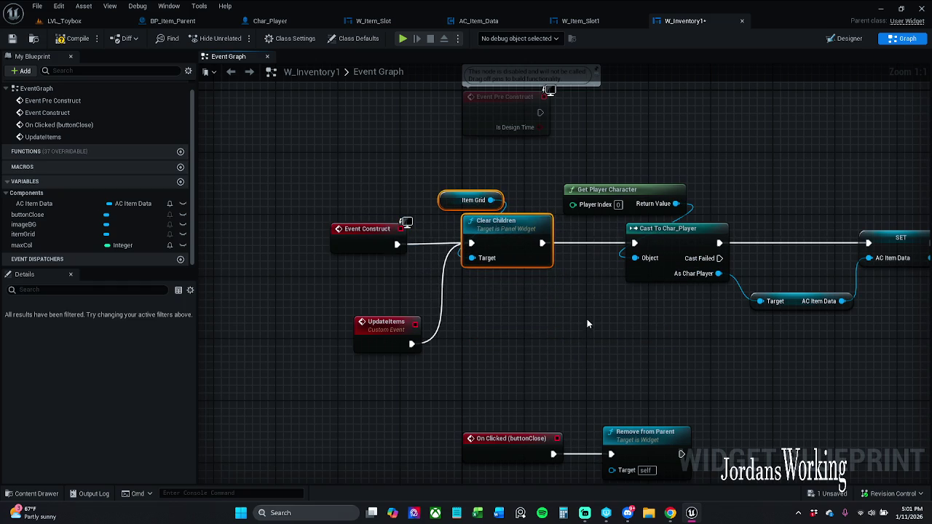
left_click(469, 282)
Step: Arrange Event Construct, Clear Children and UpdateItems neatly, then save W_Inventory1
left_click_drag(412, 253, 480, 233)
left_click(524, 251)
left_click(657, 242, "ctrl")
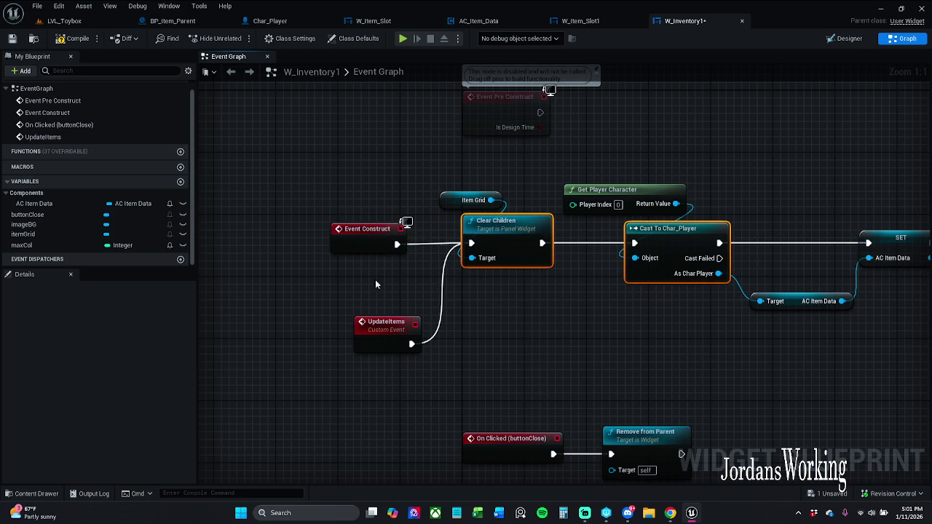
left_click_drag(326, 217, 485, 306)
left_click(437, 342)
left_click_drag(387, 336, 378, 304)
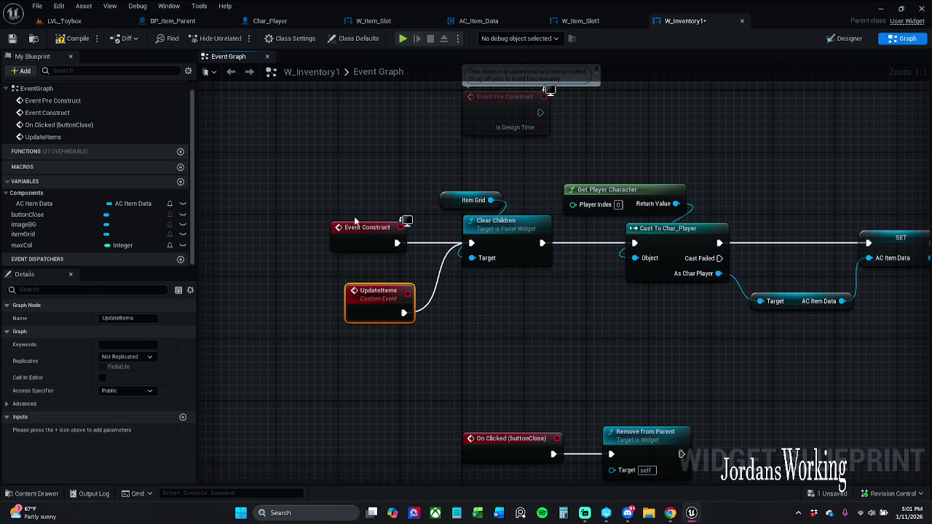
left_click_drag(362, 237, 370, 238)
left_click_drag(374, 309, 366, 316)
left_click(353, 271)
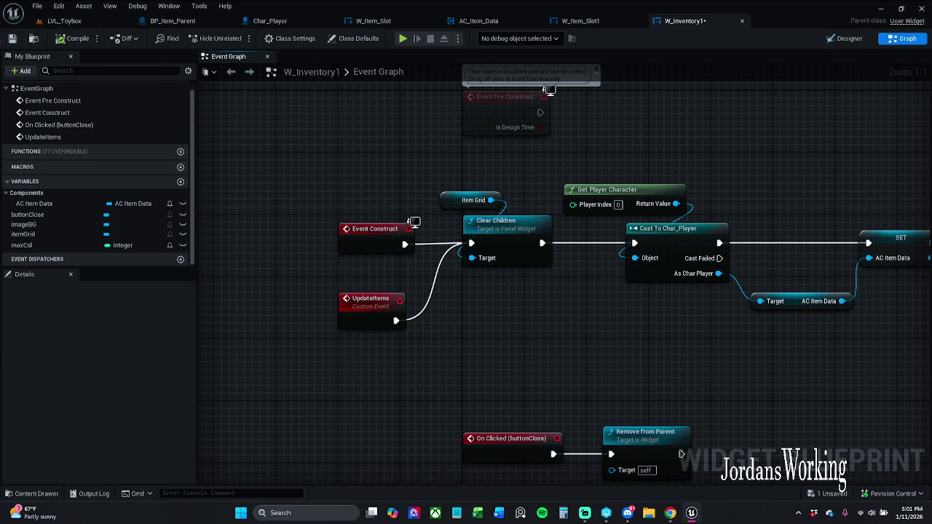
left_click(13, 38)
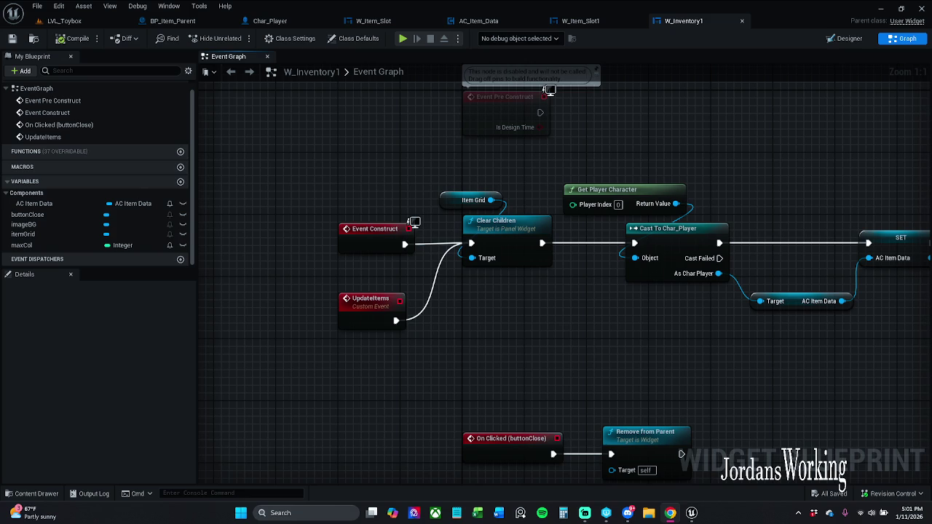
Step: In W_Item_Slot1, delete the unused Event Tick and Event Pre Construct nodes and move Event Construct up
left_click(580, 20)
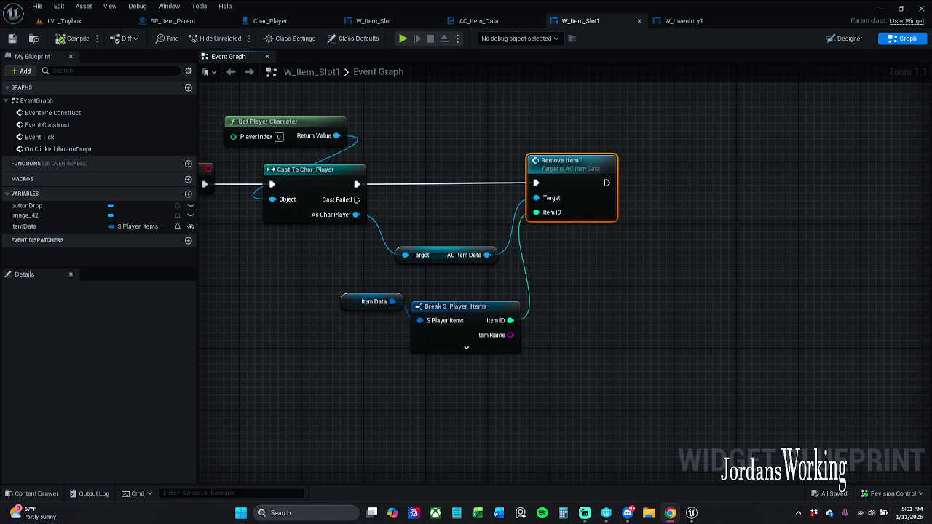
key("Home")
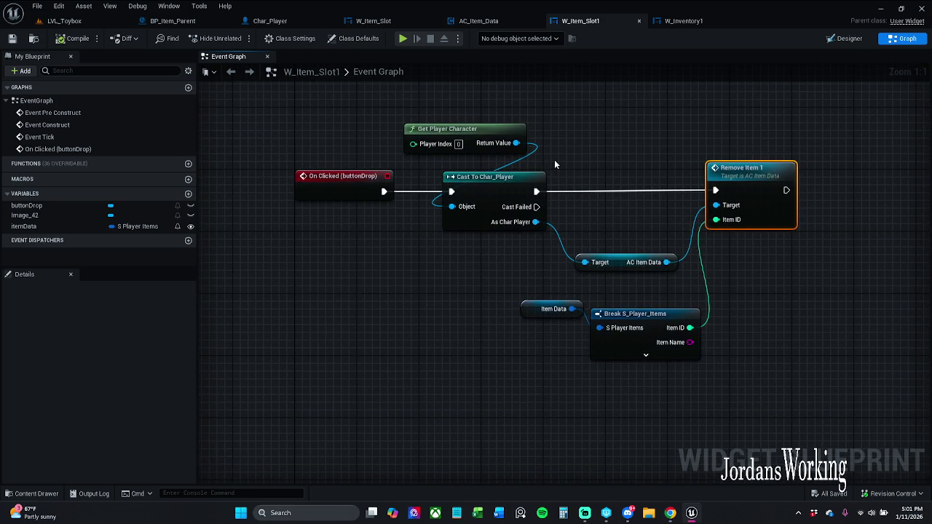
scroll(539, 157, "down", 5)
scroll(450, 244, "up", 6)
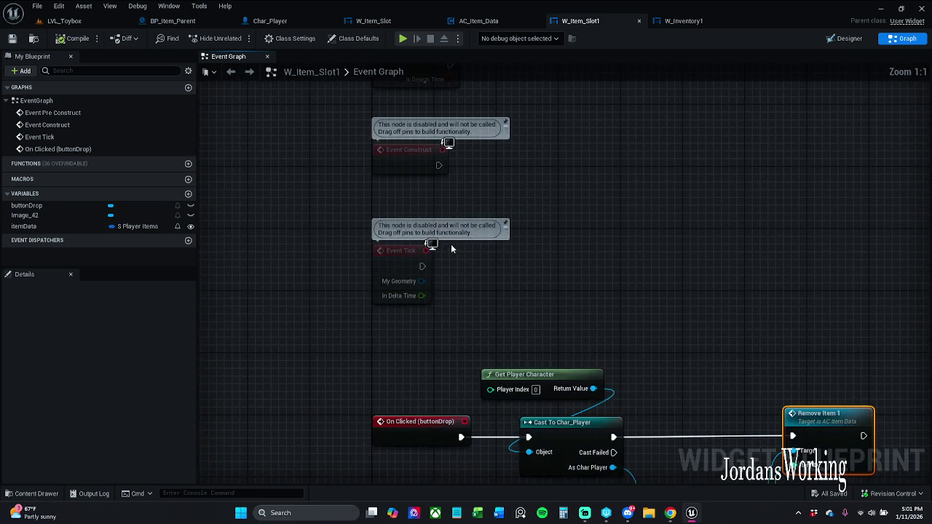
left_click_drag(461, 322, 327, 373)
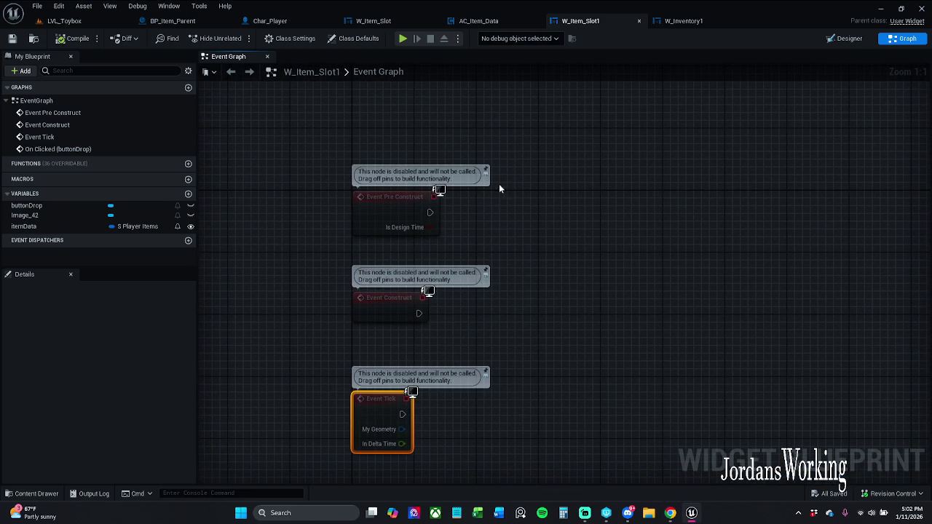
left_click_drag(422, 206, 371, 211)
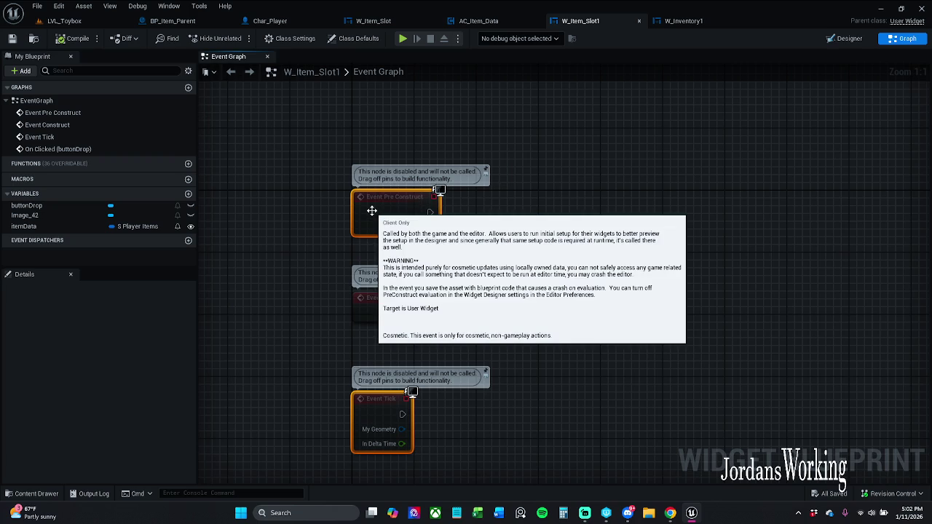
key("Delete")
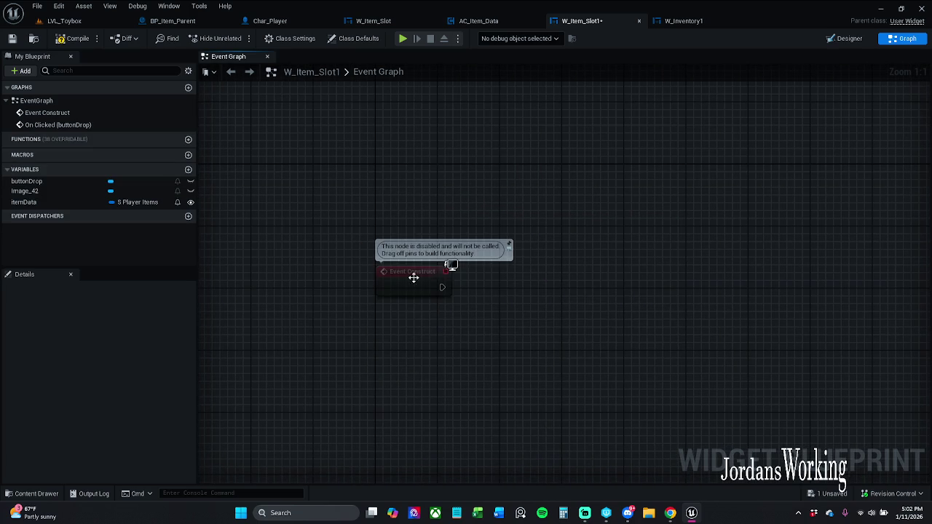
mouse_move(397, 280)
left_mouse_down()
mouse_move(394, 221)
mouse_move(396, 241)
left_mouse_up()
Step: Add a Get Image_42 node and a Set Brush from Texture node for it
left_click(451, 273)
mouse_move(78, 204)
left_mouse_down()
mouse_move(314, 272)
mouse_move(377, 309)
mouse_move(332, 260)
mouse_move(296, 175)
left_mouse_up()
mouse_move(49, 194)
left_mouse_down()
mouse_move(407, 300)
mouse_move(431, 299)
mouse_move(523, 244)
left_mouse_up()
left_click(472, 312)
type("set")
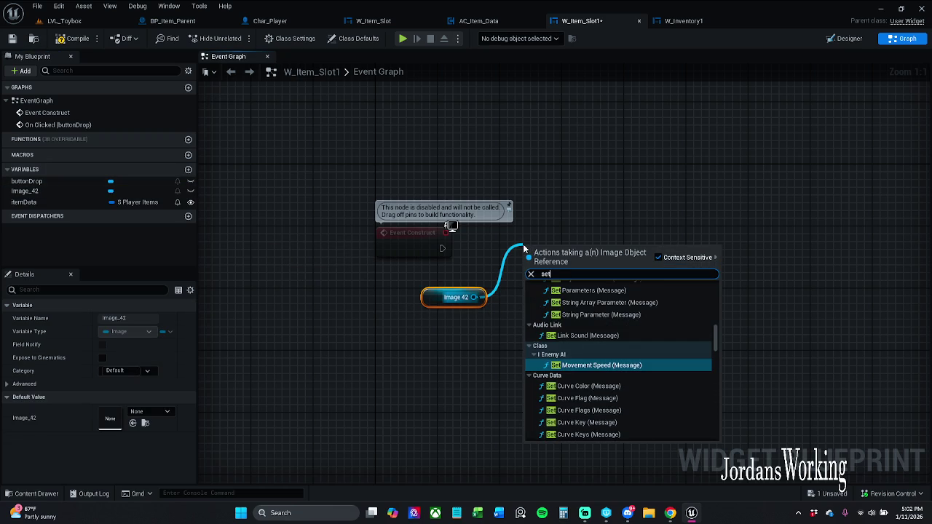
type(" text")
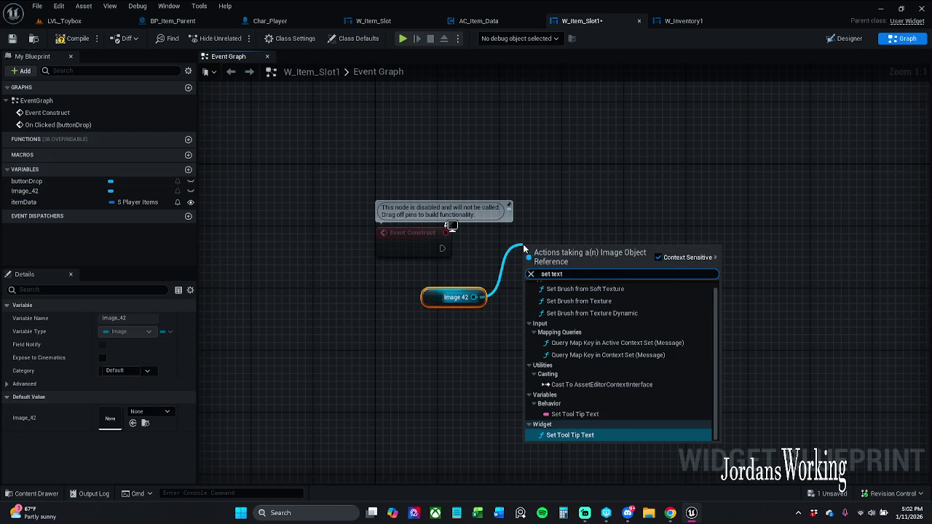
type("ure")
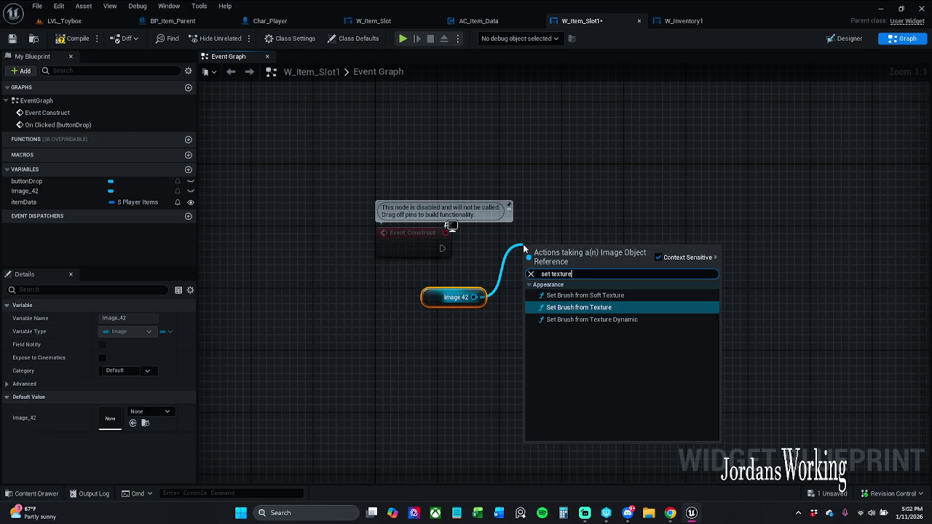
left_click(617, 310)
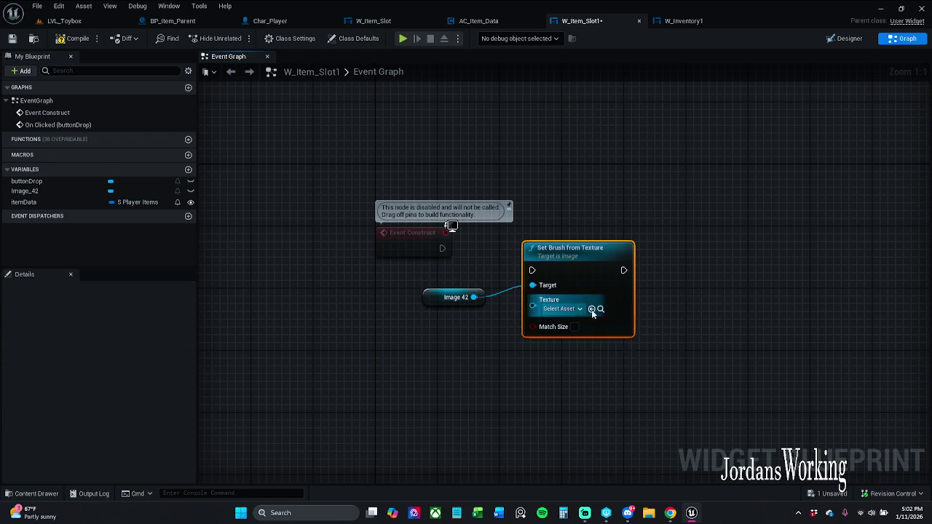
Step: Wire Event Construct into Set Brush from Texture and place an Item Data getter
left_click_drag(532, 270, 442, 249)
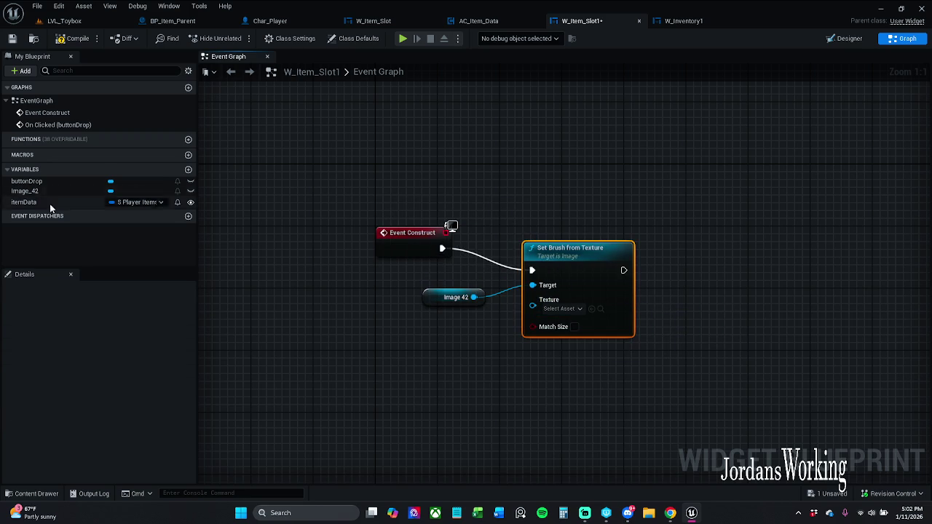
left_click_drag(584, 116, 568, 91)
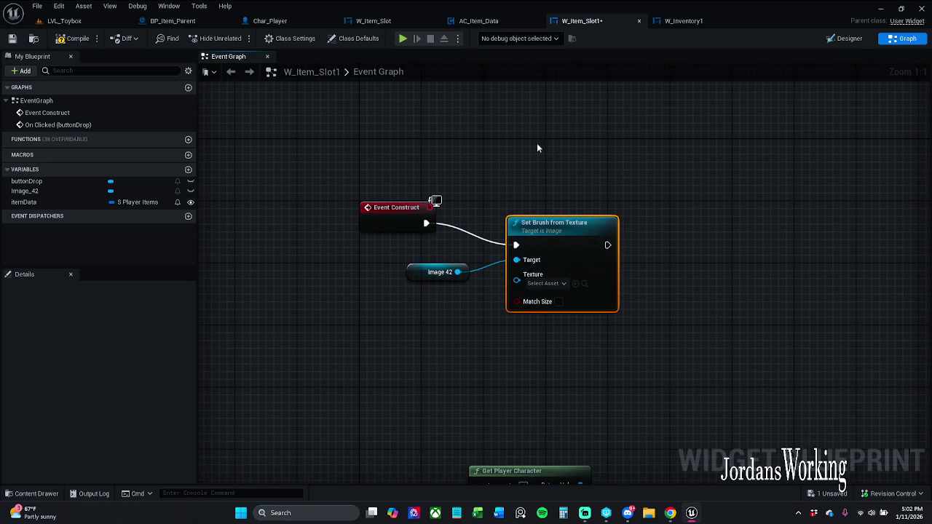
left_click_drag(554, 223, 541, 209)
left_click(365, 230, "shift")
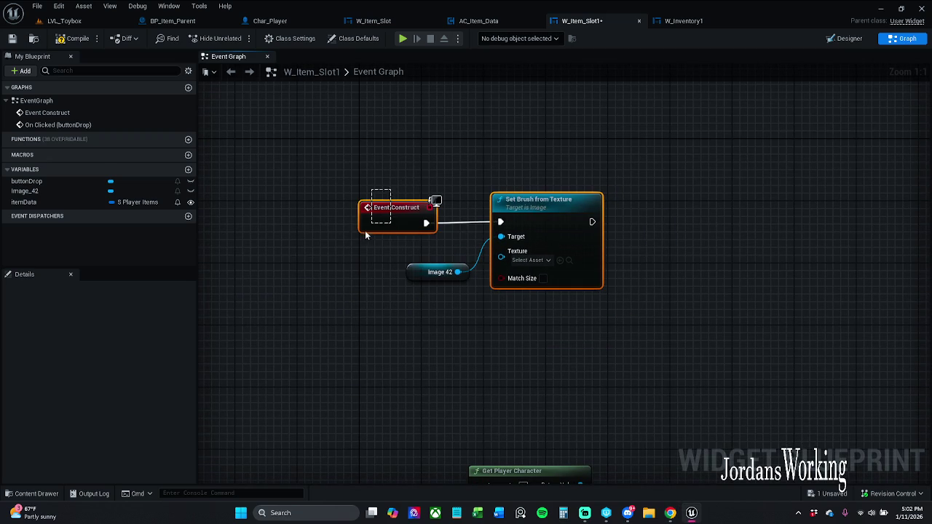
left_click(582, 327)
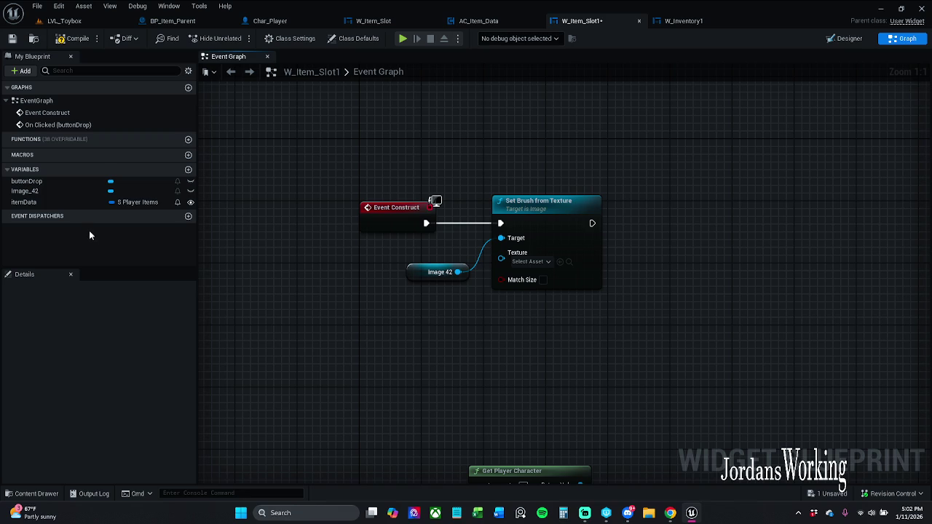
mouse_move(43, 203)
left_mouse_down()
mouse_move(491, 162)
mouse_move(479, 104)
mouse_move(341, 109)
left_mouse_up()
Step: Break Item Data into S_Player_Items and connect Item Icon to the Texture input
left_click_drag(367, 117, 375, 141)
type("bre")
key("Return")
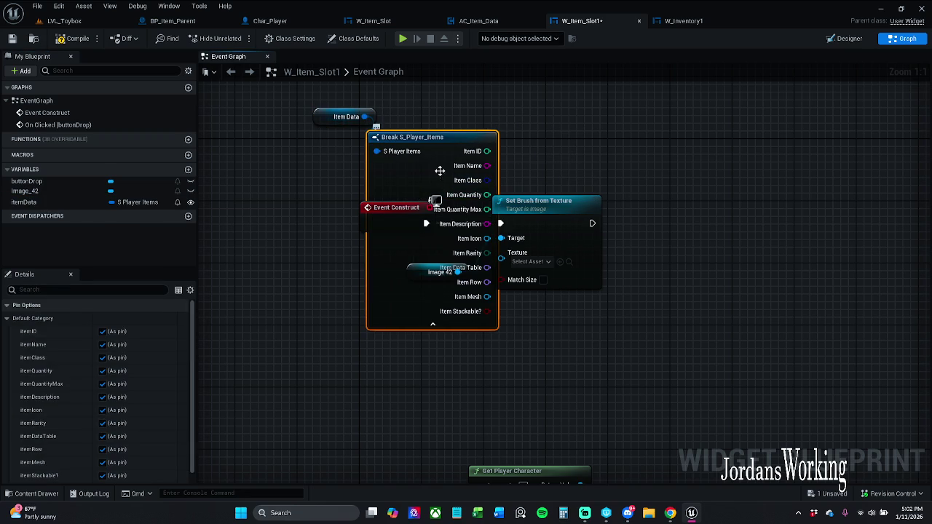
mouse_move(364, 112)
left_mouse_down()
mouse_move(335, 258)
mouse_move(450, 244)
mouse_move(317, 143)
left_mouse_up()
left_click(449, 206)
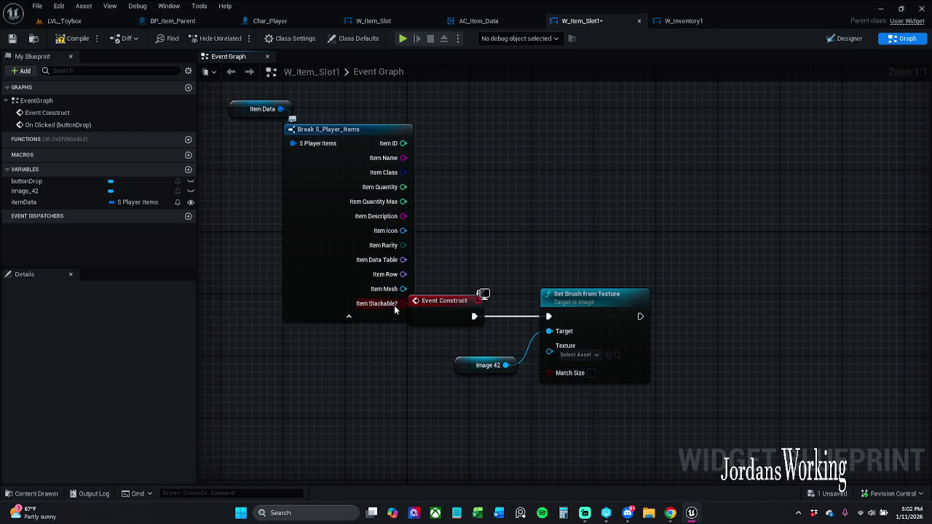
mouse_move(404, 230)
left_mouse_down()
mouse_move(541, 328)
mouse_move(539, 351)
left_mouse_up()
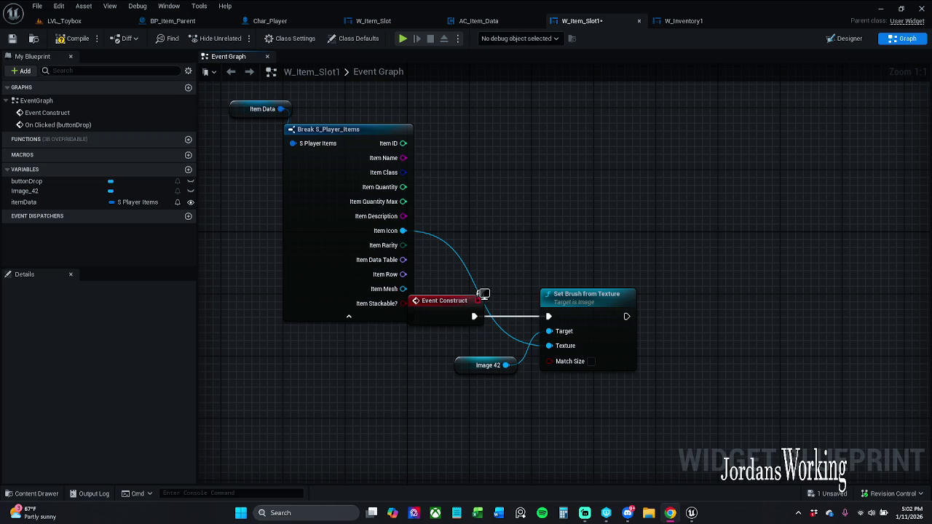
Step: Hide the break node's unused pins, move the item data nodes right, and save W_Item_Slot1
left_click_drag(305, 360, 327, 357)
left_click(372, 314)
left_click_drag(337, 324, 405, 402)
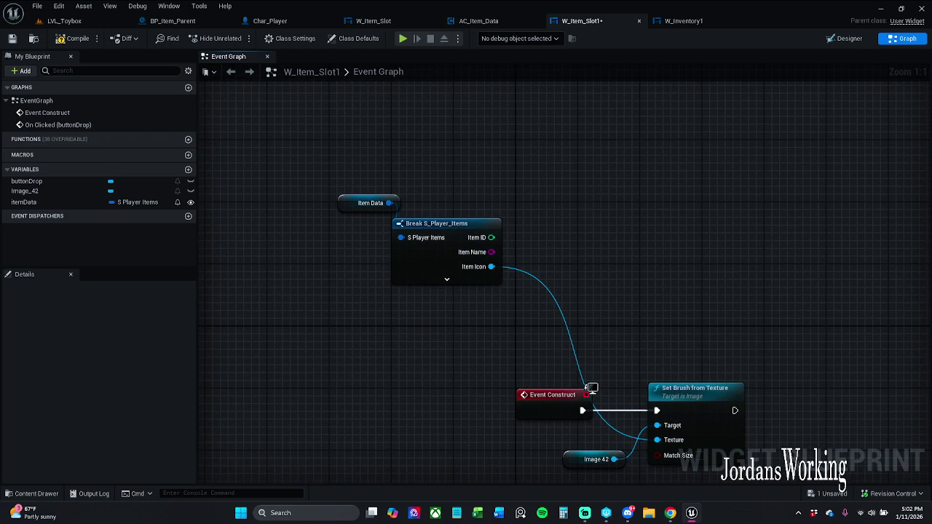
left_click_drag(451, 287, 389, 268)
left_click_drag(250, 128, 446, 271)
mouse_move(354, 236)
left_mouse_down()
mouse_move(447, 248)
mouse_move(464, 266)
mouse_move(440, 278)
mouse_move(434, 268)
mouse_move(411, 268)
mouse_move(442, 270)
left_mouse_up()
left_click(461, 157)
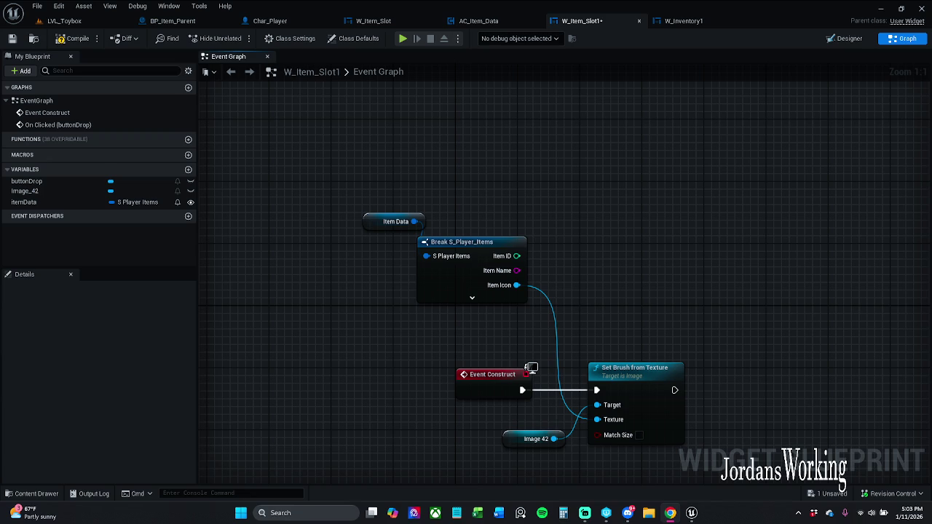
left_click_drag(228, 297, 202, 240)
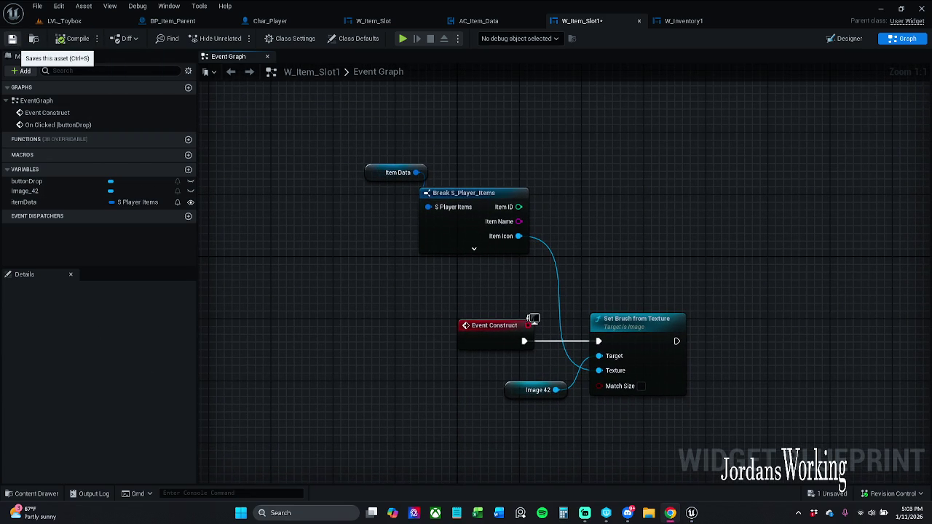
left_click(11, 38)
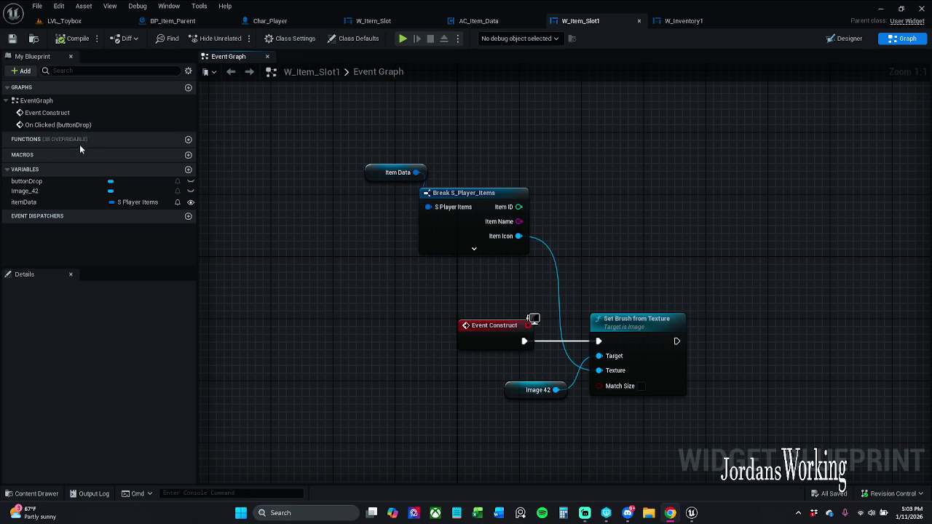
Step: Check BP_Item_Parent and Char_Player, searching Char_Player's members for 'T' and 'key'
left_click(188, 24)
left_click(277, 25)
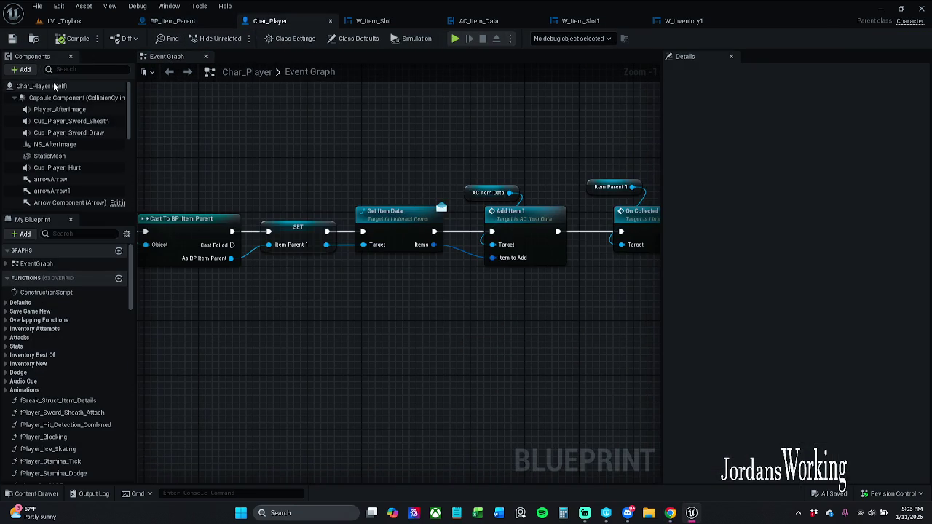
left_click(72, 233)
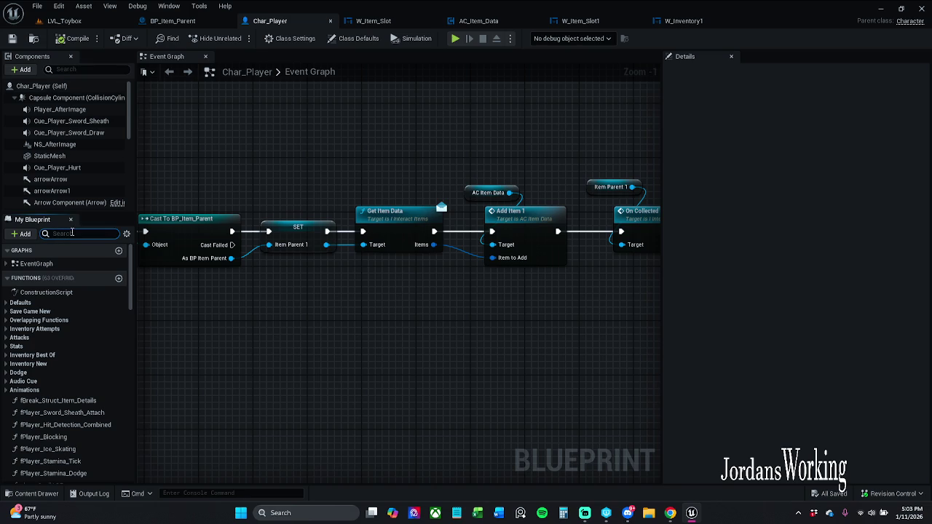
type("T")
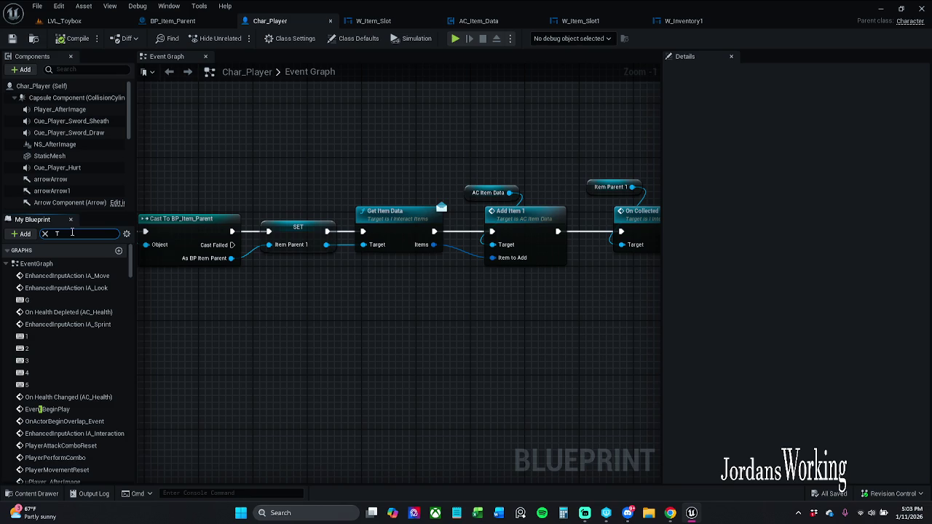
scroll(69, 385, "down", 10)
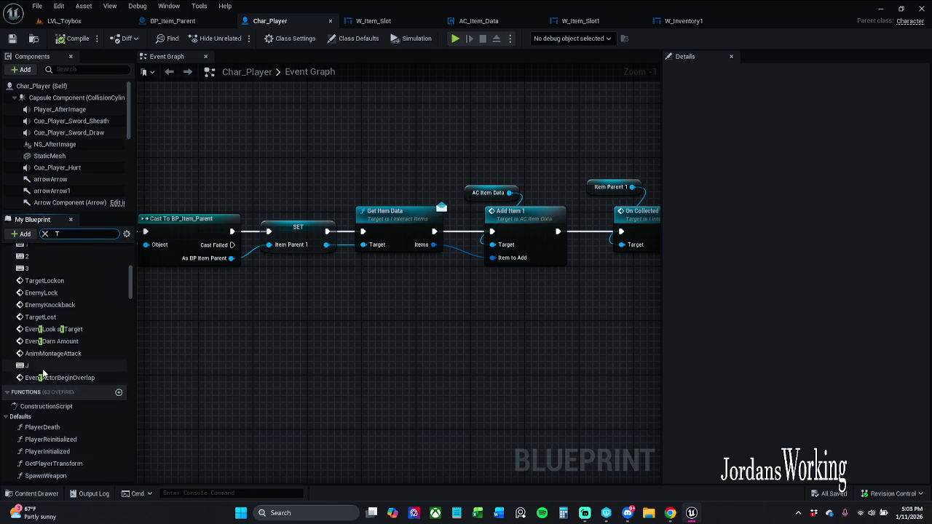
scroll(38, 368, "down", 5)
scroll(39, 370, "down", 10)
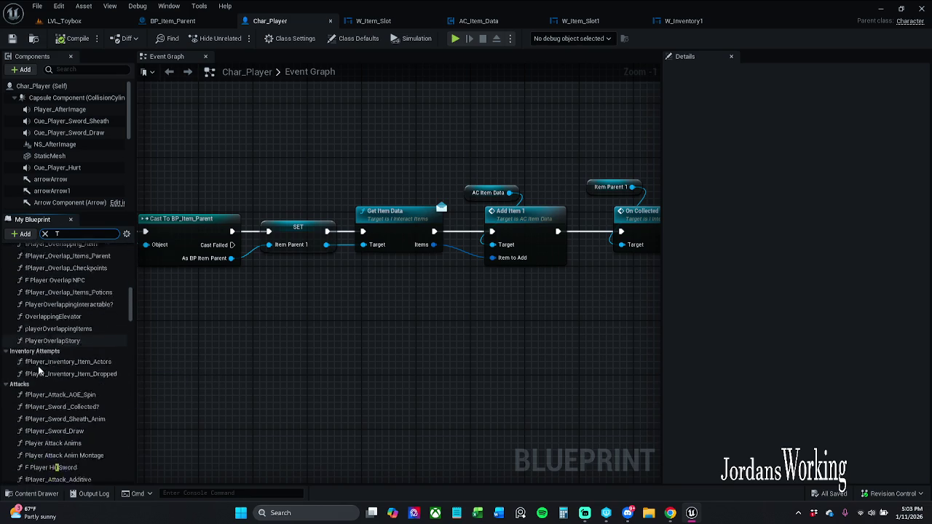
type(" key")
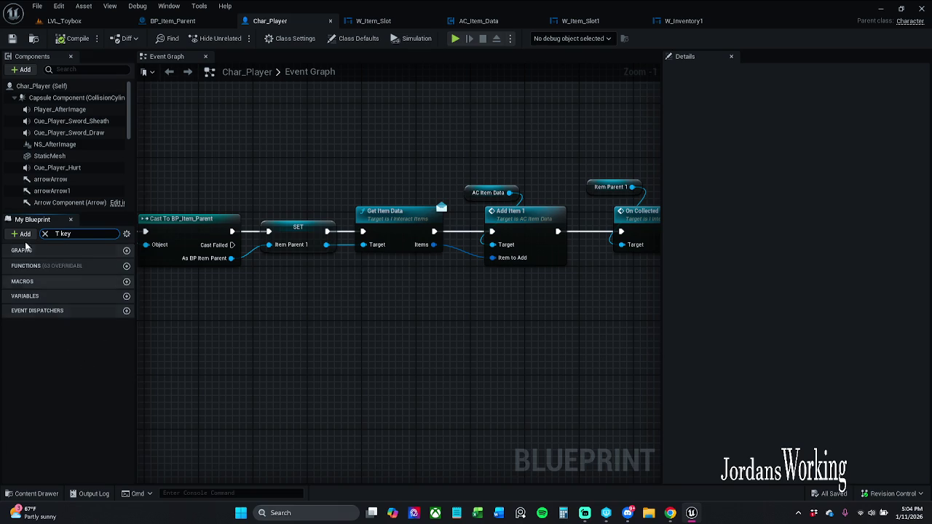
left_click(45, 234)
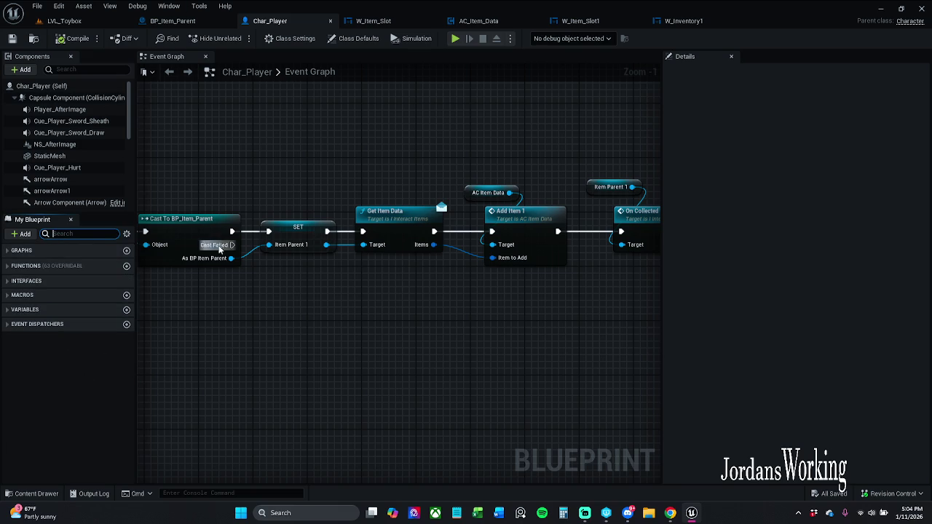
Step: Browse to _MyContent > Blueprints > PlayerControllers and open PC_Story
left_click(33, 493)
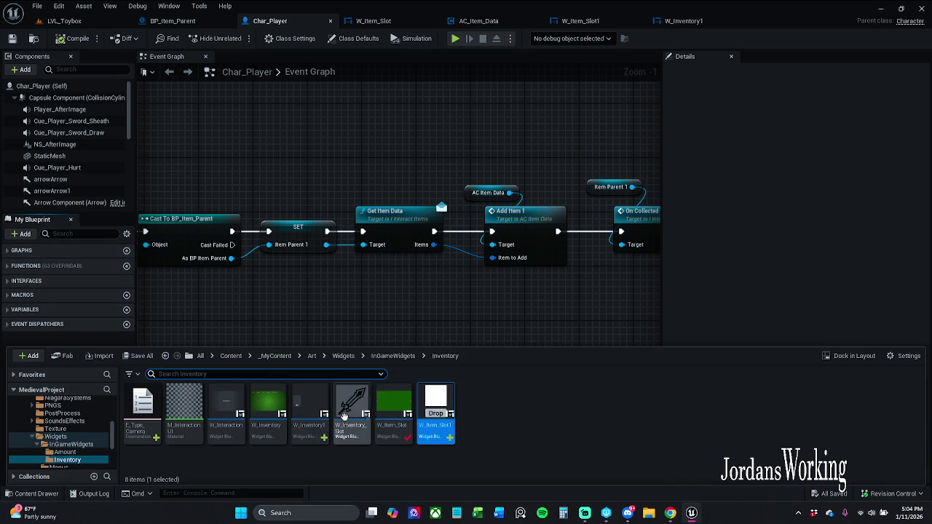
left_click(277, 355)
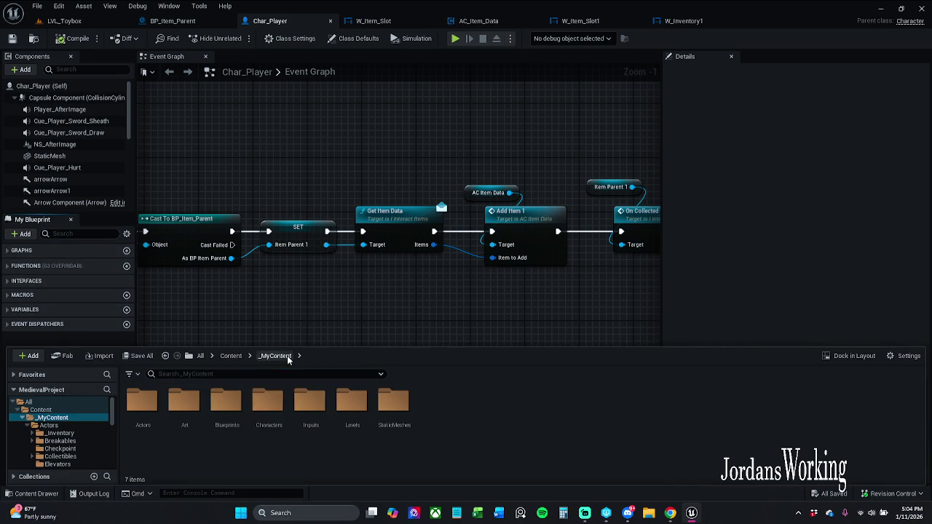
double_click(240, 424)
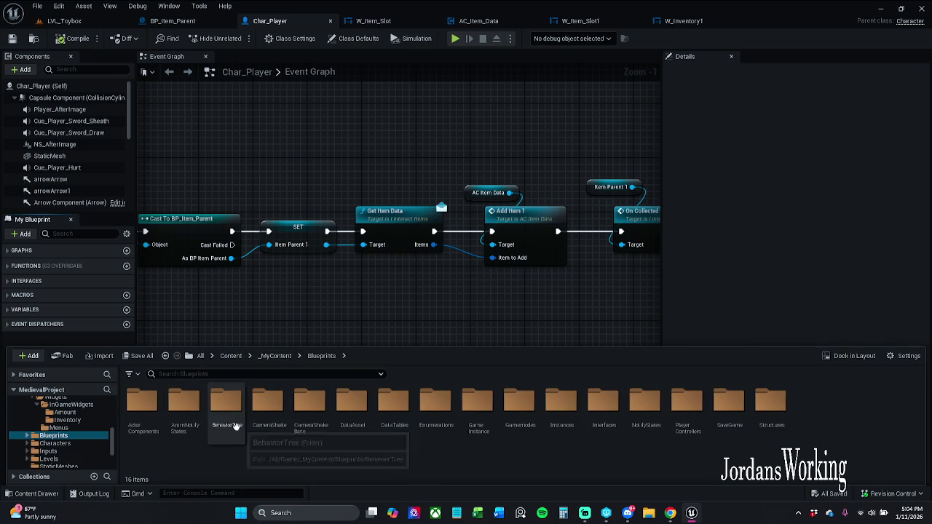
left_click(684, 426)
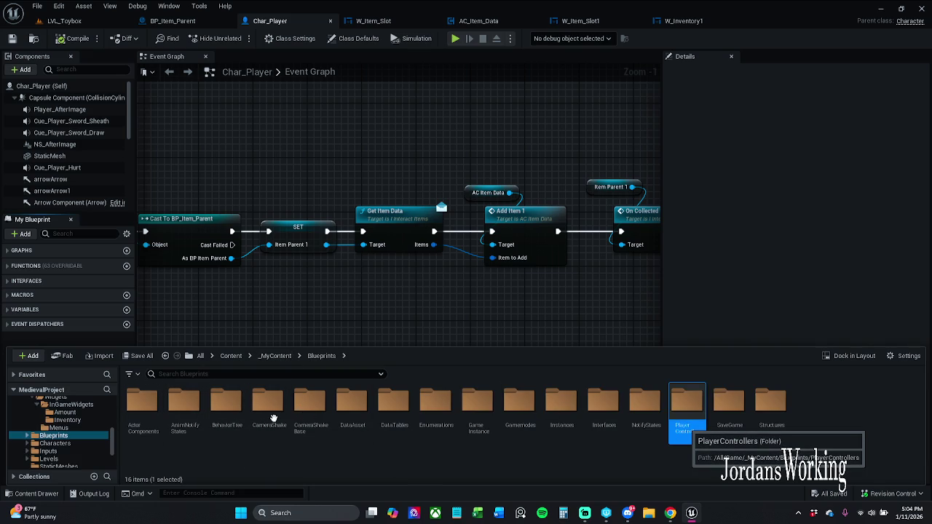
key("Return")
left_click(189, 422)
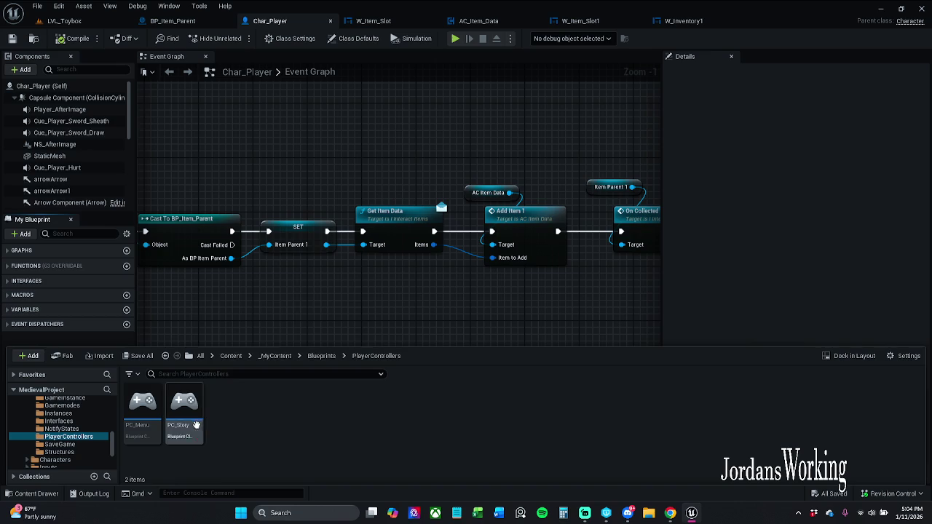
double_click(191, 425)
Step: Frame the inventory nodes and reconnect the W Inventory getter into Widget to Add
scroll(412, 236, "down", 5)
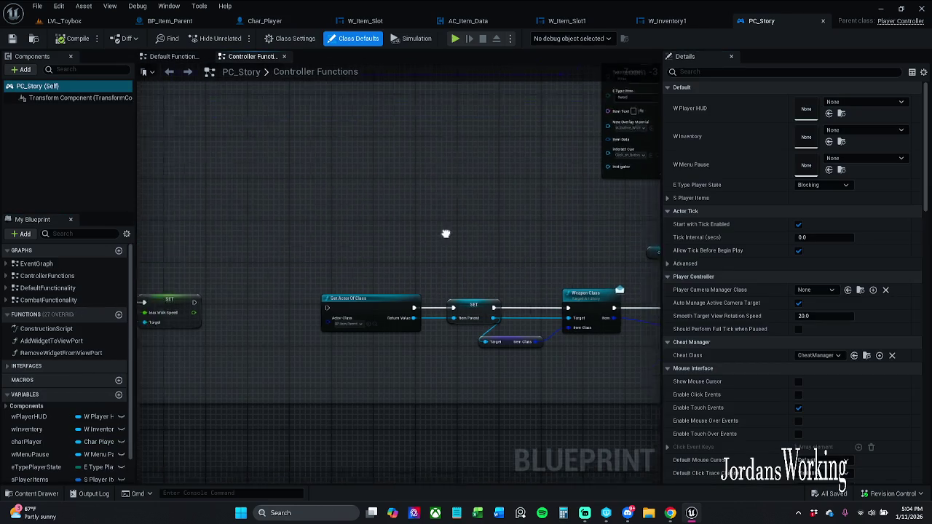
scroll(503, 212, "down", 5)
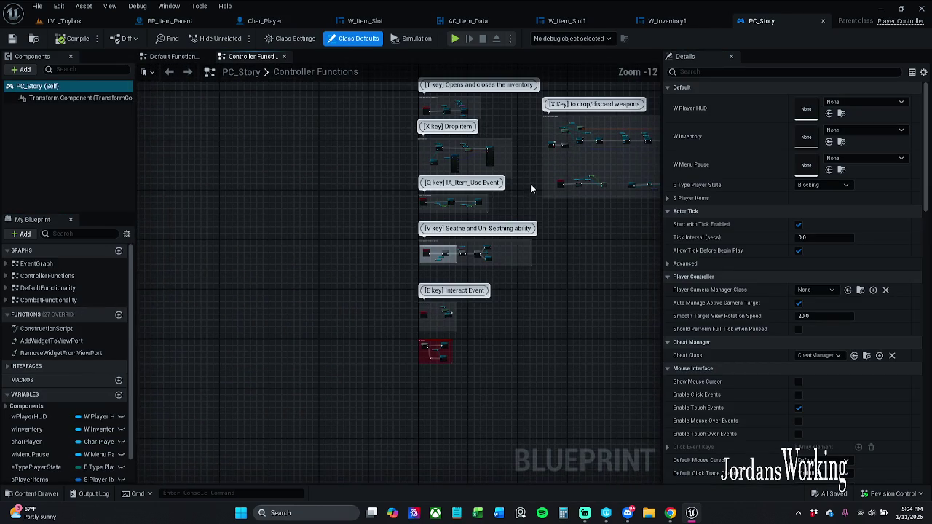
left_click_drag(539, 174, 510, 234)
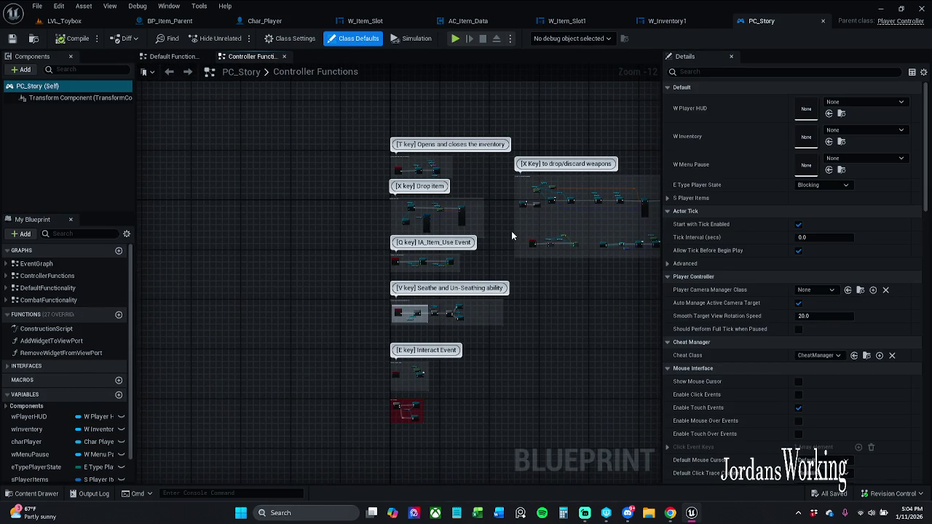
scroll(429, 173, "up", 12)
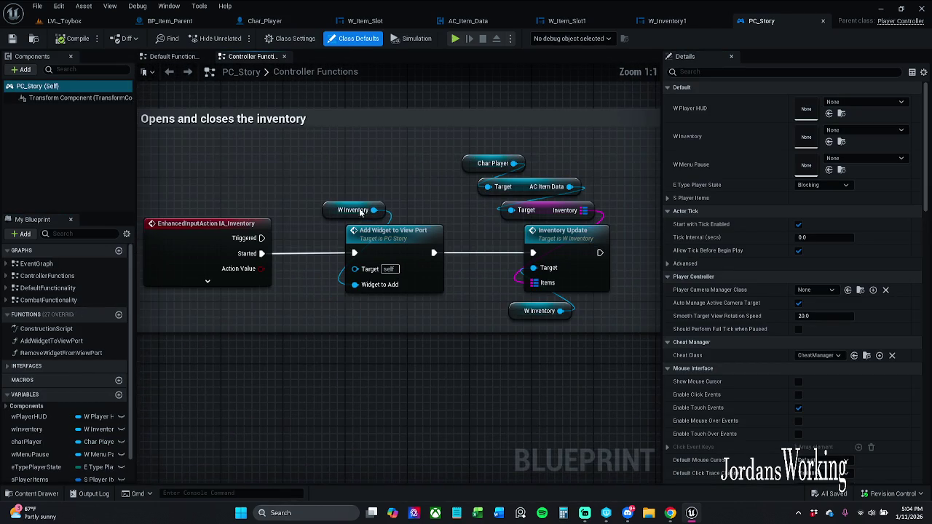
mouse_move(323, 187)
left_mouse_down()
mouse_move(385, 167)
mouse_move(382, 200)
mouse_move(392, 185)
left_mouse_up()
left_click_drag(455, 204, 470, 210)
left_click(413, 240)
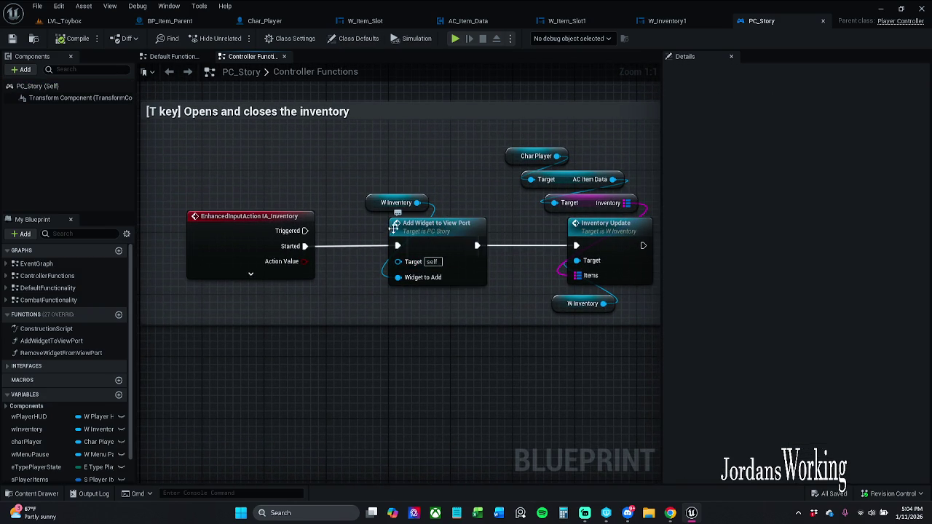
left_click(399, 278, "alt")
left_click(426, 287)
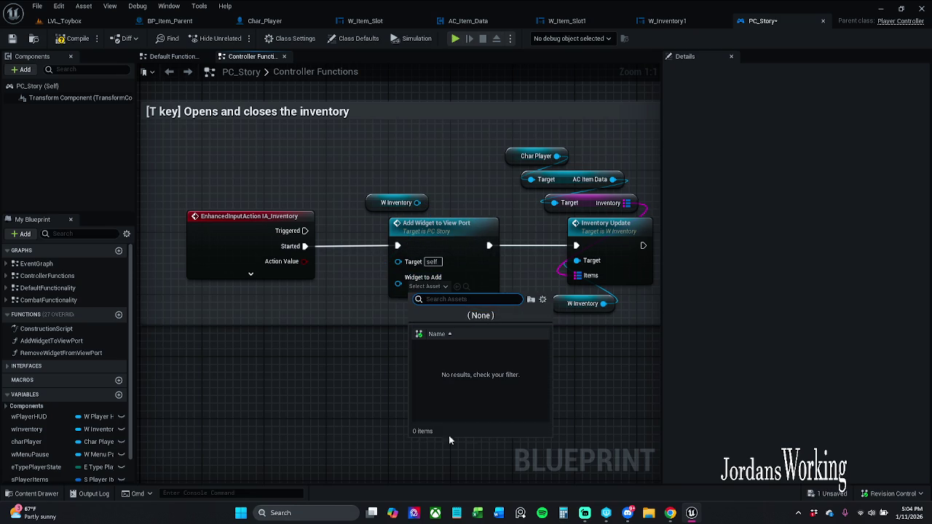
left_click(362, 336)
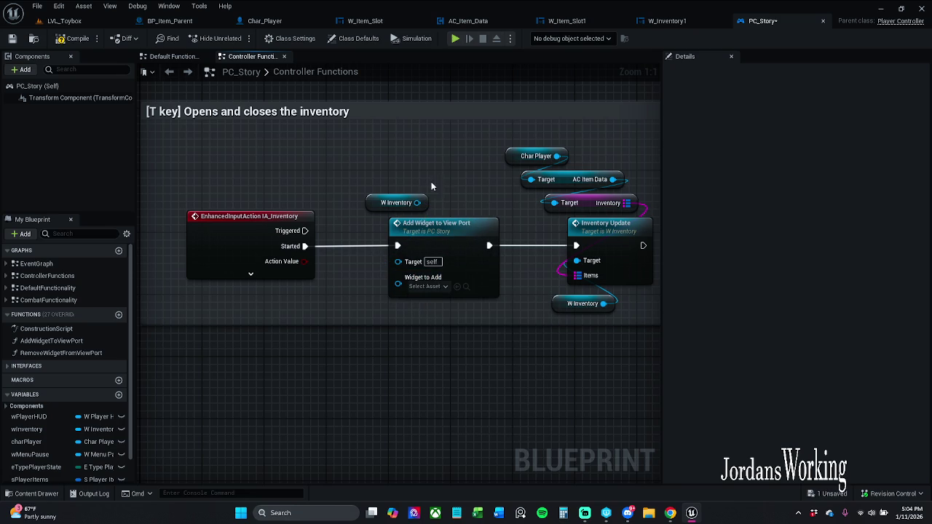
left_click(426, 202)
mouse_move(417, 202)
left_mouse_down()
mouse_move(444, 220)
mouse_move(398, 288)
mouse_move(399, 278)
left_mouse_up()
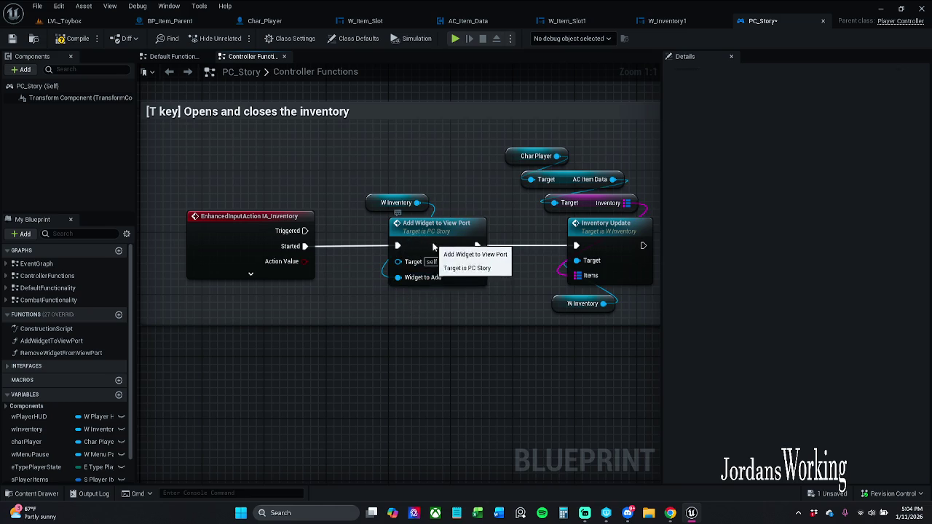
Step: Inspect the Add Widget to View Port function graph, then close it and Default Functionality
double_click(409, 250)
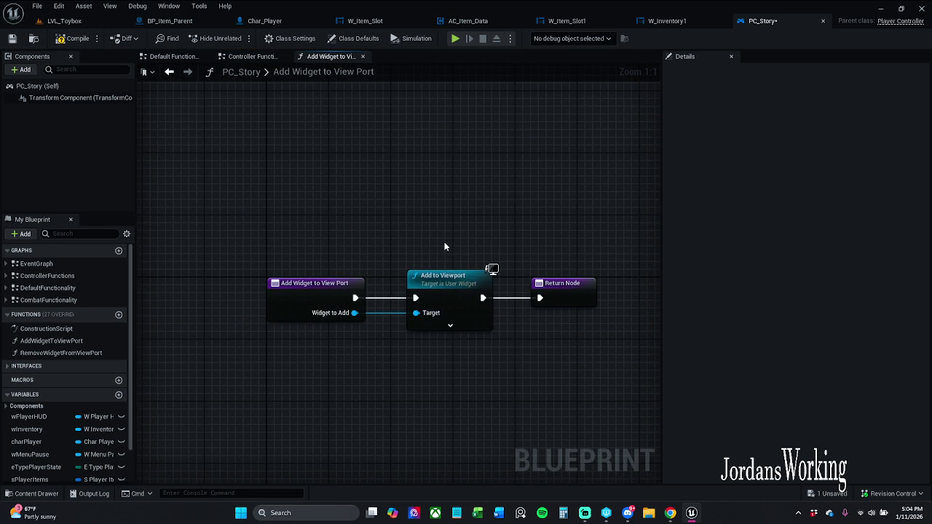
left_click(363, 56)
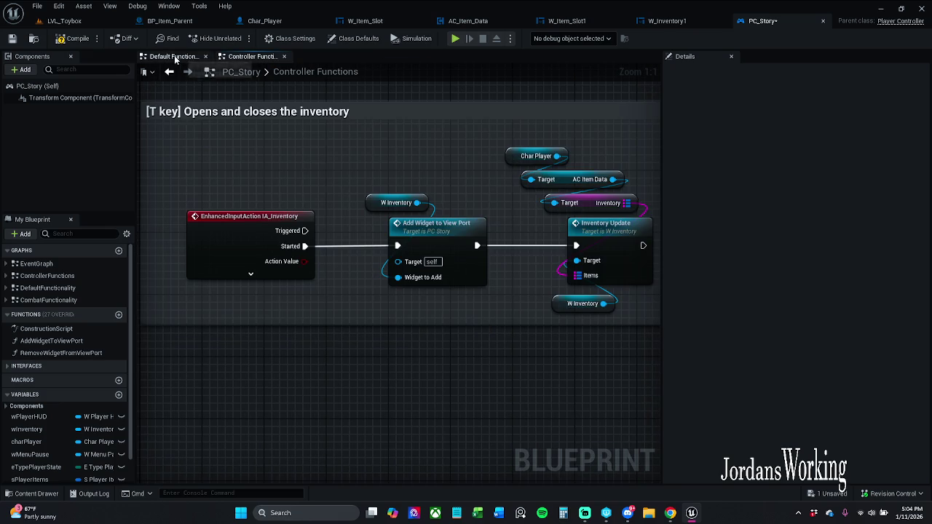
left_click(173, 56)
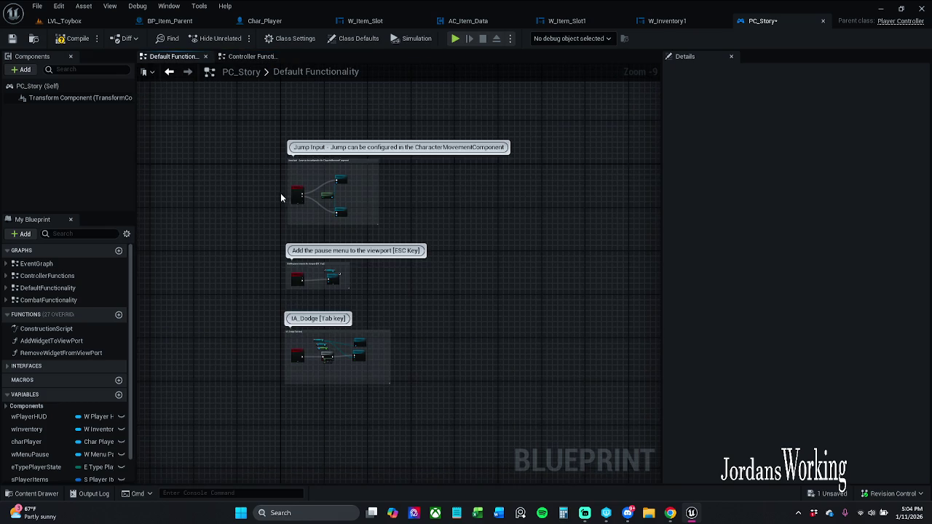
left_click(206, 57)
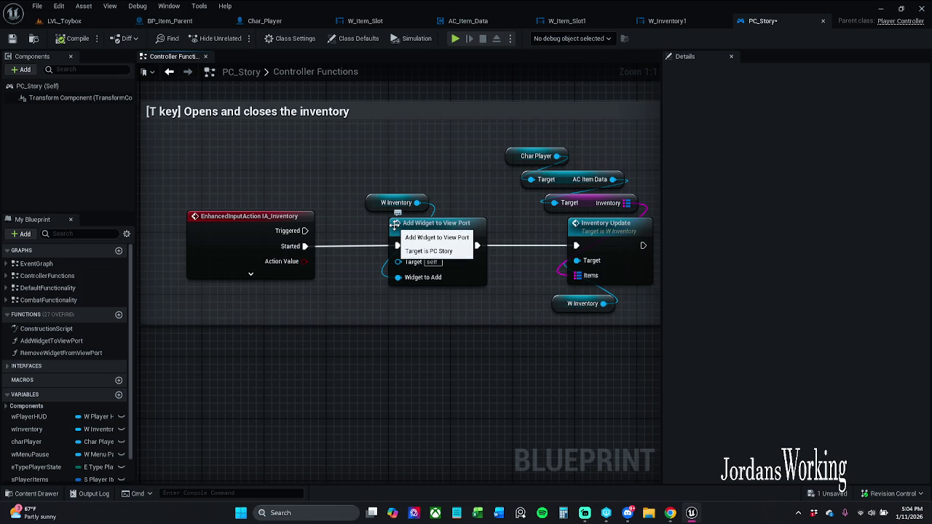
Step: Move the Inventory Update node group above the T-key comment
mouse_move(447, 156)
left_mouse_down()
mouse_move(416, 170)
mouse_move(332, 164)
left_mouse_up()
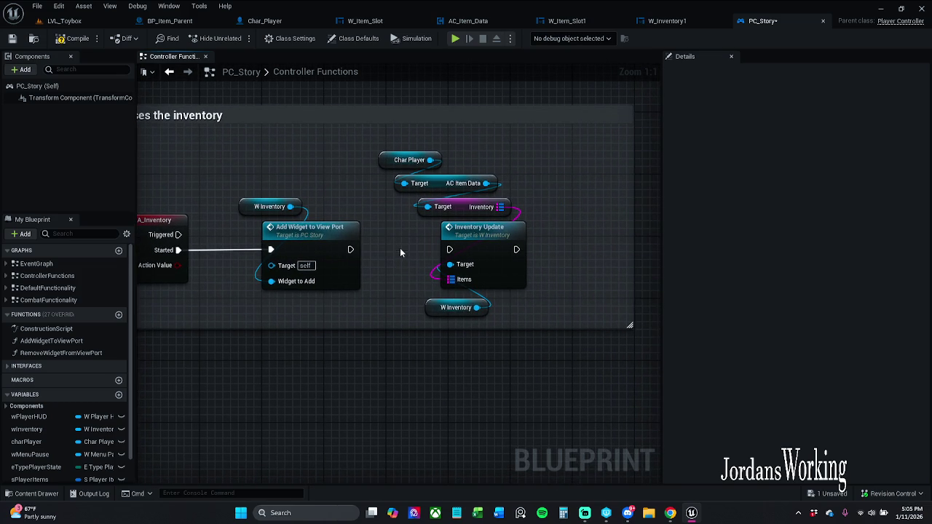
scroll(400, 251, "down", 3)
left_click_drag(426, 364, 495, 235)
left_click_drag(469, 311, 469, 143)
left_click(496, 244)
left_click_drag(446, 325, 481, 408)
scroll(487, 159, "up", 3)
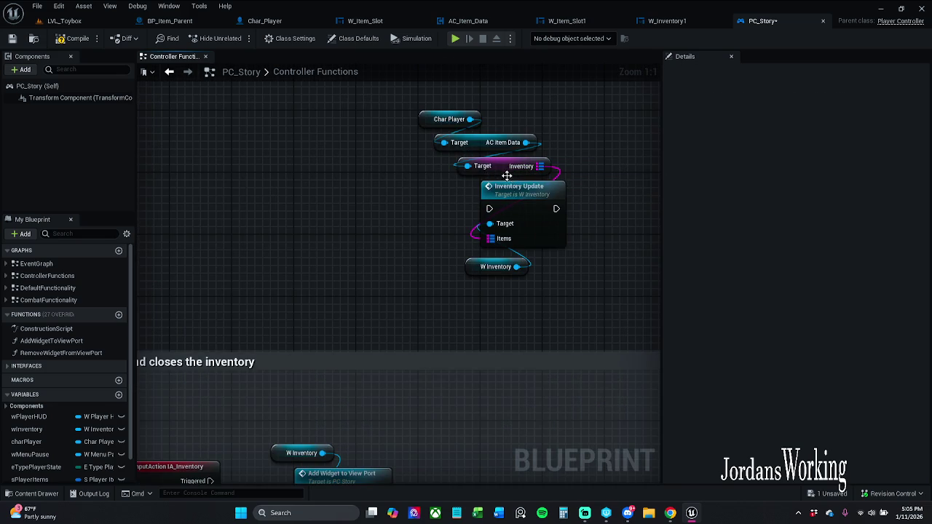
mouse_move(553, 337)
left_mouse_down()
mouse_move(566, 291)
mouse_move(537, 228)
left_mouse_up()
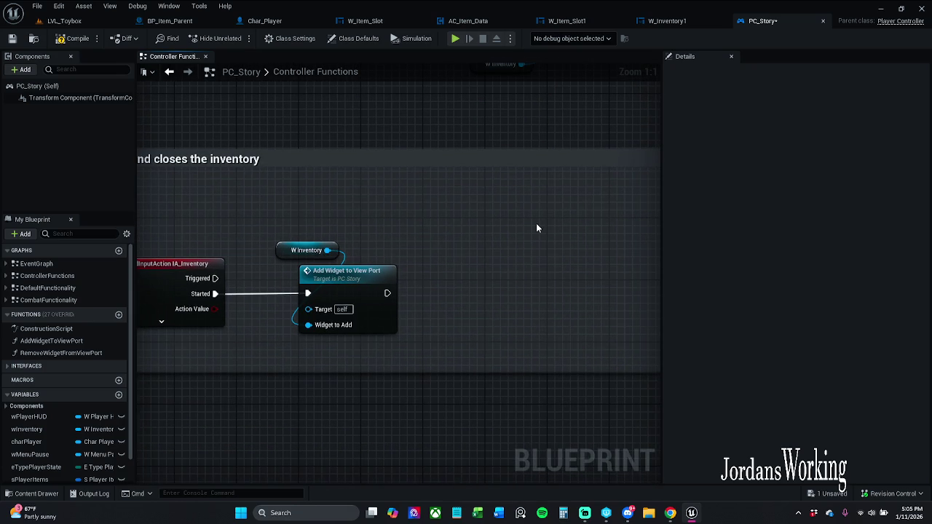
mouse_move(473, 246)
left_mouse_down()
mouse_move(574, 224)
mouse_move(367, 292)
mouse_move(320, 295)
left_mouse_up()
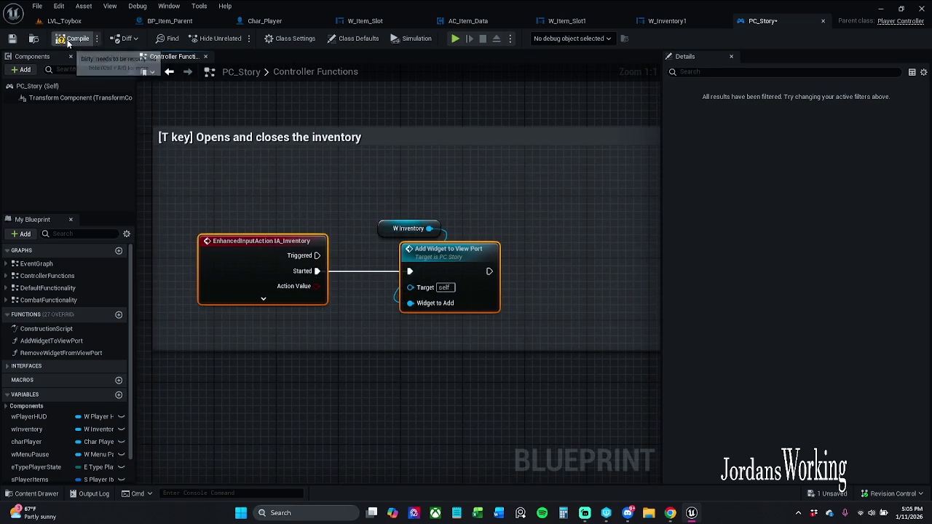
Step: Save PC_Story, widen the side panels, and shift the T-key nodes right to make room
left_click(12, 39)
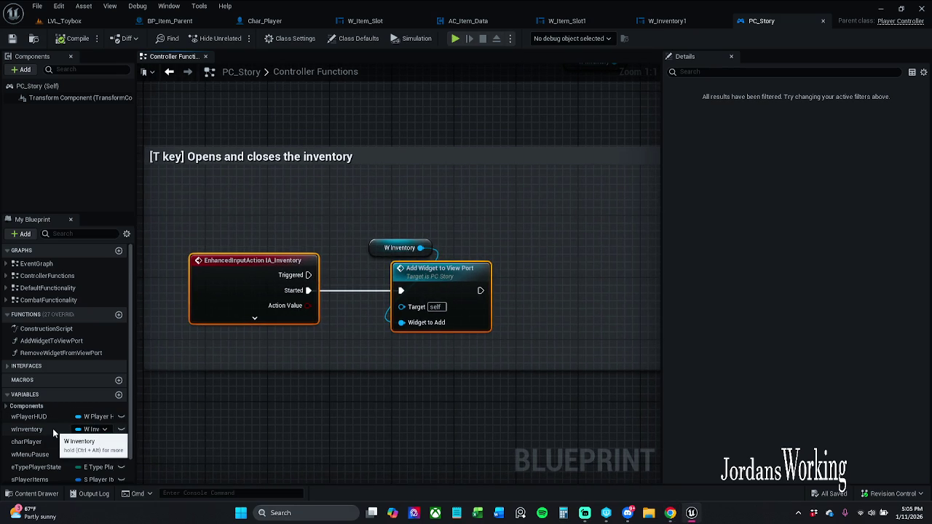
left_click(135, 423)
left_click_drag(134, 423, 180, 425)
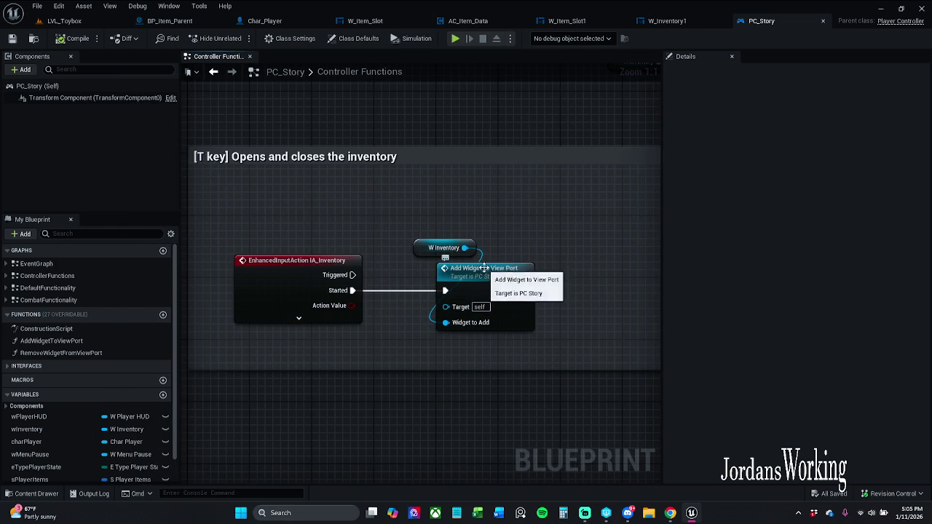
left_click_drag(458, 240, 549, 309)
left_click_drag(496, 278, 593, 286)
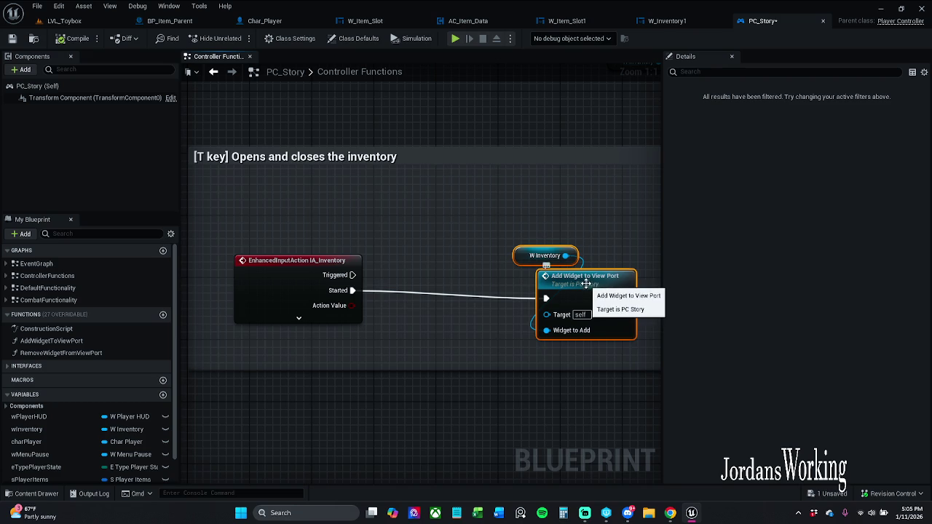
left_click(467, 284)
left_click_drag(466, 284, 391, 264)
left_click_drag(404, 220, 583, 324)
left_click_drag(483, 276, 552, 277)
left_click(408, 236)
Step: Insert a Create Widget node of class W_Inventory1 after Started feeding Widget to Add, then save
left_click_drag(278, 278, 333, 277)
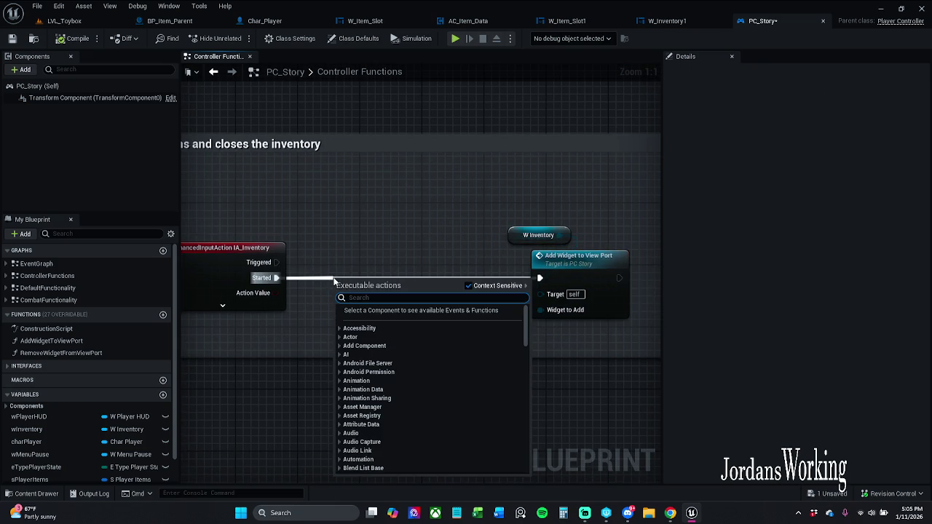
type("create")
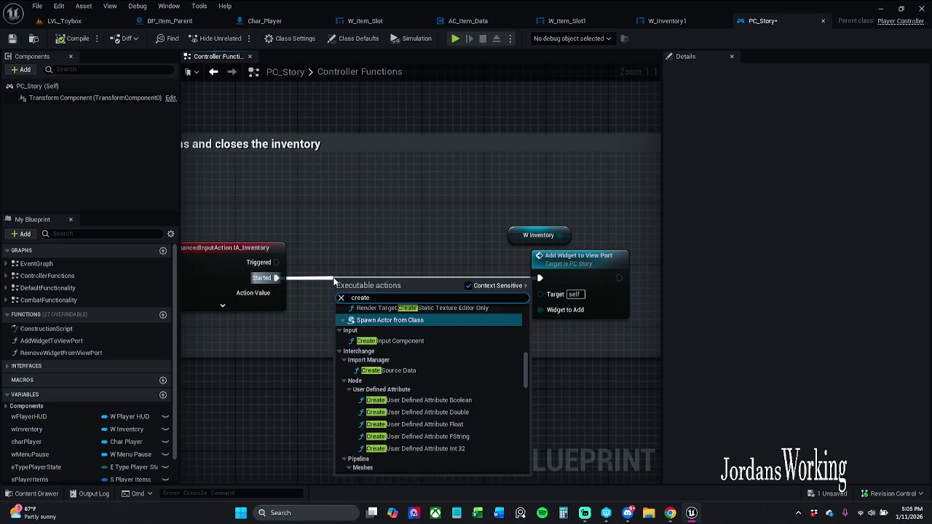
type(" widget")
key("Return")
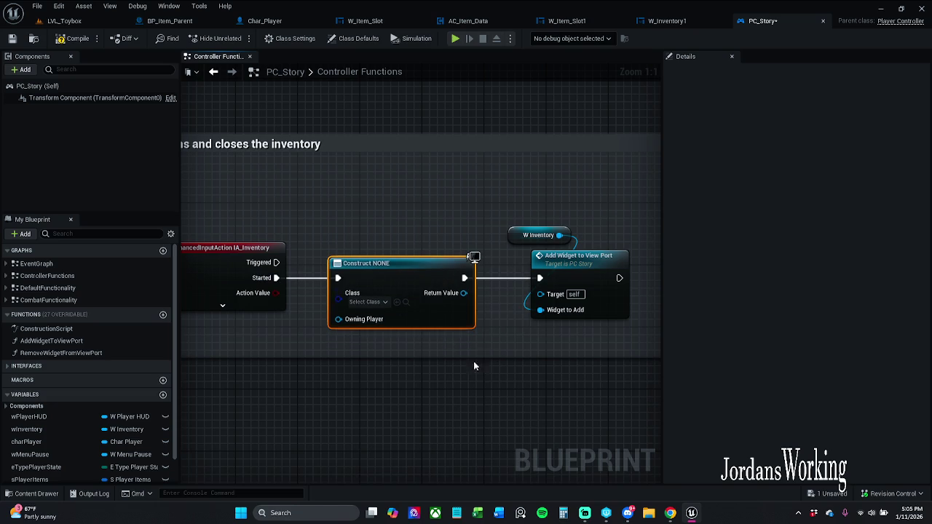
mouse_move(464, 292)
left_mouse_down()
mouse_move(556, 308)
mouse_move(540, 310)
left_mouse_up()
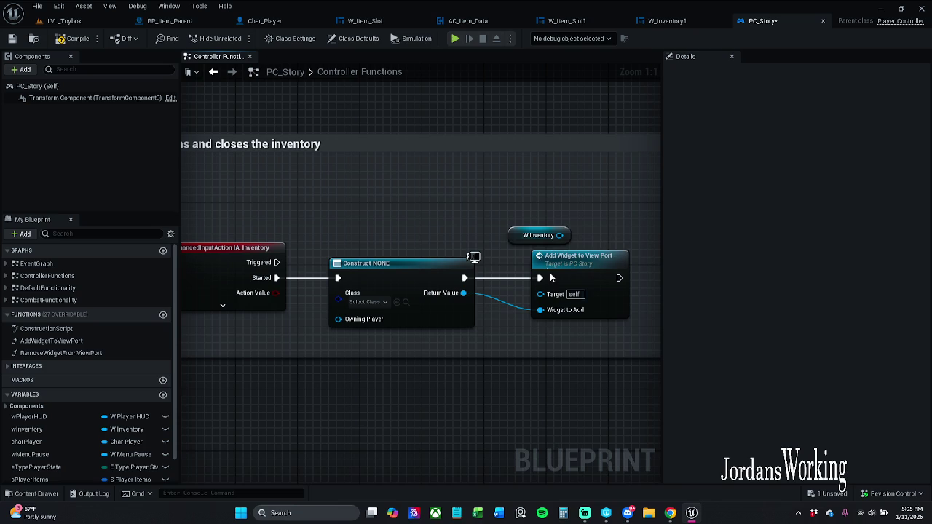
left_click_drag(552, 236, 552, 220)
left_click(573, 225)
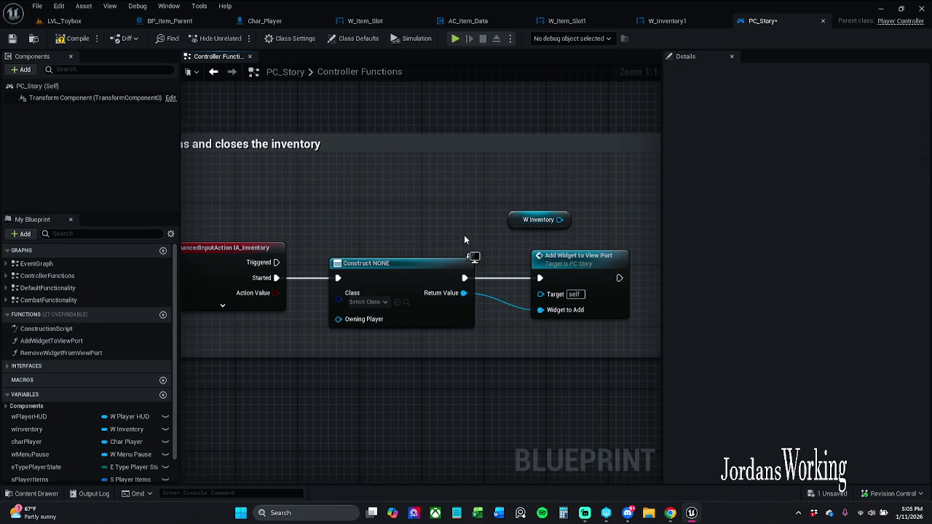
left_click_drag(464, 235, 502, 235)
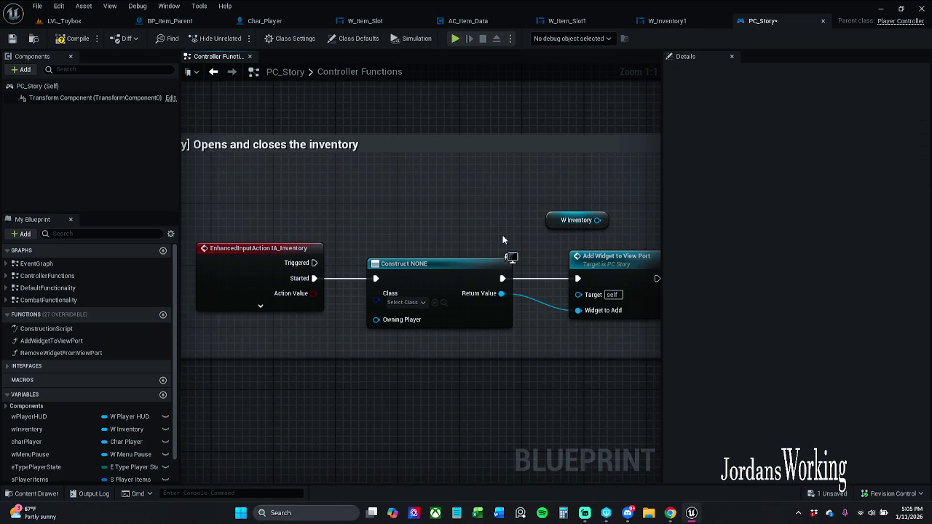
left_click(406, 302)
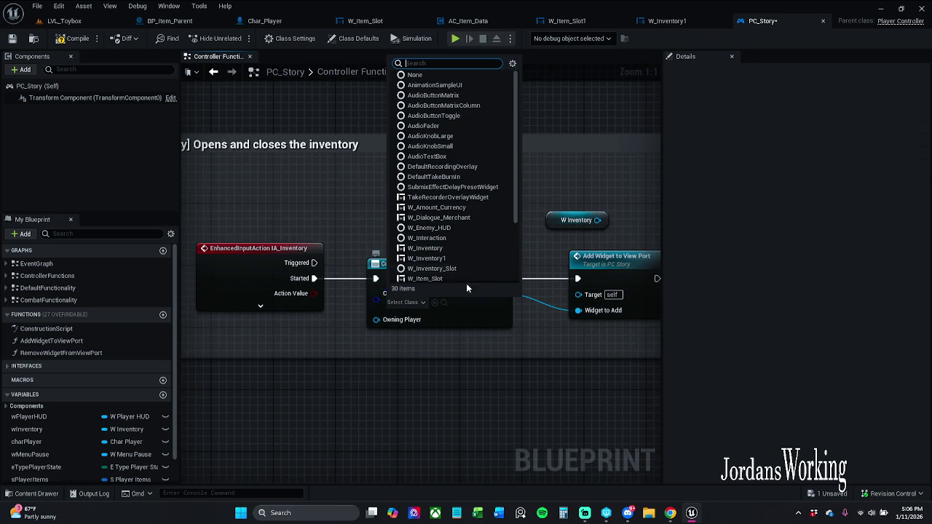
left_click(451, 258)
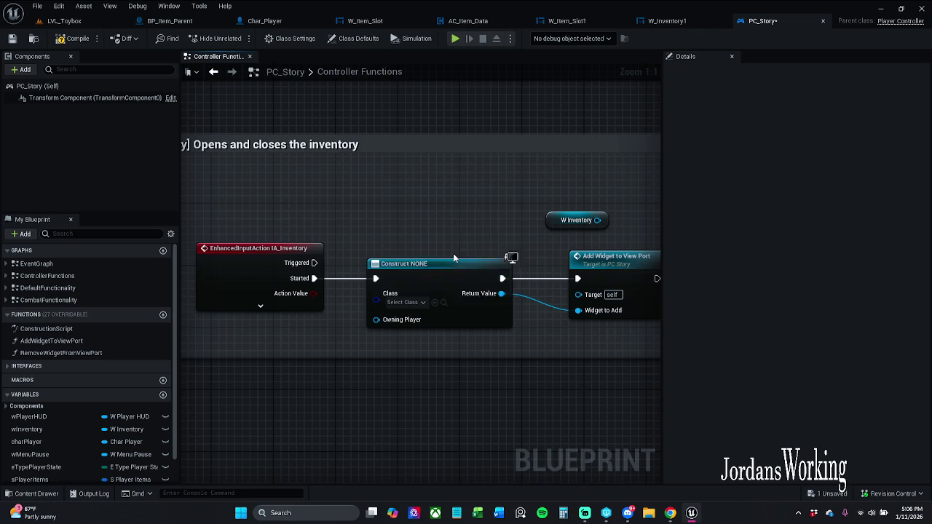
left_click(12, 38)
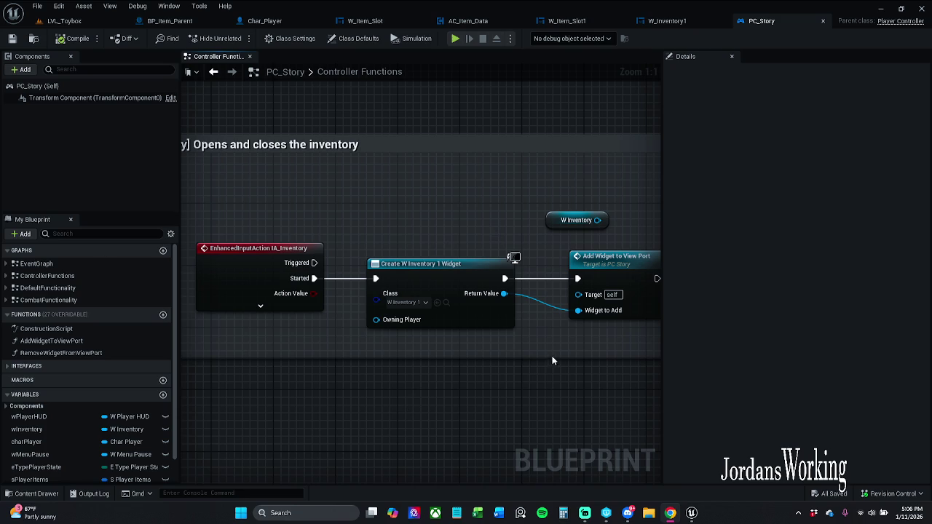
Step: Shift the widget creation, getter and Add Widget to View Port nodes to the right
scroll(475, 238, "down", 1)
scroll(369, 235, "down", 1)
left_click_drag(311, 191, 598, 317)
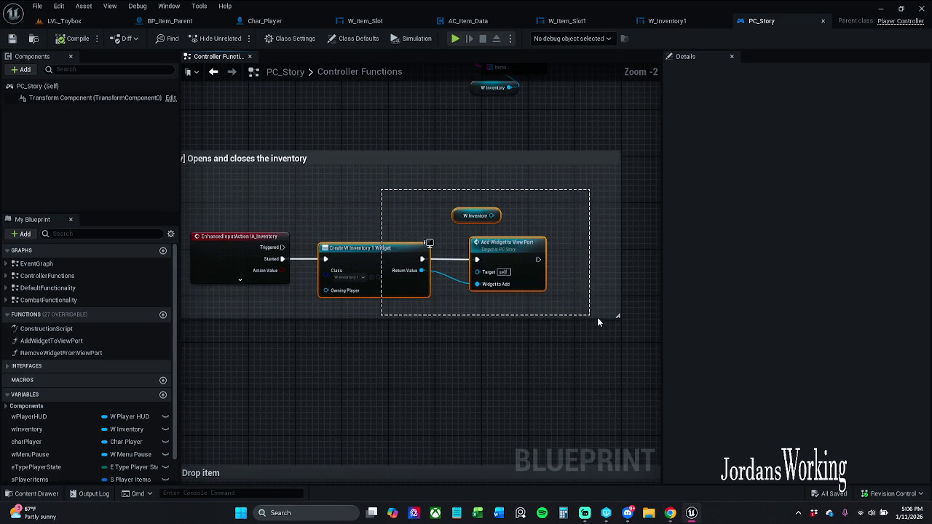
left_click_drag(388, 260, 458, 260)
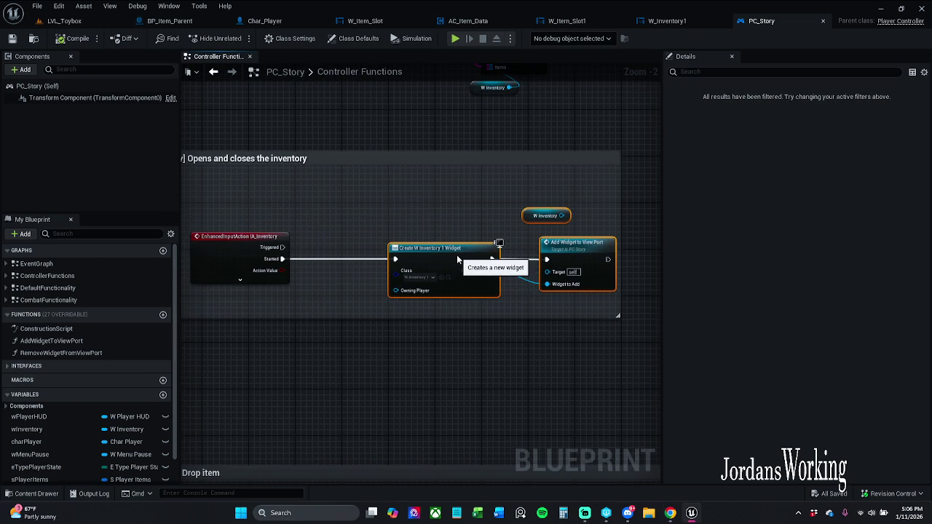
left_click(400, 219)
Step: Inspect the Add Widget to View Port and RemoveWidgetFromViewPort function graphs
double_click(573, 260)
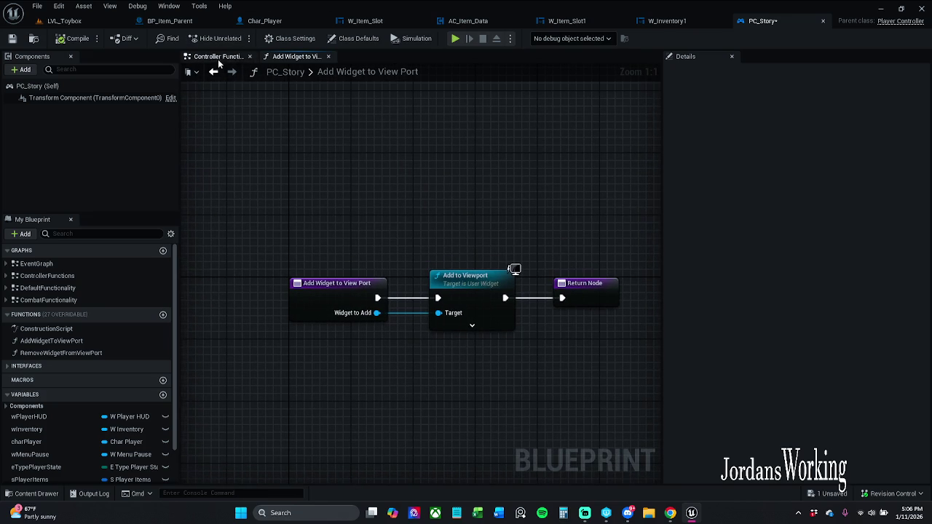
double_click(96, 354)
left_click(232, 57)
mouse_move(470, 216)
left_mouse_down()
mouse_move(460, 218)
mouse_move(513, 214)
mouse_move(392, 193)
left_mouse_up()
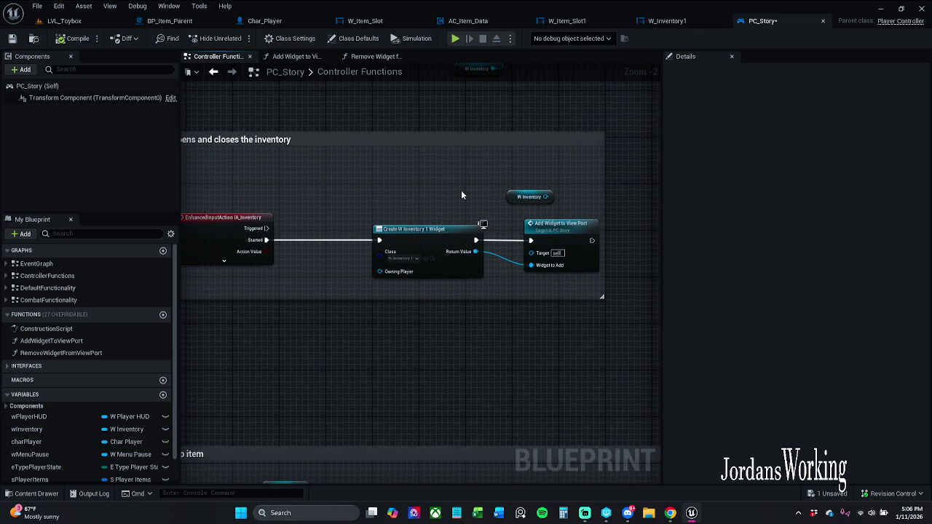
Step: Promote Create Widget's return value to NewVar and unhook its SET from Add Widget
mouse_move(445, 241)
left_mouse_down()
mouse_move(375, 241)
mouse_move(449, 250)
left_mouse_up()
left_click(513, 312)
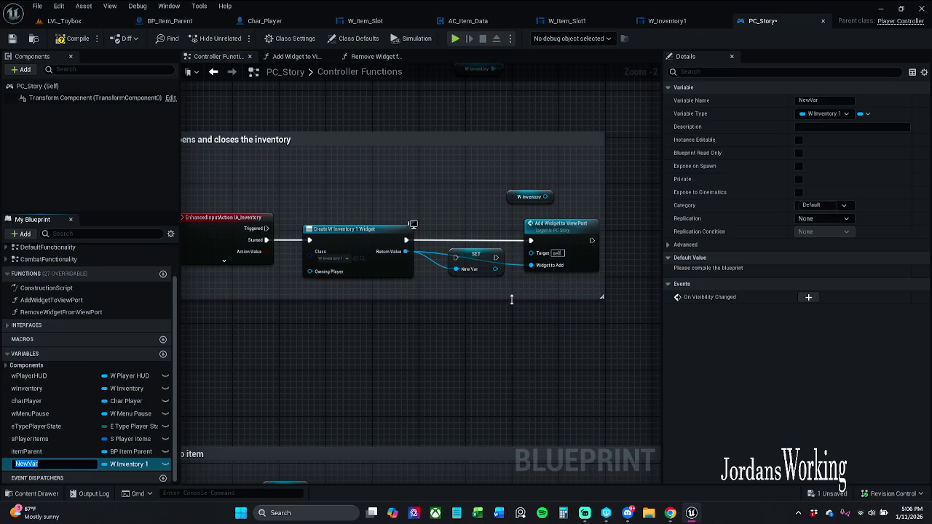
left_click(484, 240, "alt")
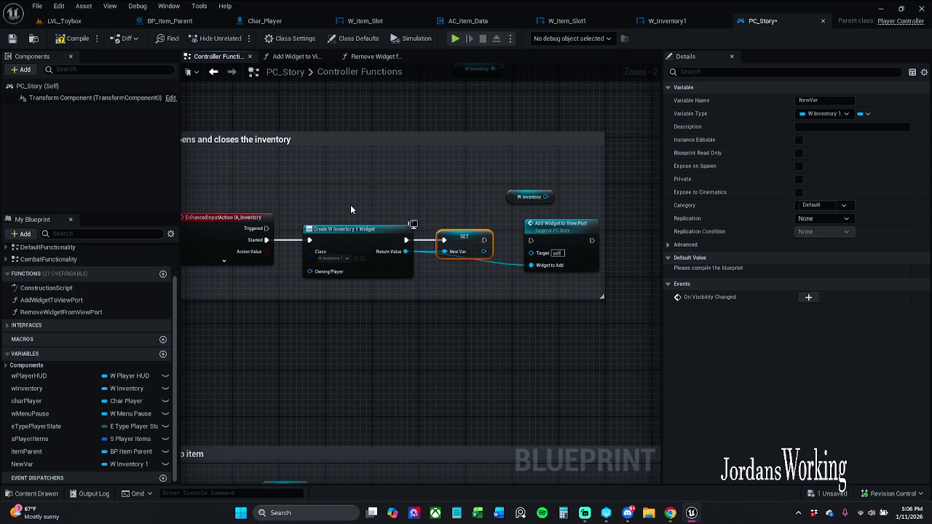
mouse_move(346, 210)
left_mouse_down()
mouse_move(466, 277)
mouse_move(449, 276)
mouse_move(345, 198)
left_mouse_up()
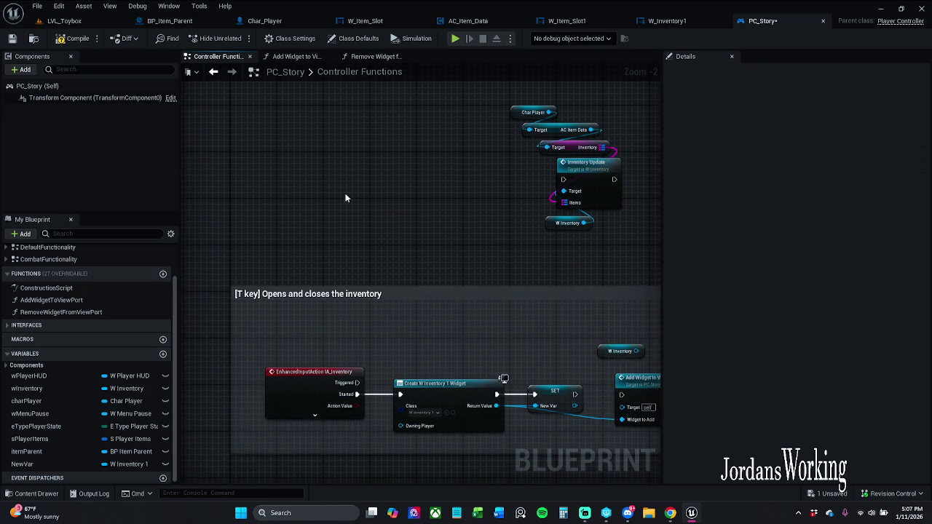
Step: Remove a stray pasted Max Col node and cut the Create Widget and SET nodes
key("ctrl+v")
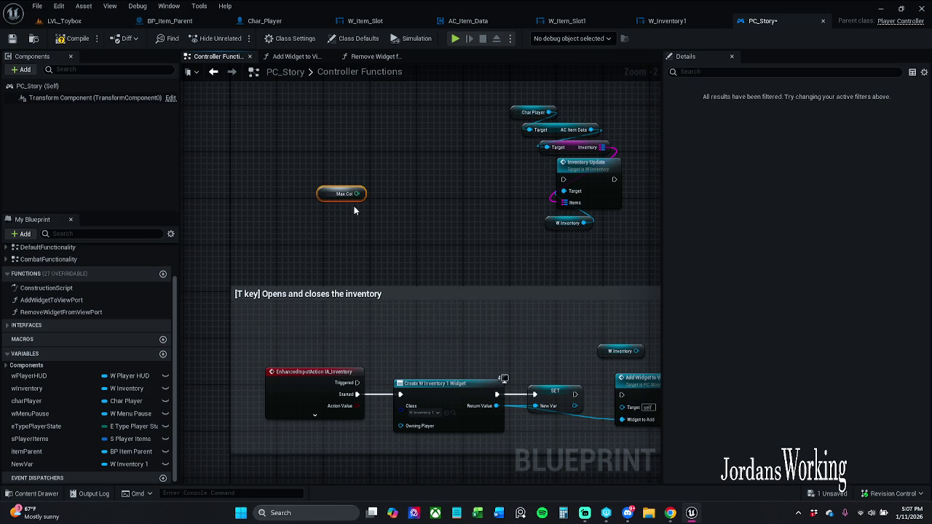
key("Delete")
mouse_move(388, 370)
left_mouse_down()
mouse_move(562, 441)
mouse_move(556, 453)
left_mouse_up()
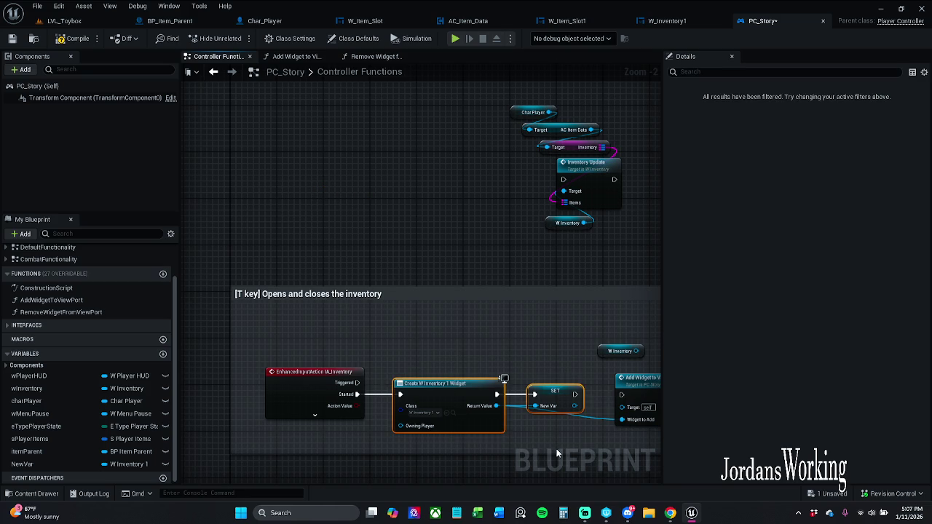
key("Delete")
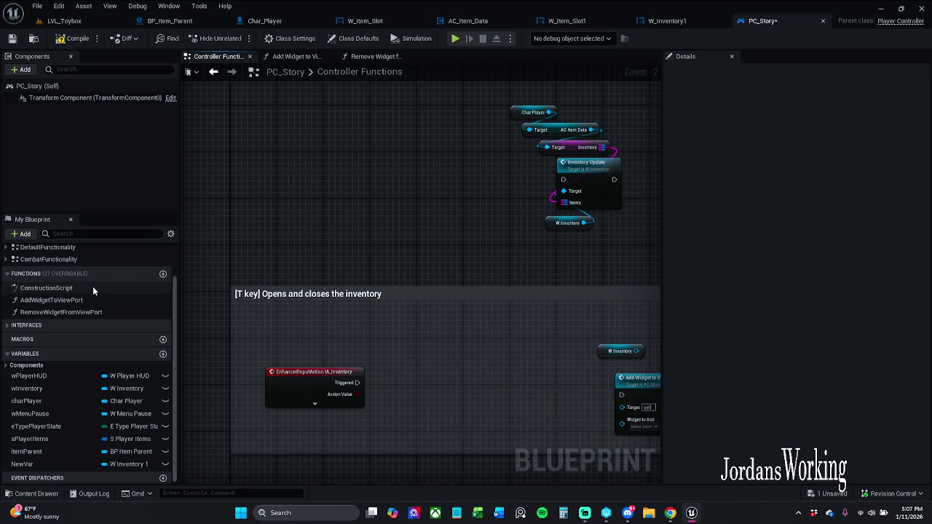
Step: Paste the Create Widget and SET nodes into Event Graph after SET W Menu Pause
scroll(87, 279, "up", 2)
double_click(66, 264)
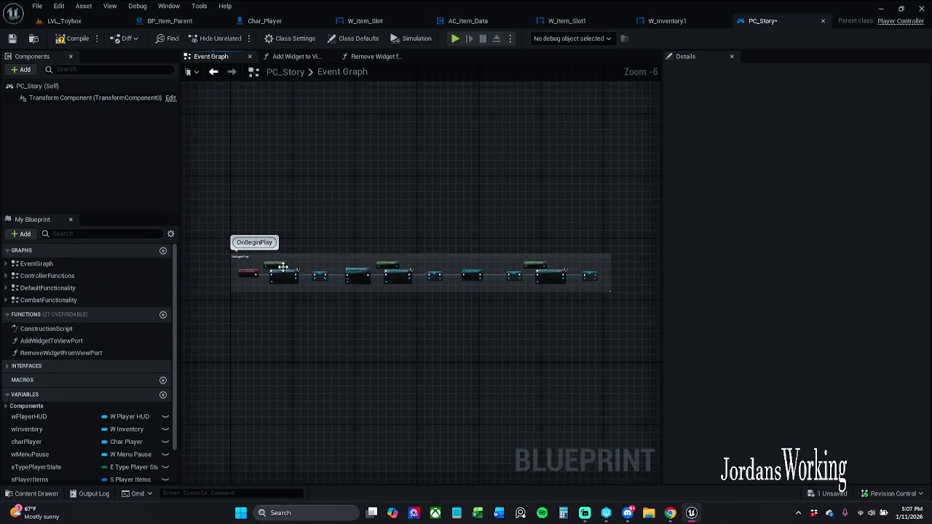
scroll(359, 271, "up", 5)
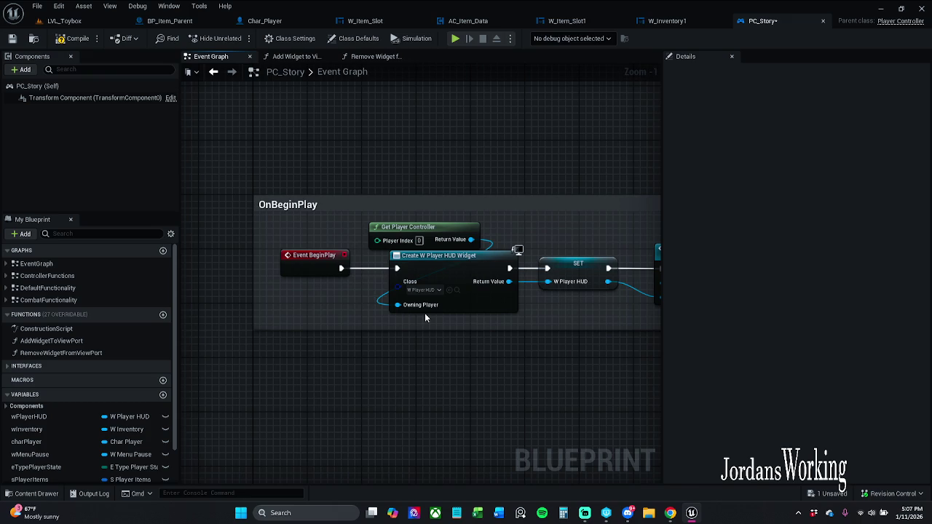
mouse_move(493, 312)
left_mouse_down()
mouse_move(455, 323)
mouse_move(510, 349)
mouse_move(335, 350)
mouse_move(729, 324)
mouse_move(306, 314)
mouse_move(404, 329)
mouse_move(324, 324)
left_mouse_up()
mouse_move(457, 268)
left_mouse_down()
mouse_move(361, 256)
mouse_move(404, 248)
left_mouse_up()
key("ctrl+v")
left_click_drag(333, 261, 273, 262)
left_click_drag(401, 258, 404, 253)
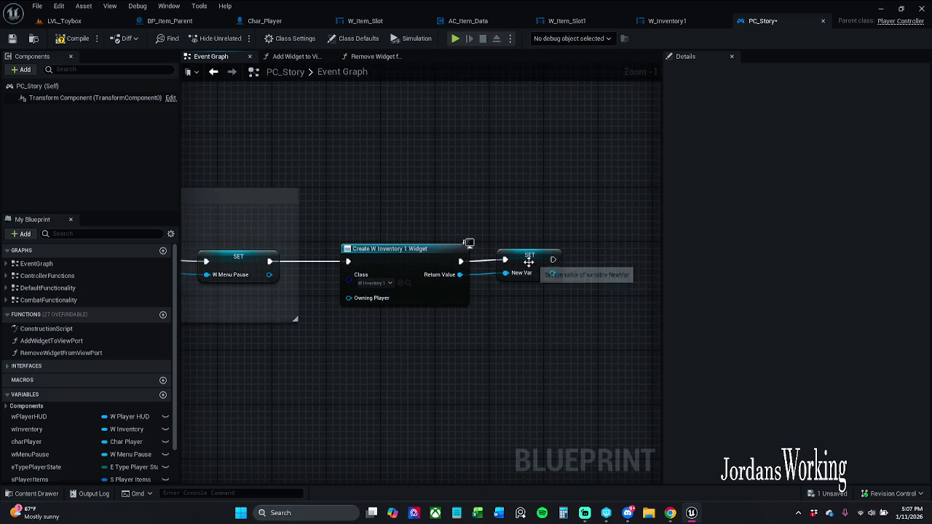
Step: Rename NewVar to wInventory1 and compile PC_Story
left_click(531, 263)
left_click(436, 264, "ctrl")
left_click(477, 230)
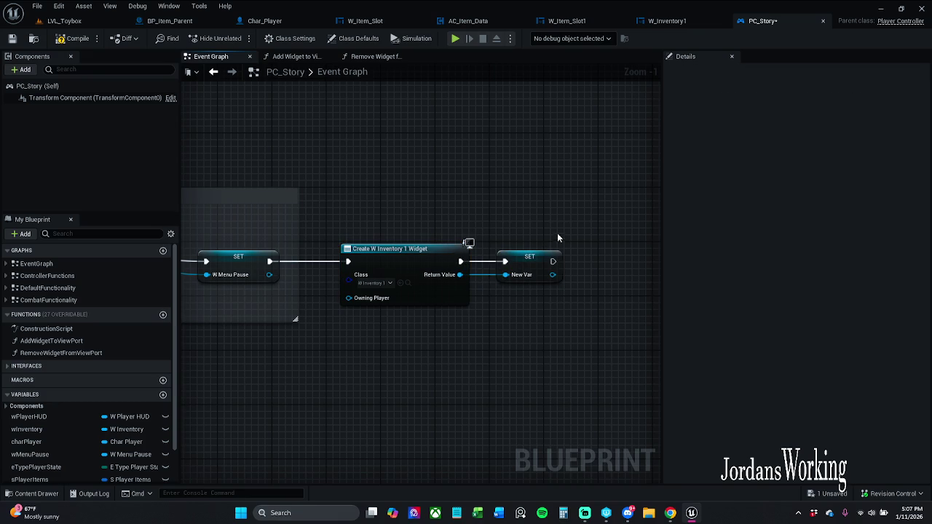
scroll(87, 408, "down", 2)
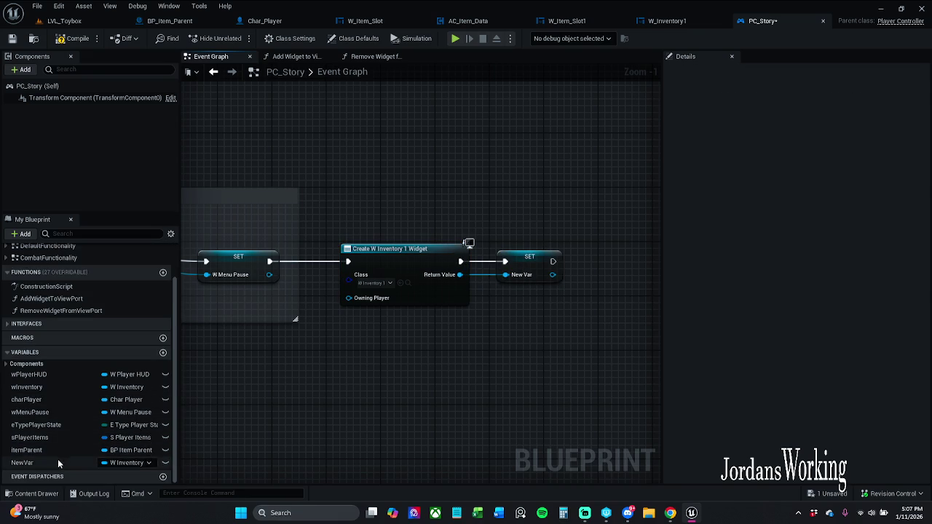
double_click(44, 462)
type("wInve")
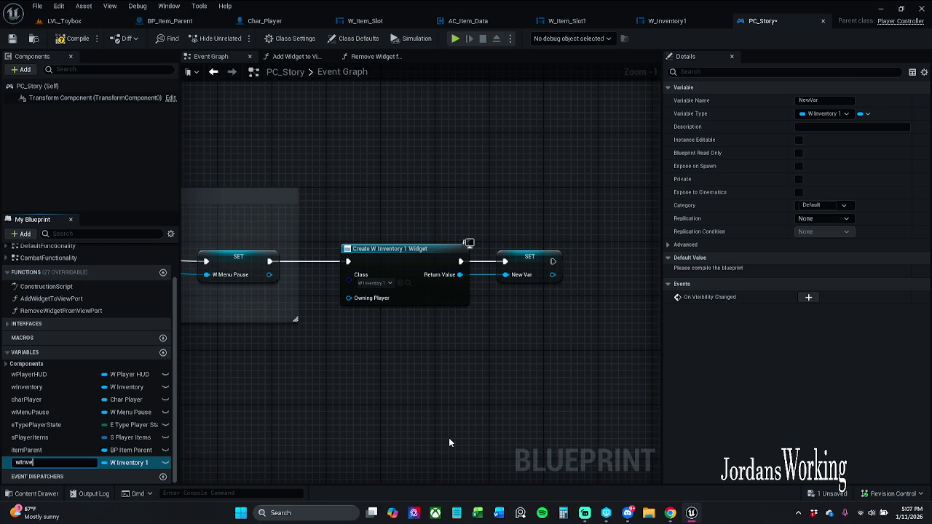
type("ntory1")
key("Return")
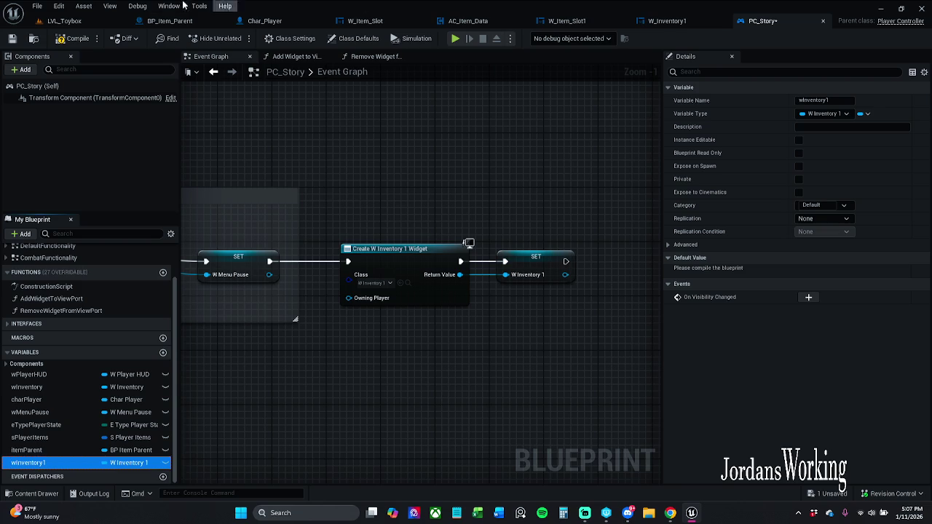
left_click(81, 41)
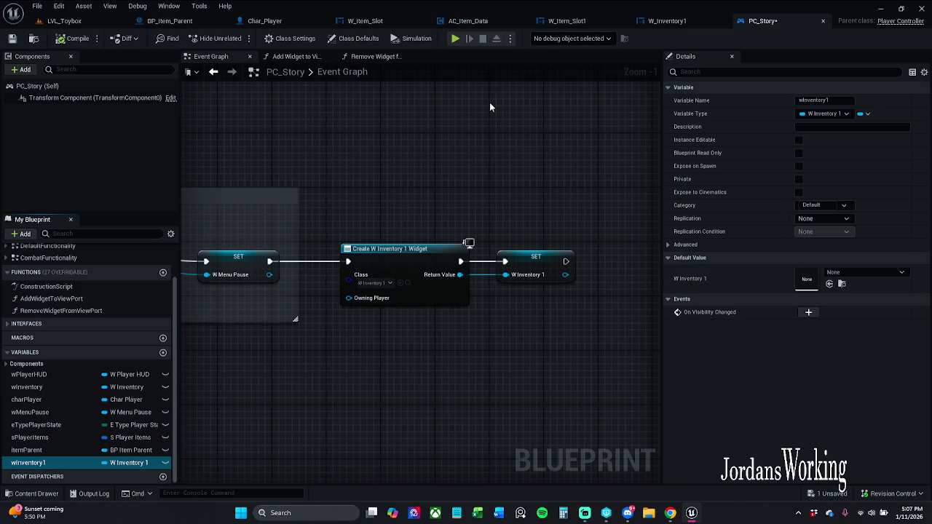
left_click(294, 56)
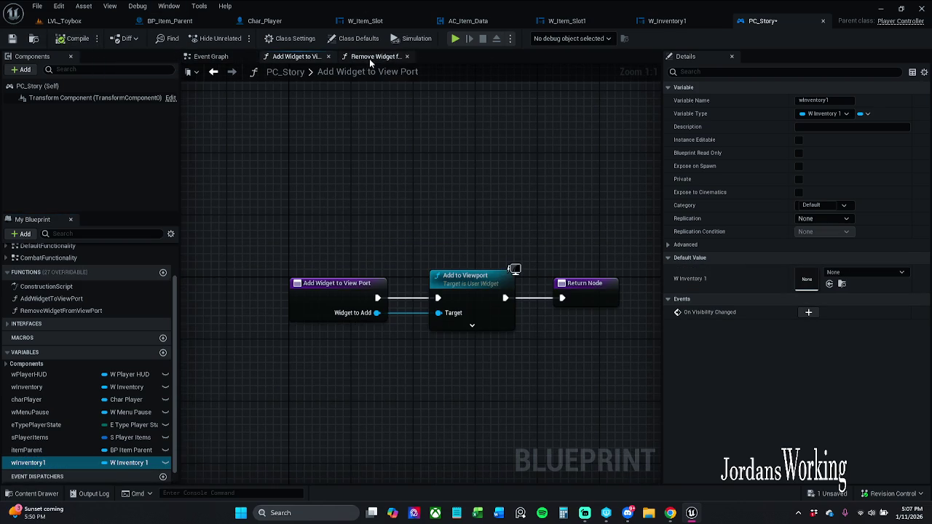
Step: Close the Add Widget and RemoveWidgetFromViewPort graphs and return to the Controller Functions inventory toggle
left_click(328, 57)
left_click(328, 57)
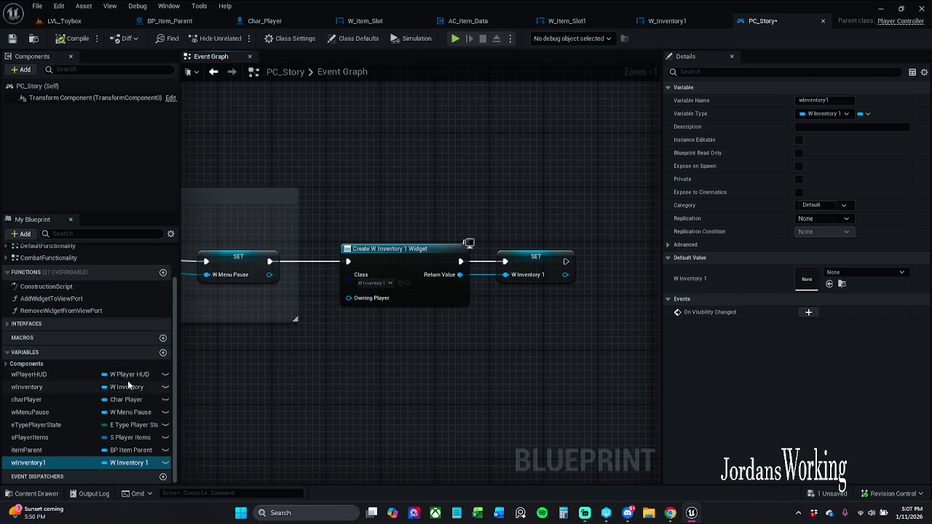
left_click(214, 73)
left_click(214, 73)
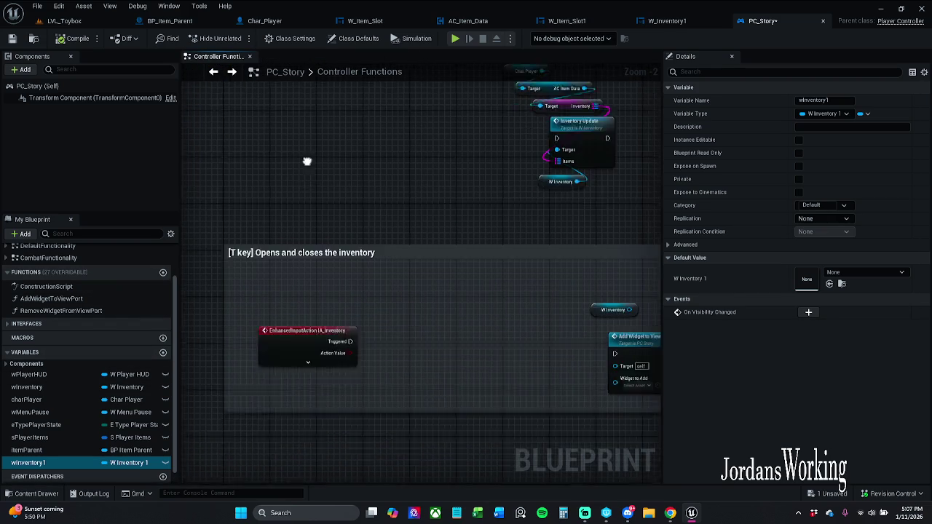
mouse_move(528, 281)
left_mouse_down()
mouse_move(513, 330)
mouse_move(503, 248)
left_mouse_up()
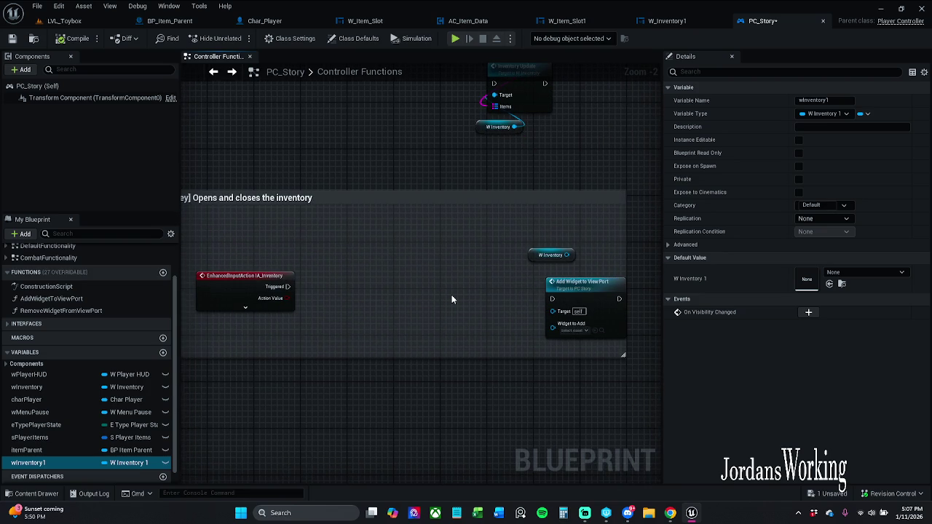
left_click_drag(539, 254, 504, 225)
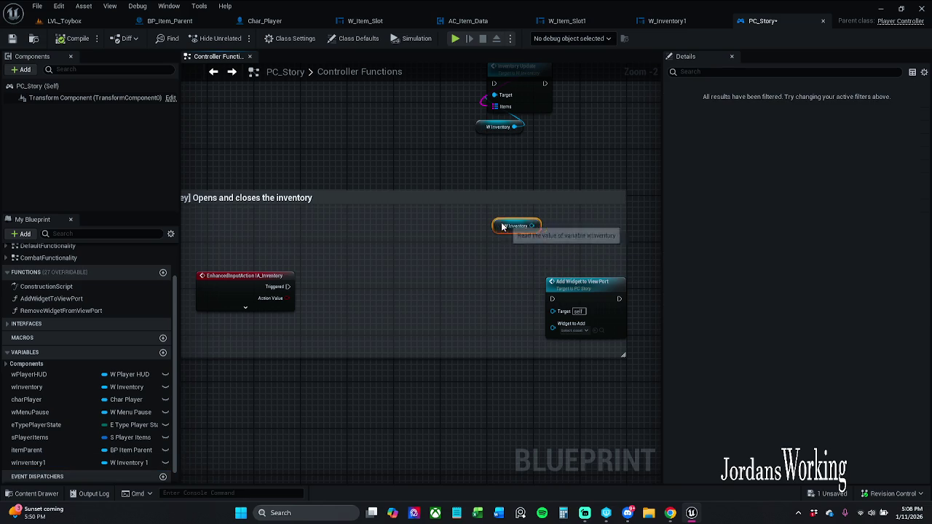
Step: Add a Flip Flop node wired to IA_Inventory's Started pin
left_click(314, 293)
left_click(246, 307)
left_click_drag(289, 299, 335, 296)
type("flipflop")
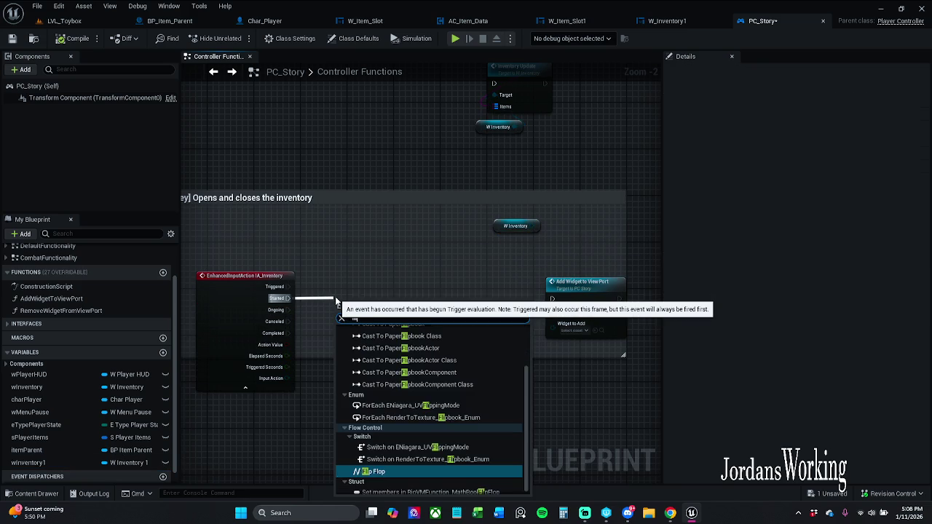
key("Return")
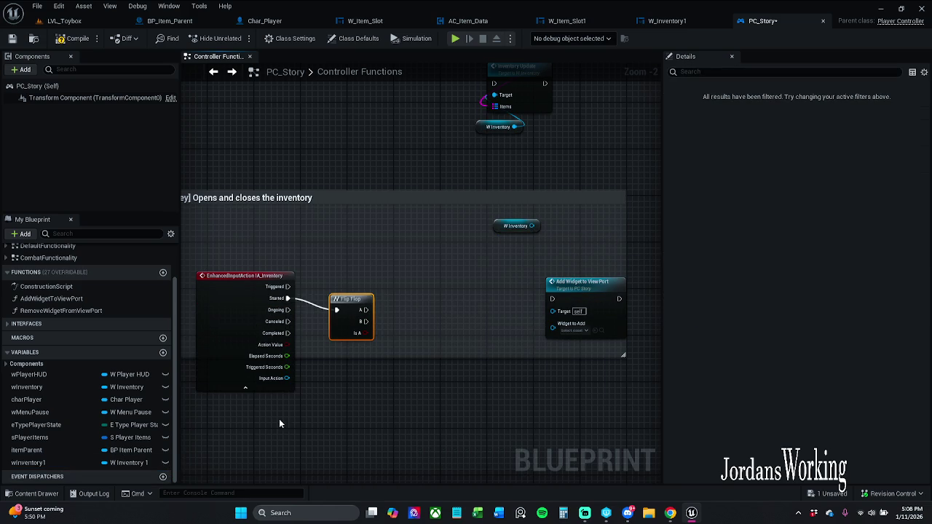
Step: Wire Flip Flop's A output into Add Widget to View Port and tidy the nearby nodes
left_click(264, 392)
mouse_move(567, 313)
left_mouse_down()
mouse_move(488, 310)
mouse_move(466, 297)
left_mouse_up()
left_click(342, 300)
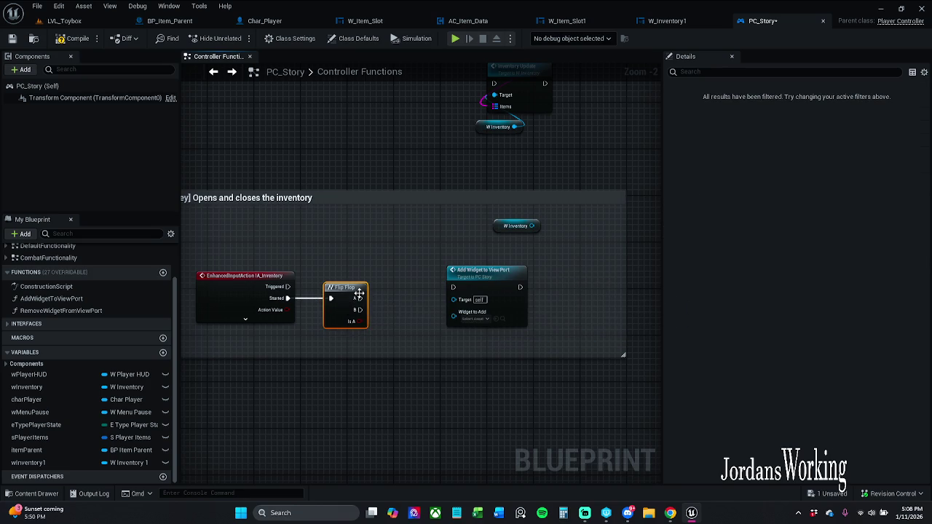
scroll(356, 298, "up", 2)
left_click_drag(357, 300, 484, 284)
left_click(533, 267)
left_click_drag(533, 266, 500, 251)
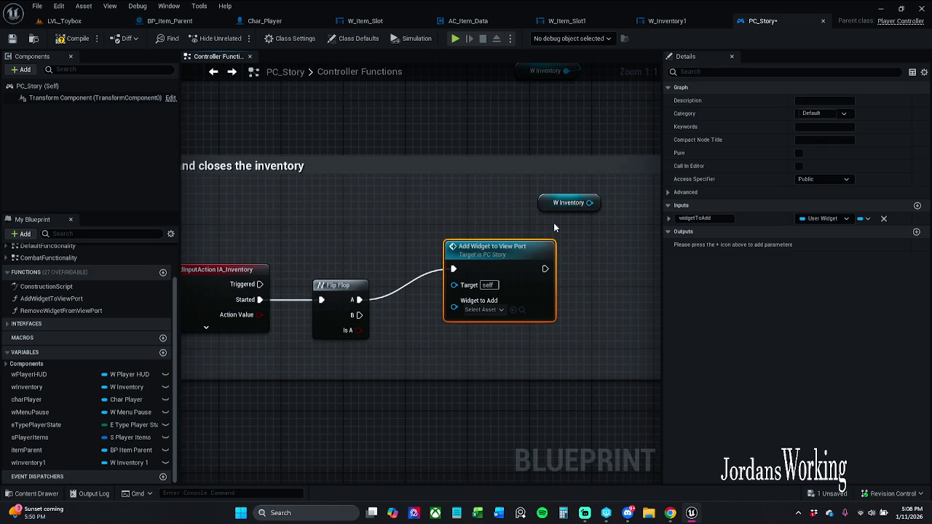
mouse_move(539, 197)
left_mouse_down()
mouse_move(350, 148)
mouse_move(443, 125)
mouse_move(468, 33)
mouse_move(488, 188)
mouse_move(434, 375)
mouse_move(410, 380)
left_mouse_up()
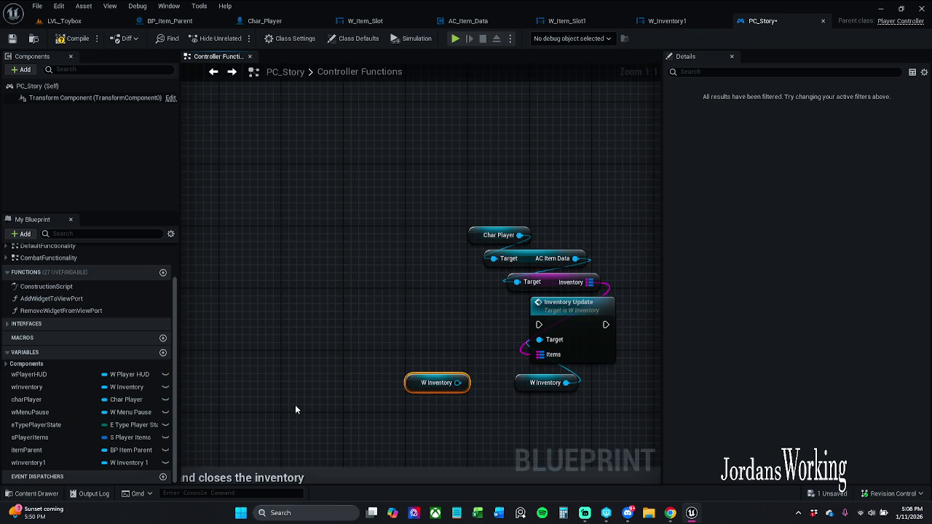
Step: Bring the inventory toggle nodes into view and move Add Widget to View Port up-left
mouse_move(290, 430)
left_mouse_down()
mouse_move(362, 377)
mouse_move(418, 206)
left_mouse_up()
left_click(457, 297)
left_click(506, 147)
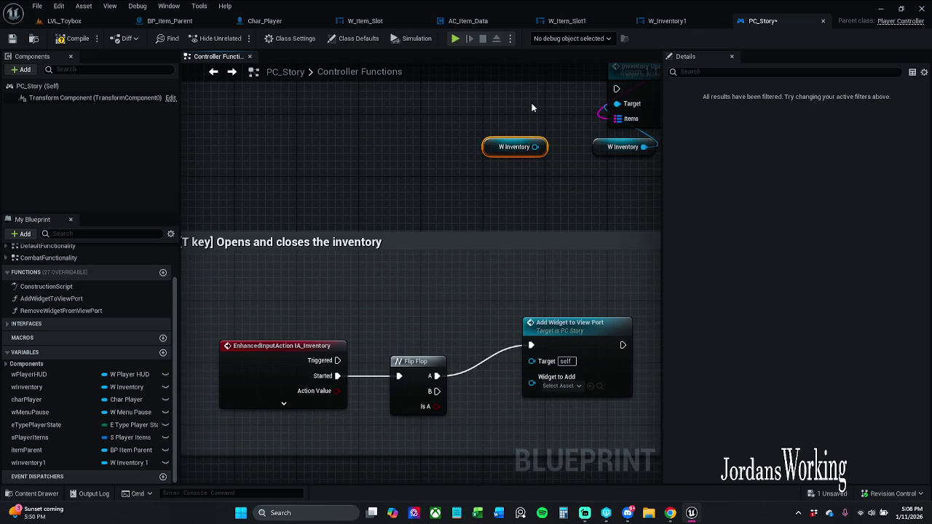
mouse_move(532, 107)
left_mouse_down()
mouse_move(454, 94)
mouse_move(419, 254)
left_mouse_up()
left_click(545, 283)
left_click_drag(546, 283, 521, 252)
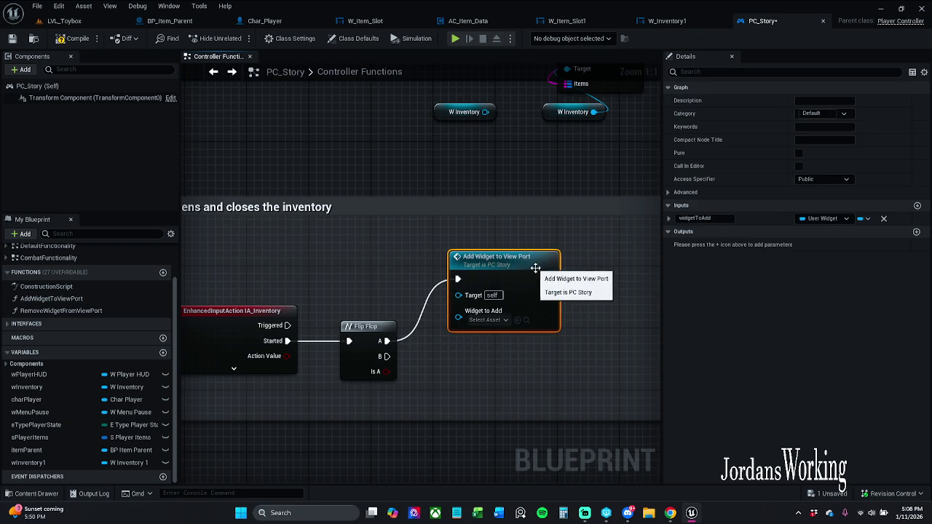
left_click(521, 359)
Step: Wire a W Inventory 1 getter into Widget to Add and add a Remove Widget from View Port call
mouse_move(28, 462)
left_mouse_down()
mouse_move(466, 310)
mouse_move(465, 320)
mouse_move(458, 312)
left_mouse_up()
left_click(414, 306)
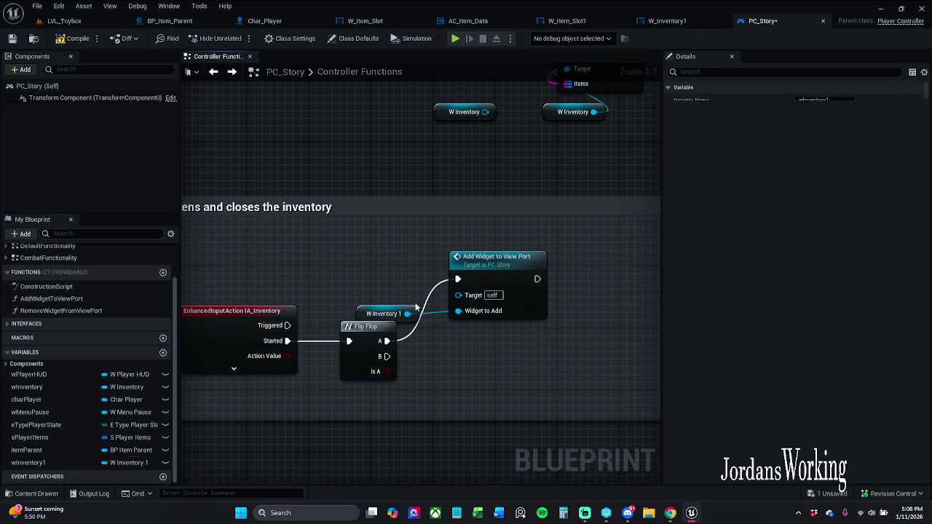
mouse_move(358, 309)
left_mouse_down()
mouse_move(357, 279)
mouse_move(445, 239)
mouse_move(421, 232)
left_mouse_up()
left_click(445, 379)
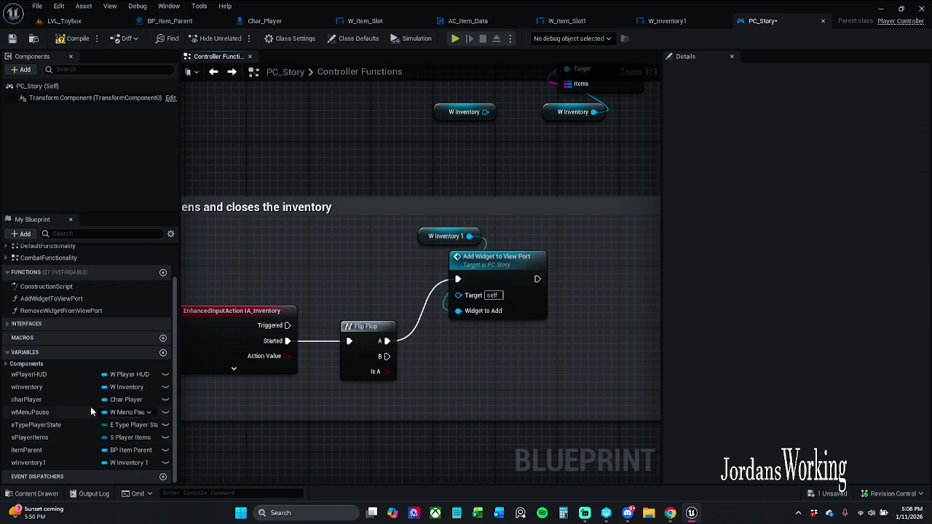
mouse_move(428, 238)
left_mouse_down()
mouse_move(419, 326)
mouse_move(429, 358)
left_mouse_up()
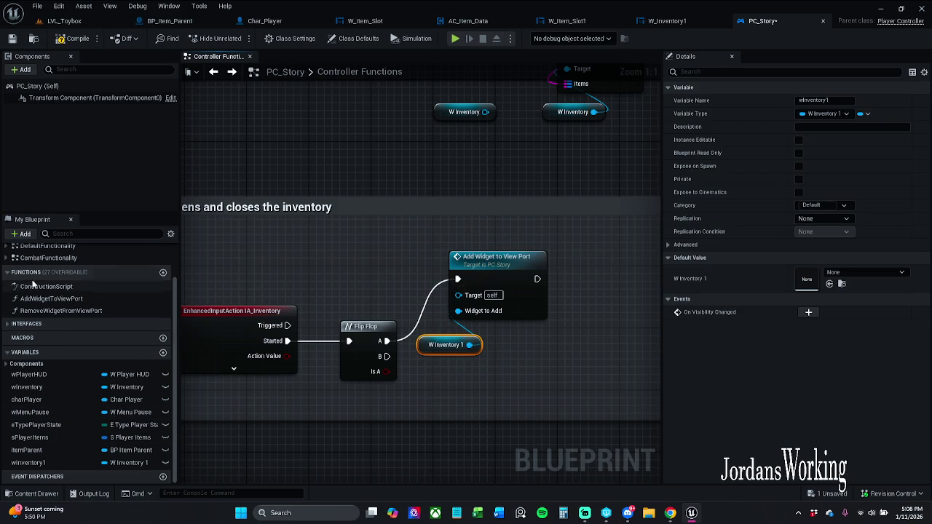
mouse_move(47, 311)
left_mouse_down()
mouse_move(70, 324)
mouse_move(408, 382)
mouse_move(466, 360)
left_mouse_up()
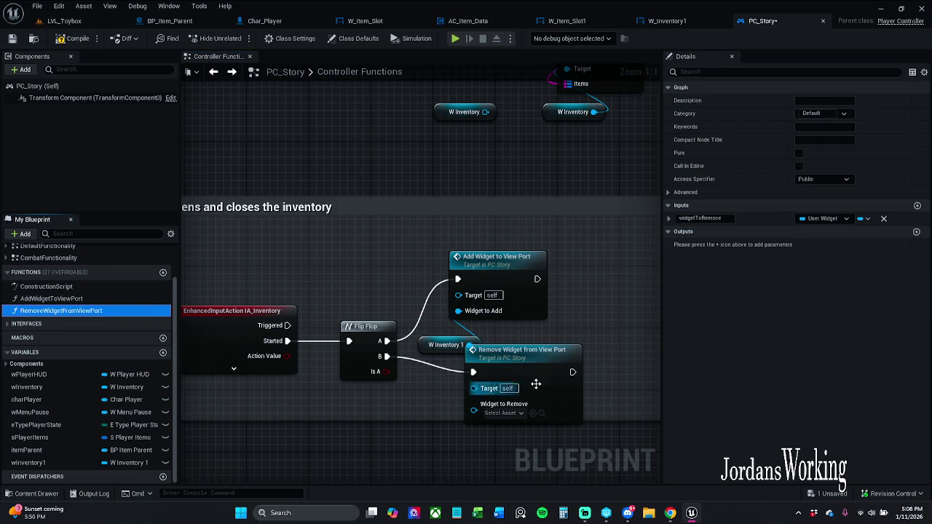
Step: Connect W Inventory 1 into Widget to Remove and enlarge the comment box around the new nodes
left_click_drag(555, 386, 549, 394)
mouse_move(470, 345)
left_mouse_down()
mouse_move(483, 431)
mouse_move(467, 427)
mouse_move(424, 364)
mouse_move(241, 340)
left_mouse_up()
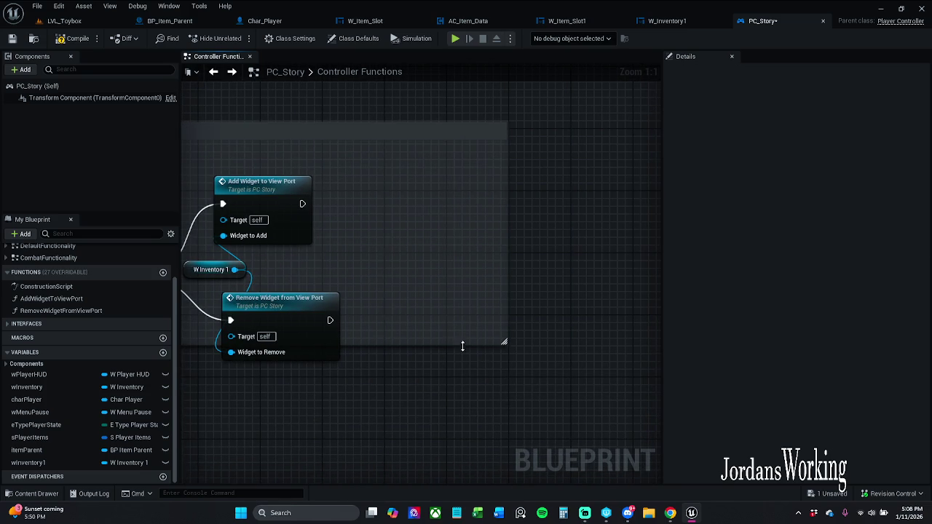
left_click_drag(505, 342, 583, 406)
Step: Reposition the Remove Widget and Add Widget to View Port nodes and inspect Add Widget's function graph
key("Home")
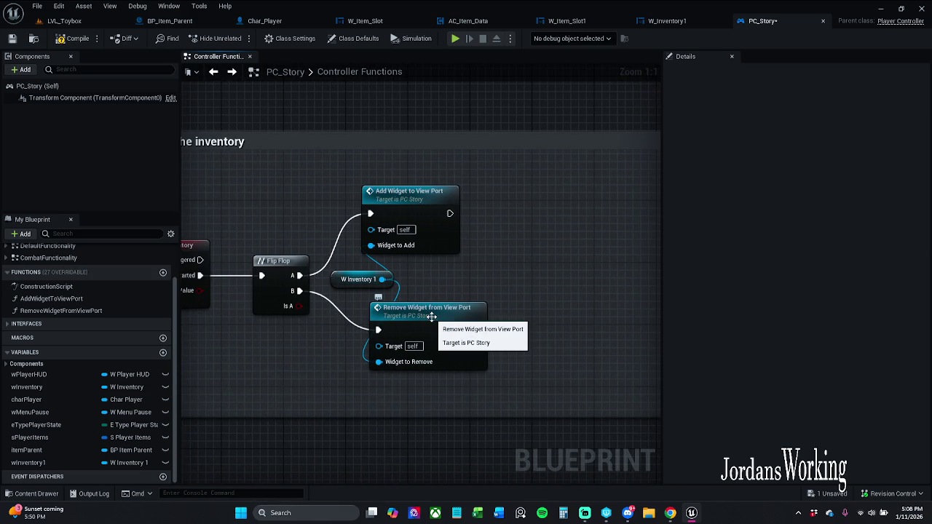
mouse_move(432, 317)
left_mouse_down()
mouse_move(415, 341)
mouse_move(471, 341)
left_mouse_up()
left_click(470, 304)
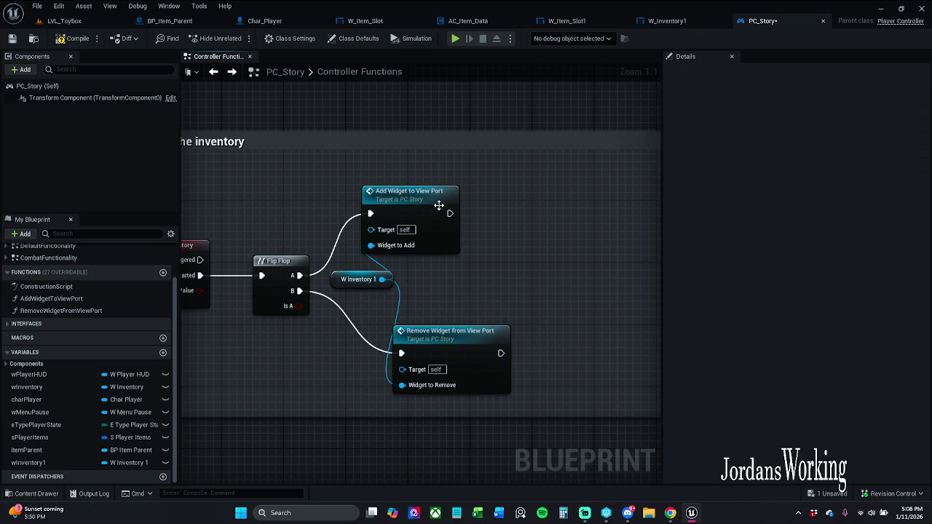
left_click_drag(418, 203, 449, 185)
left_click(454, 237)
double_click(446, 219)
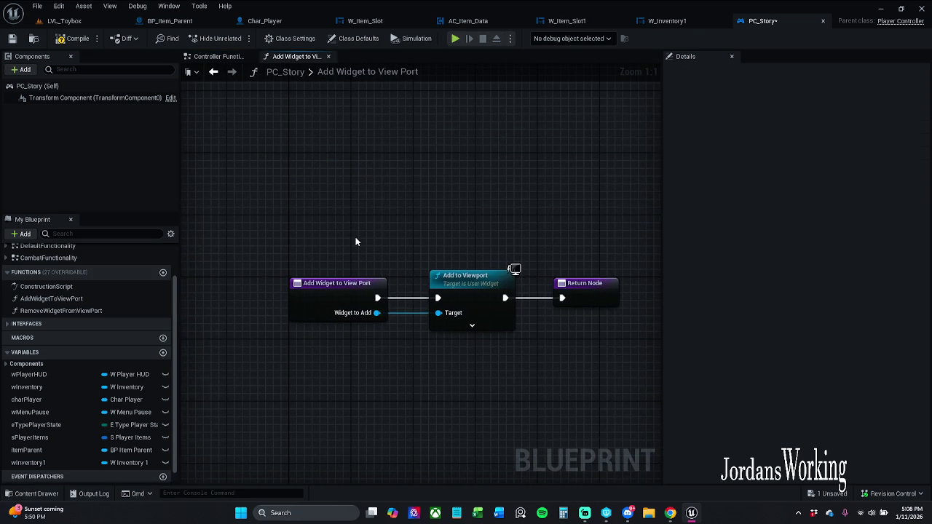
left_click(218, 56)
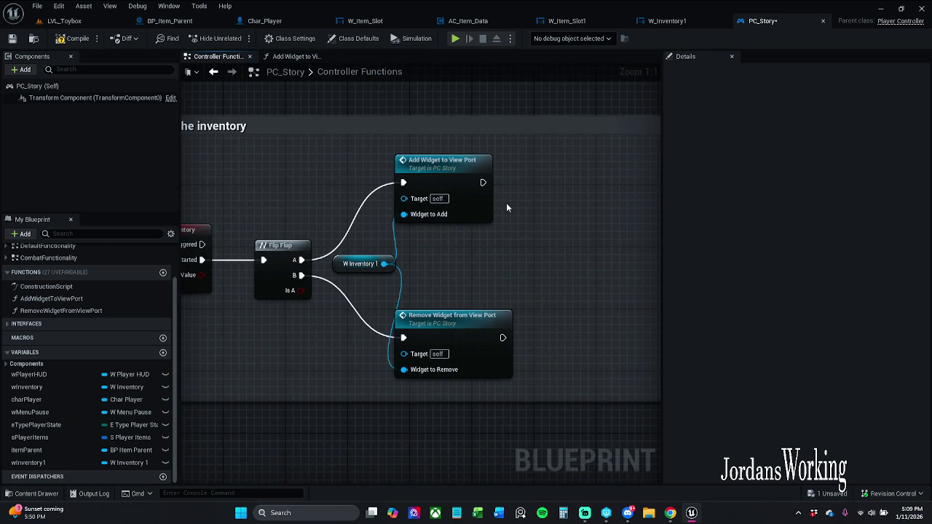
Step: Add an Add to Viewport node from W Inventory 1, then delete it as unneeded
left_click_drag(384, 264, 564, 206)
type("add to")
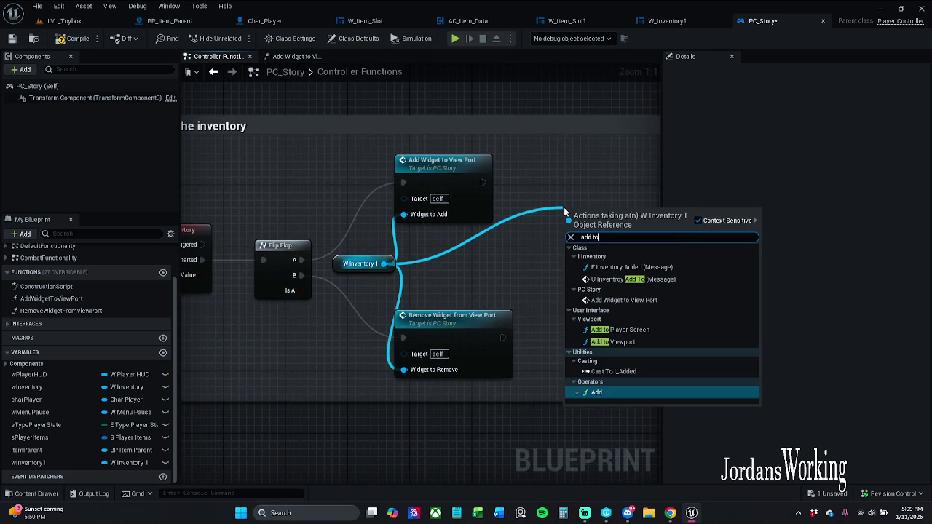
key("Up")
key("Up")
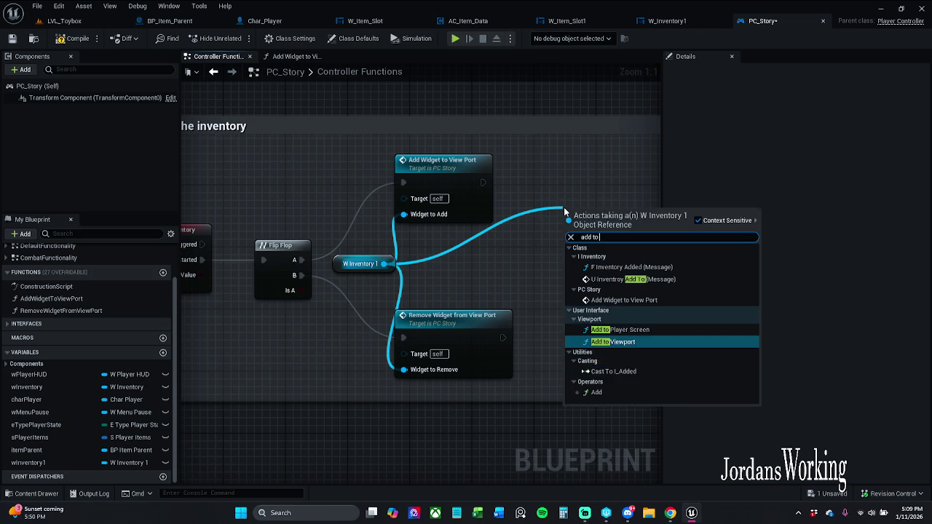
key("Return")
left_click(604, 335)
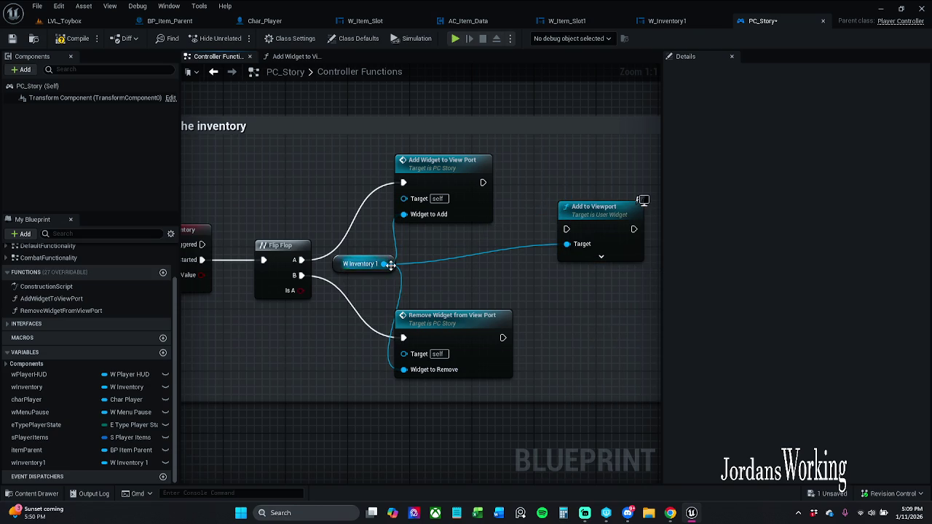
left_click_drag(570, 294, 504, 277)
left_click(521, 240)
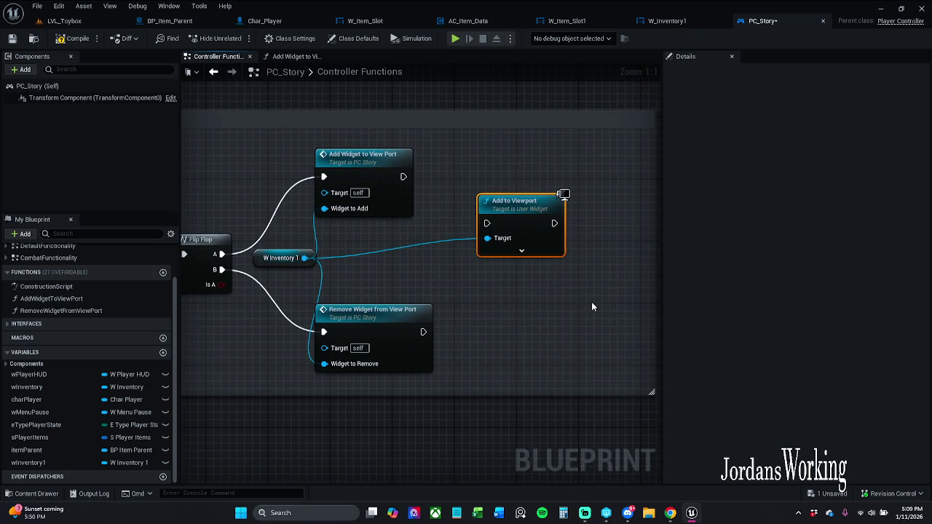
key("Delete")
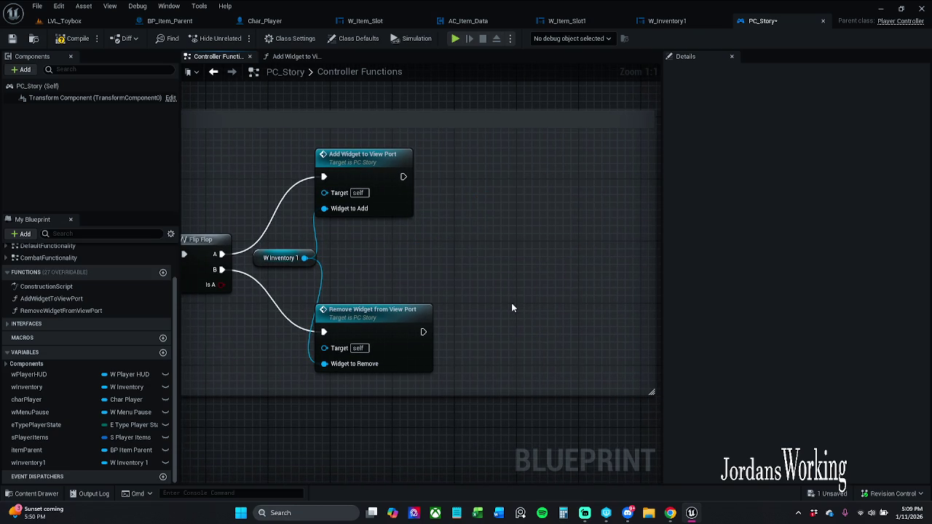
left_click_drag(464, 252, 533, 250)
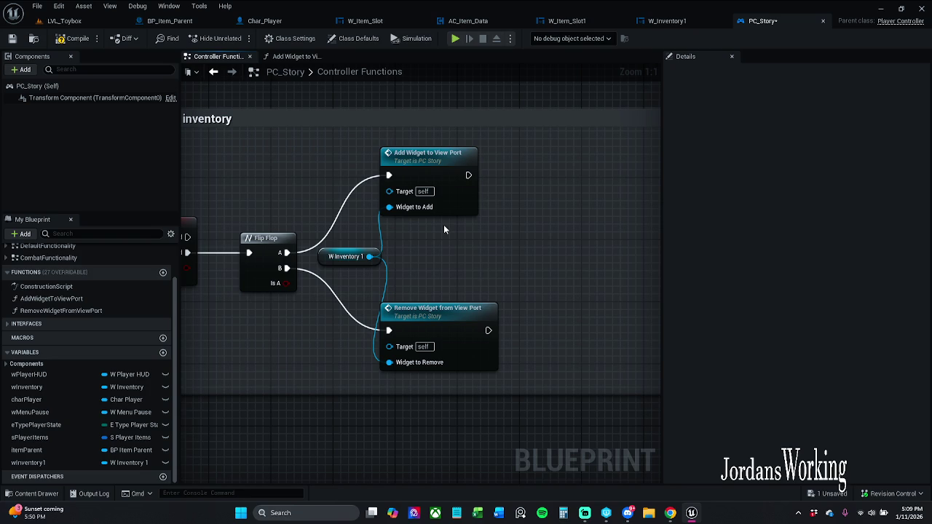
Step: Align the W Inventory 1 getter, Add Widget to View Port and Remove Widget nodes
left_click_drag(460, 243, 515, 244)
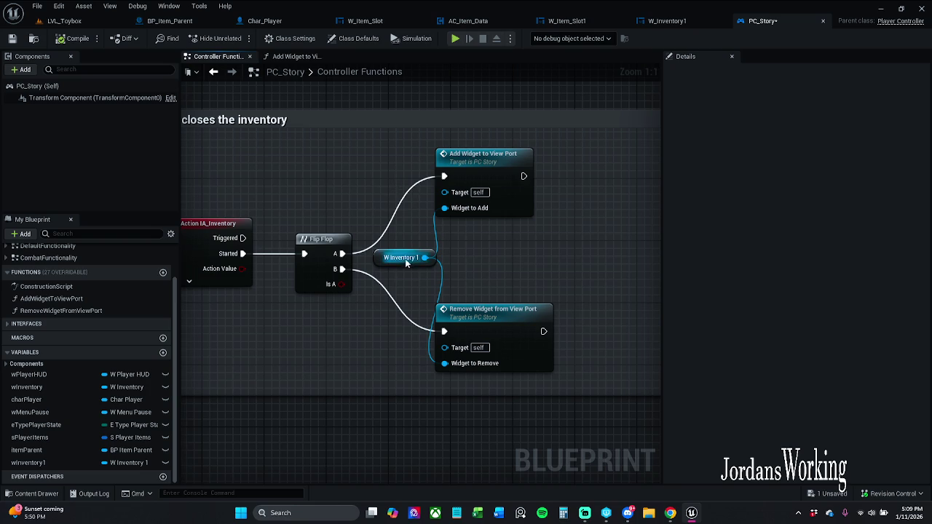
left_click_drag(388, 256, 402, 263)
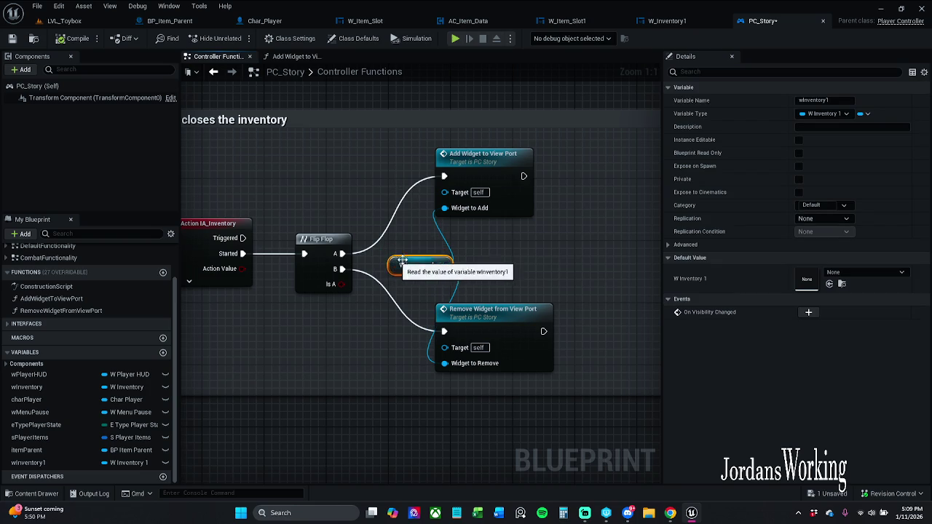
left_click(466, 233)
left_click_drag(474, 166, 489, 158)
left_click(535, 277)
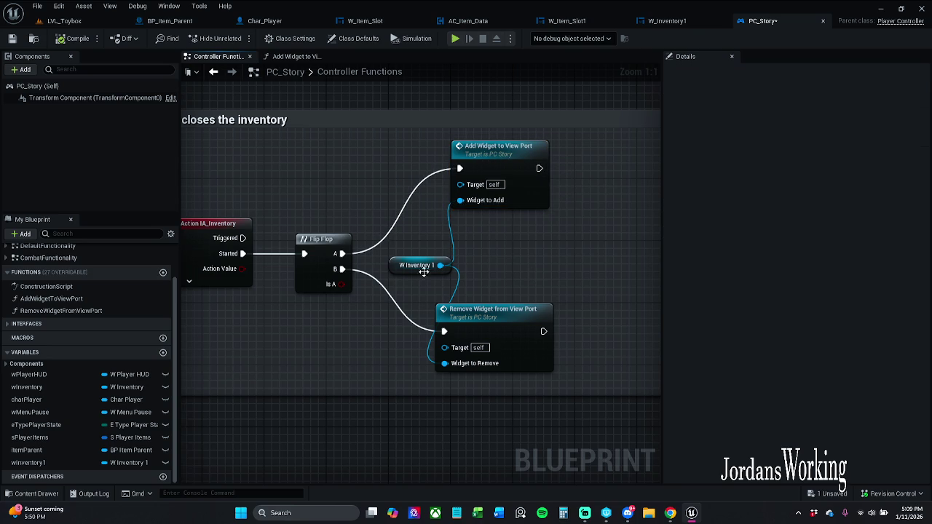
left_click_drag(492, 329, 508, 330)
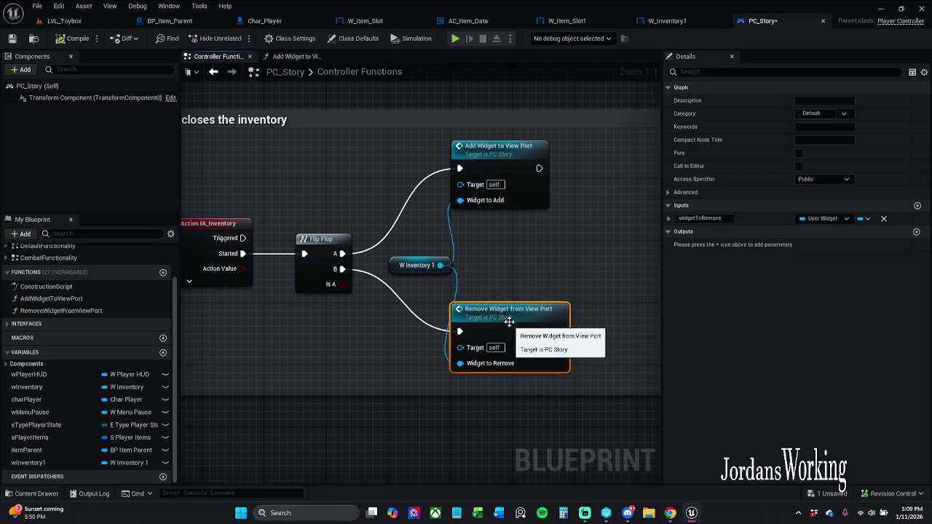
left_click(451, 274)
Step: Nudge the W Inventory 1 getter left, save PC_Story, and go to LVL_Toybox
left_click_drag(418, 265, 410, 265)
left_click(523, 259)
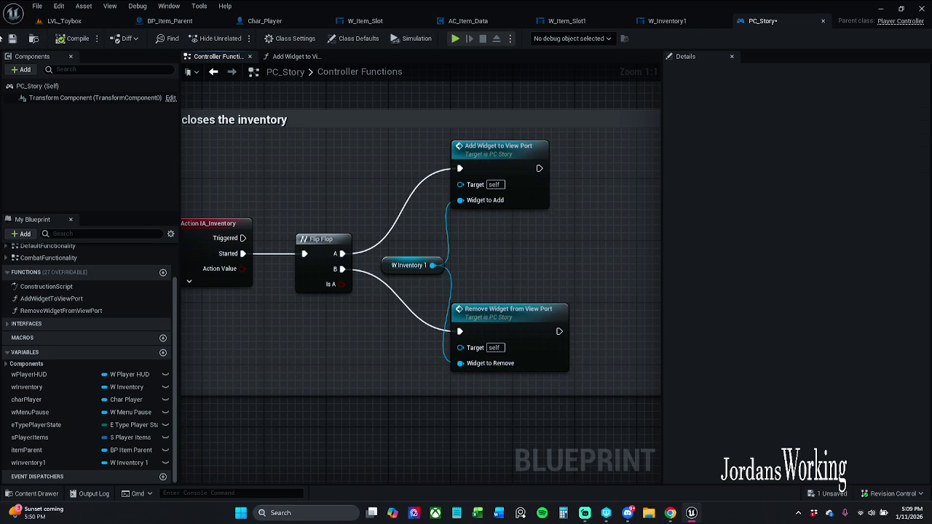
left_click(14, 37)
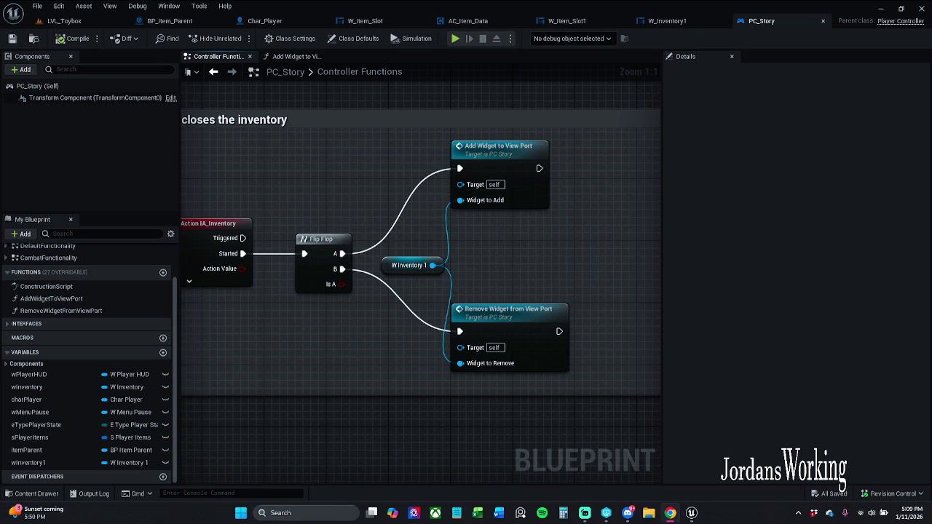
left_click(64, 21)
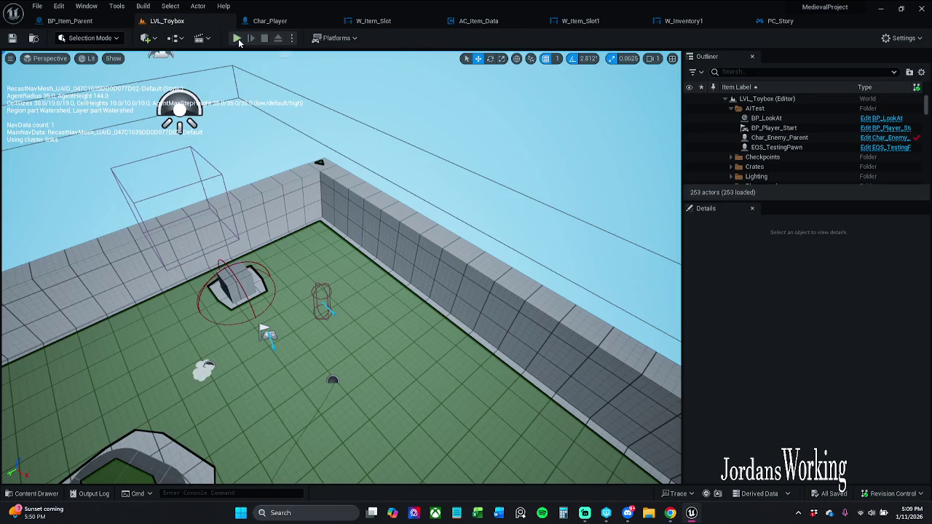
Step: Play LVL_Toybox, walk forward, open the pause menu and quit back to the editor
left_click(237, 38)
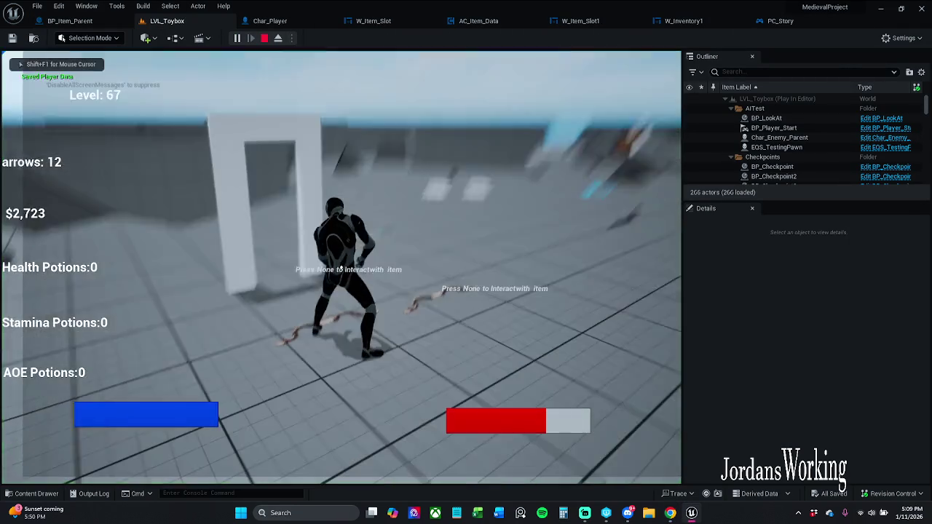
key("w")
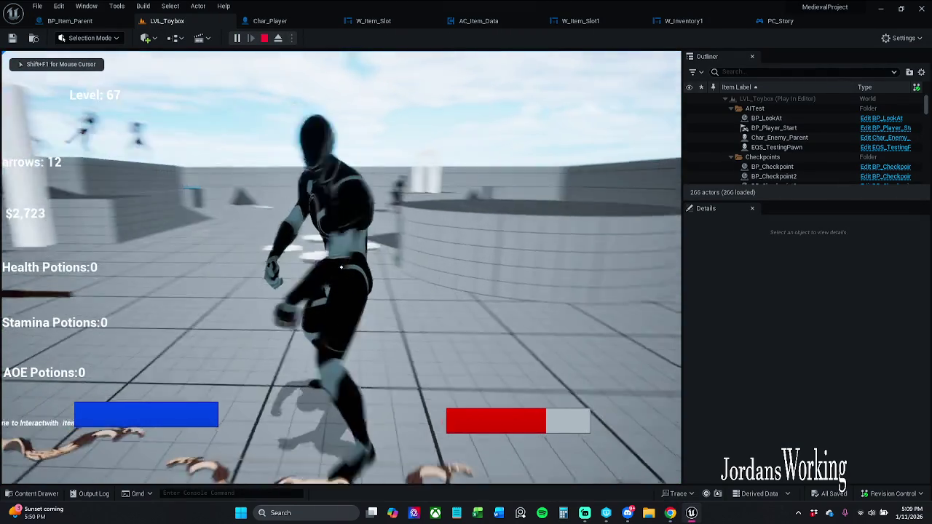
key("p")
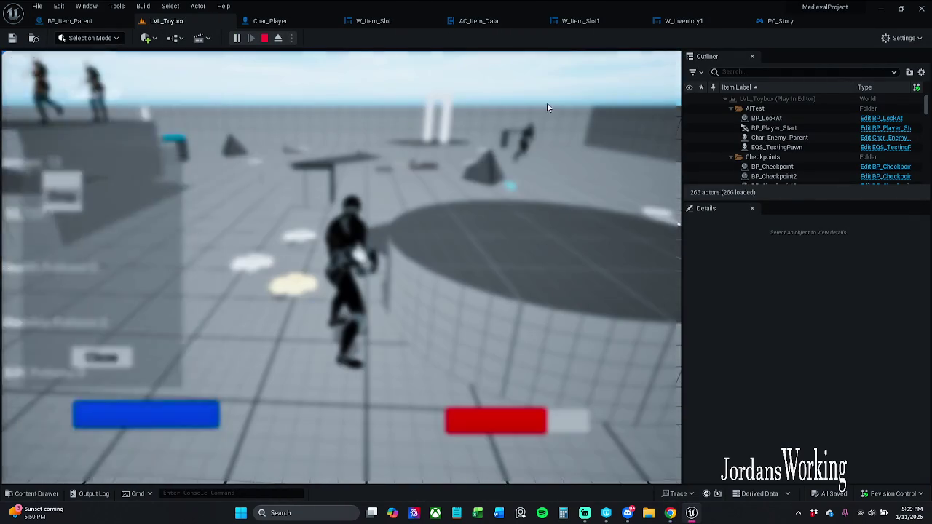
left_click(182, 423)
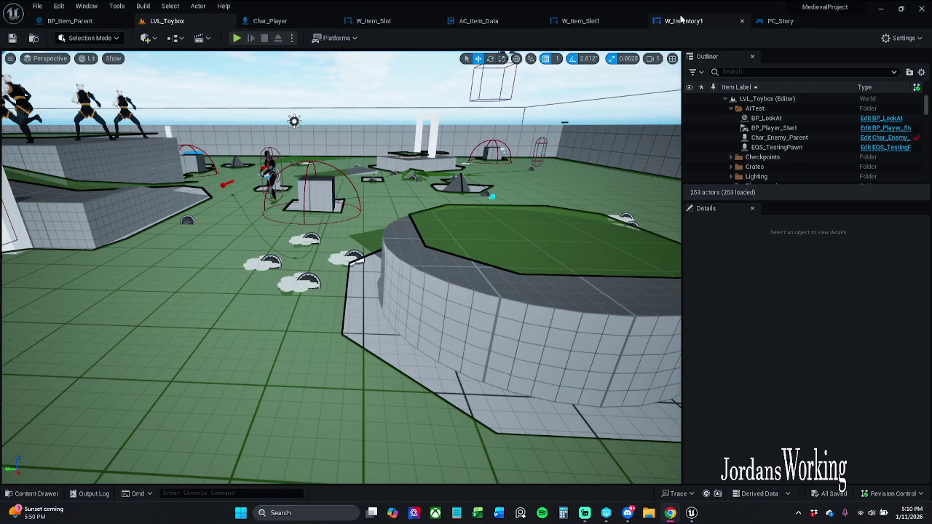
Step: Look over the W_Inventory1 widget and Char_Player's ActorBeginOverlap branch chain
left_click(683, 20)
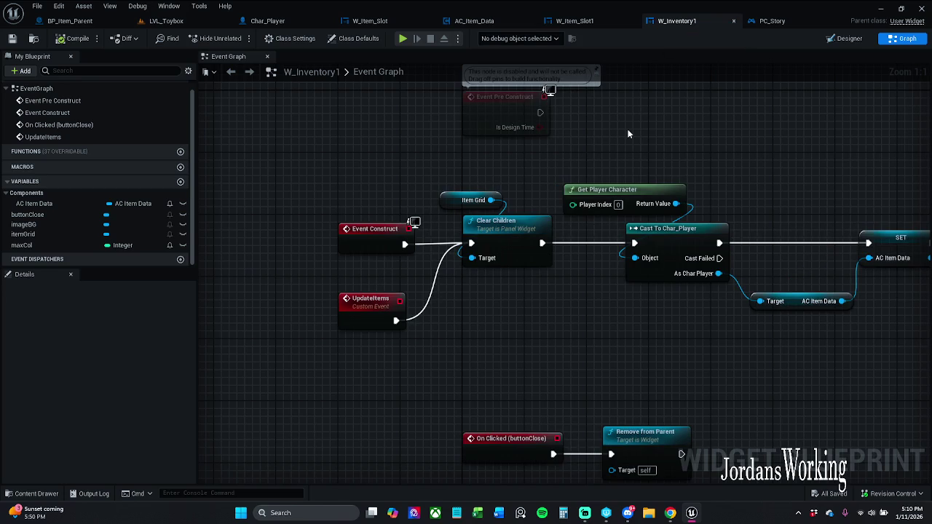
left_click(267, 20)
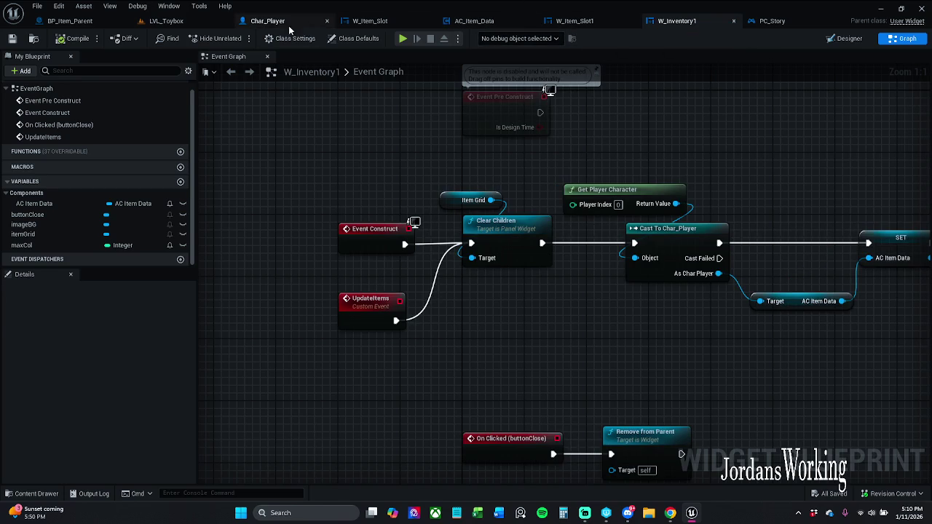
mouse_move(351, 182)
left_mouse_down()
mouse_move(206, 147)
mouse_move(276, 142)
mouse_move(300, 128)
mouse_move(585, 145)
mouse_move(513, 144)
left_mouse_up()
scroll(301, 127, "down", 2)
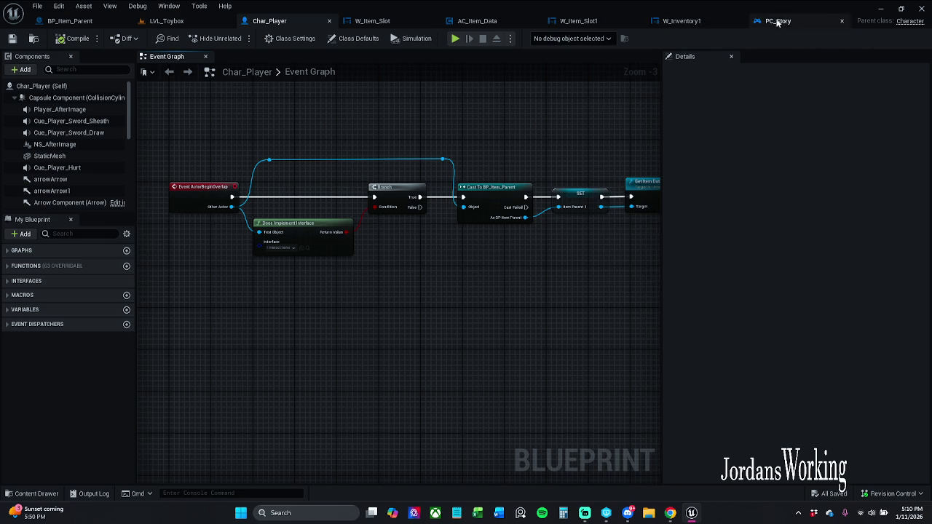
Step: In PC_Story, centre the widget nodes and enlarge the inventory toggle comment box
left_click(777, 21)
scroll(571, 205, "down", 1)
left_click_drag(660, 201, 498, 185)
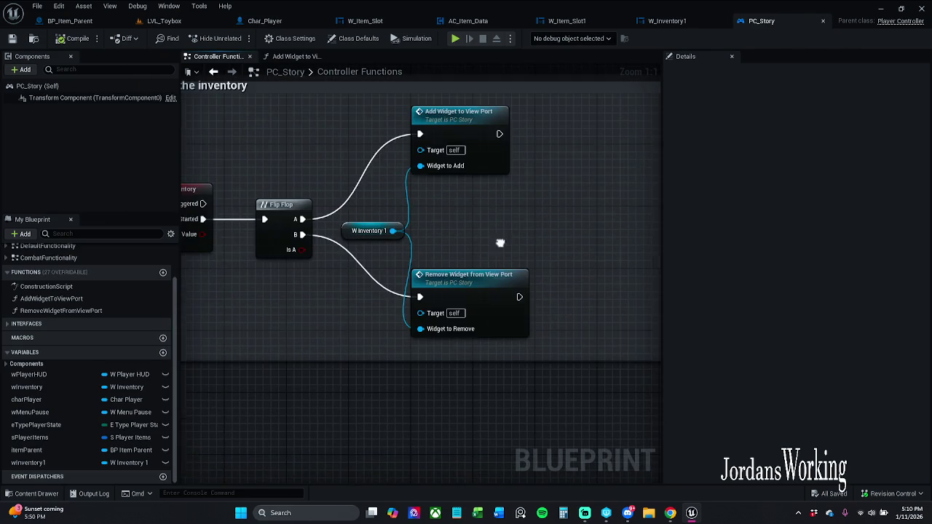
mouse_move(563, 201)
left_mouse_down()
mouse_move(471, 227)
mouse_move(424, 166)
mouse_move(420, 196)
mouse_move(437, 169)
left_mouse_up()
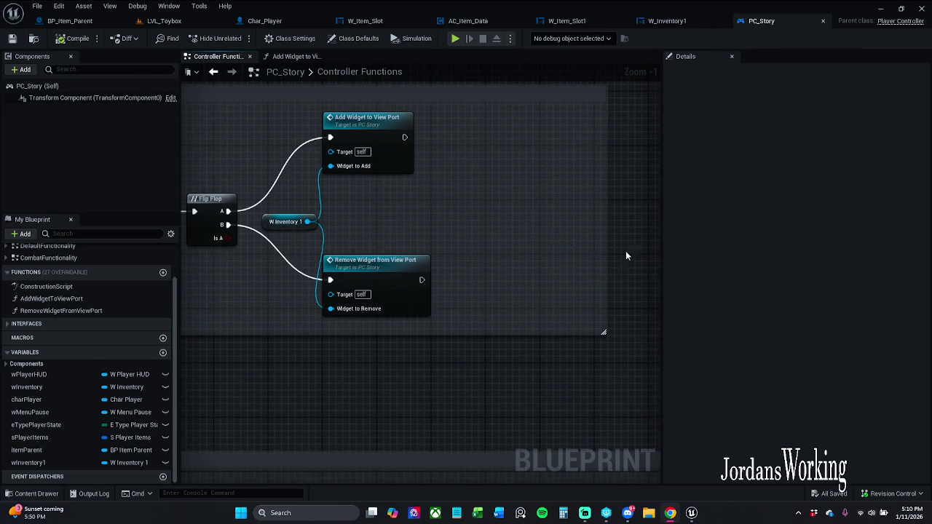
mouse_move(468, 203)
left_mouse_down()
mouse_move(447, 235)
mouse_move(408, 249)
left_mouse_up()
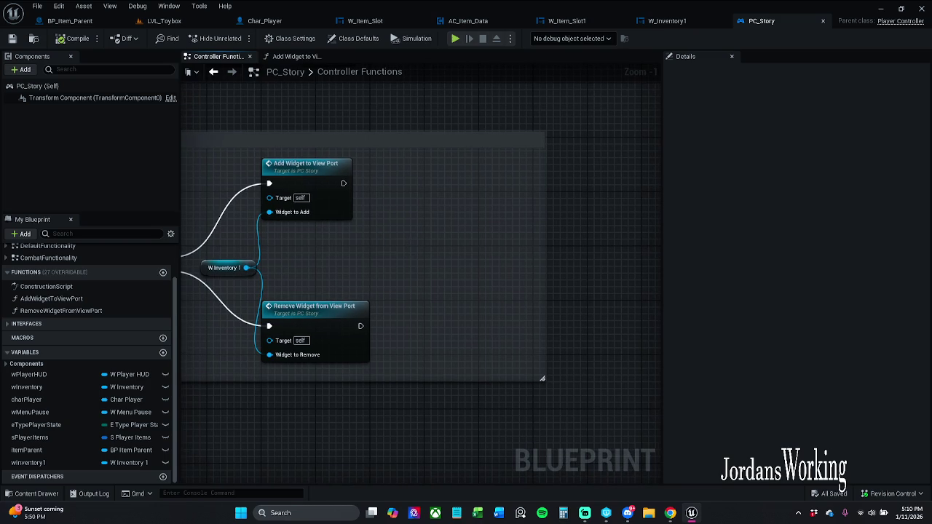
scroll(389, 193, "up", 1)
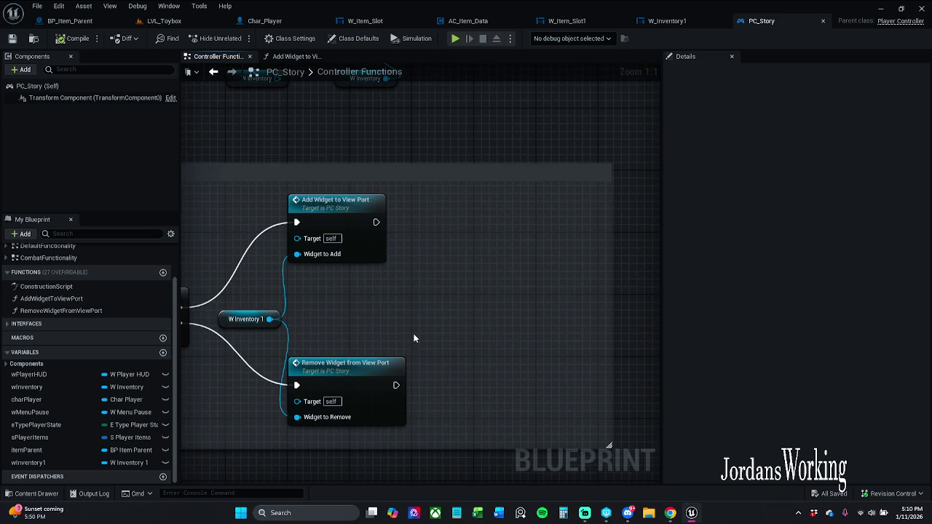
left_click_drag(439, 245, 415, 245)
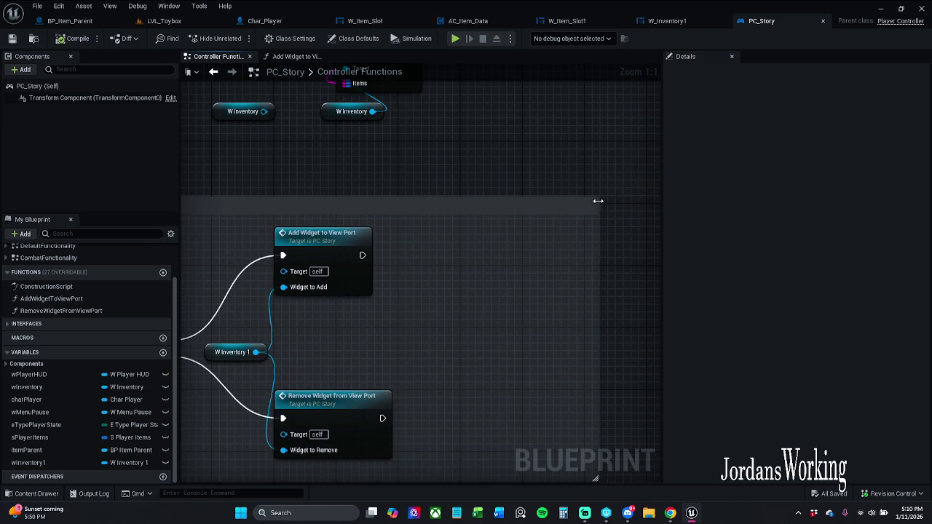
left_click_drag(674, 126, 672, 126)
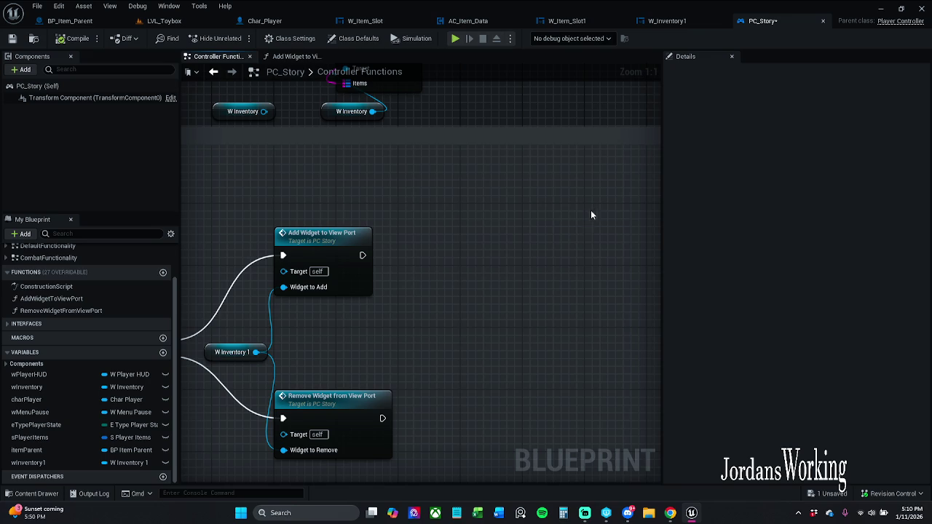
Step: Add a Set Input Mode UI Only node wired after Add Widget to View Port
right_click(400, 186)
type("get in")
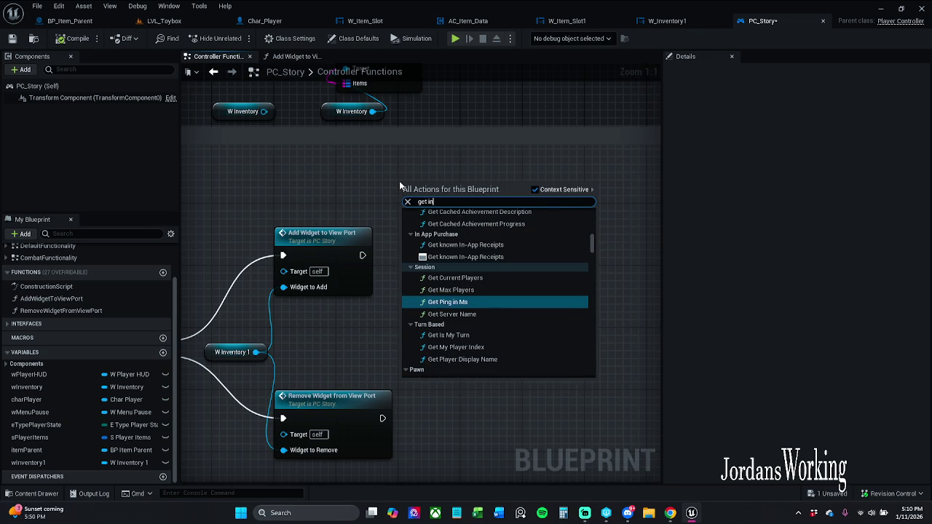
type("put")
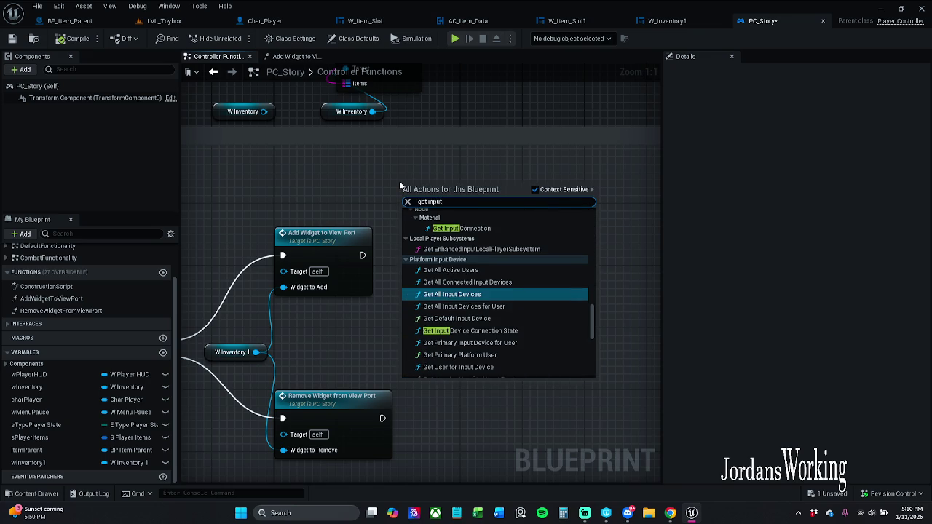
type(" mode")
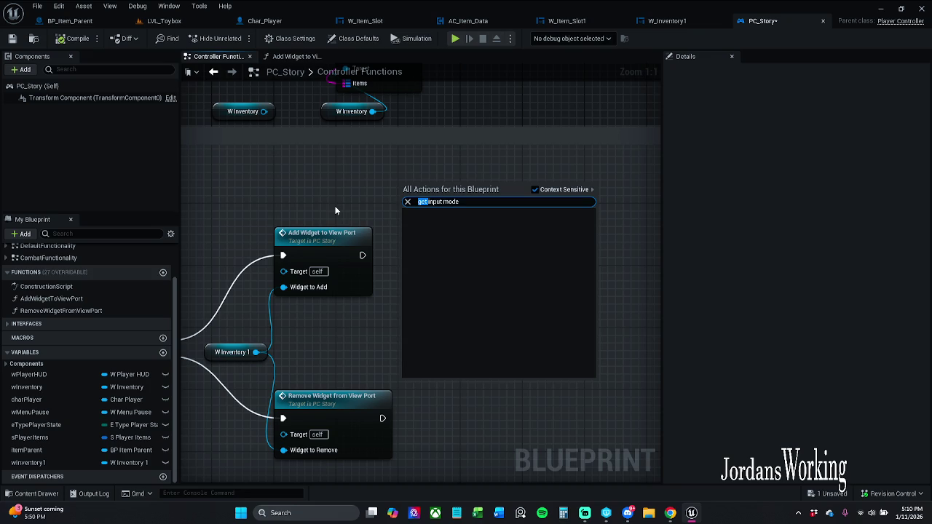
key("BackSpace")
left_click(459, 248)
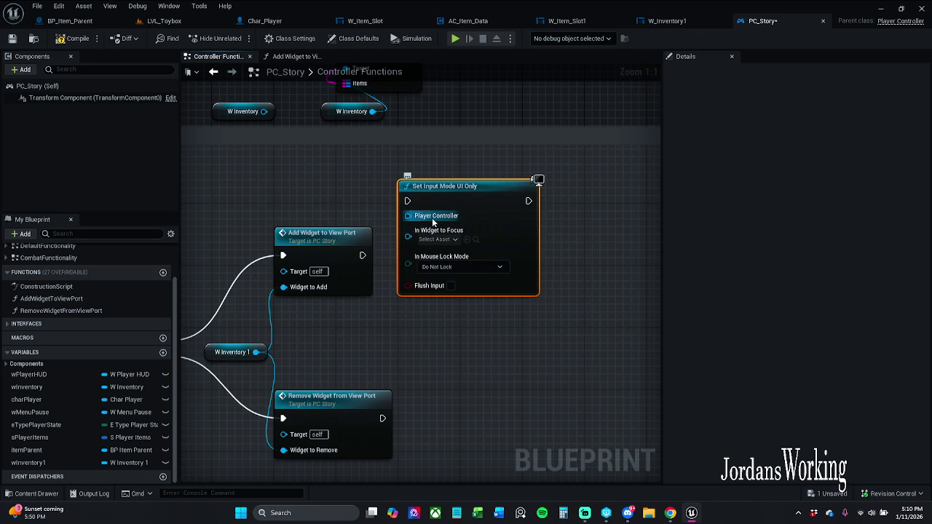
left_click_drag(407, 201, 362, 256)
left_click_drag(436, 201, 459, 256)
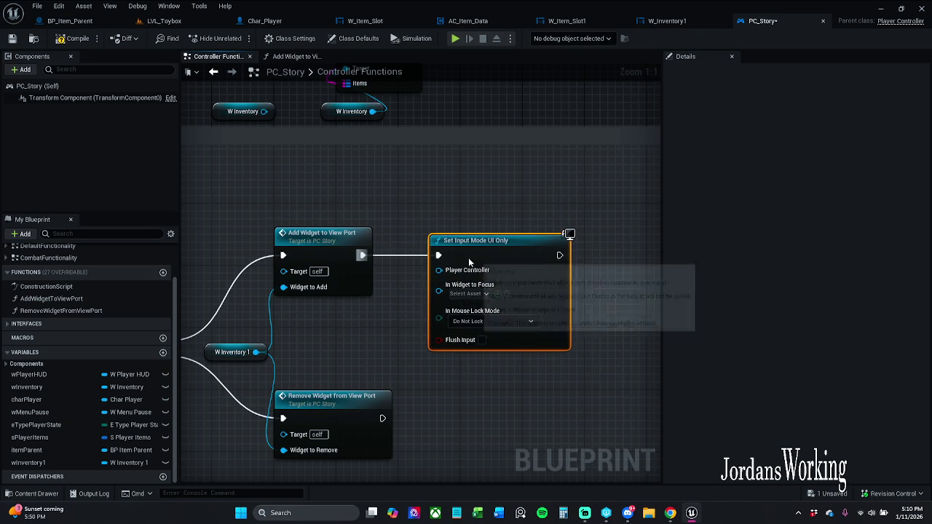
Step: Open the Add Widget to View Port function graph
left_click(345, 241)
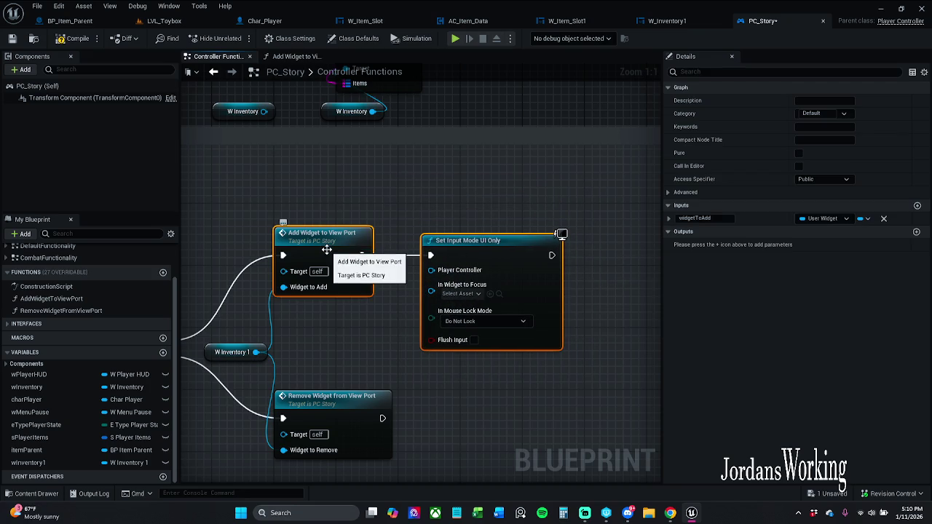
left_click(411, 211)
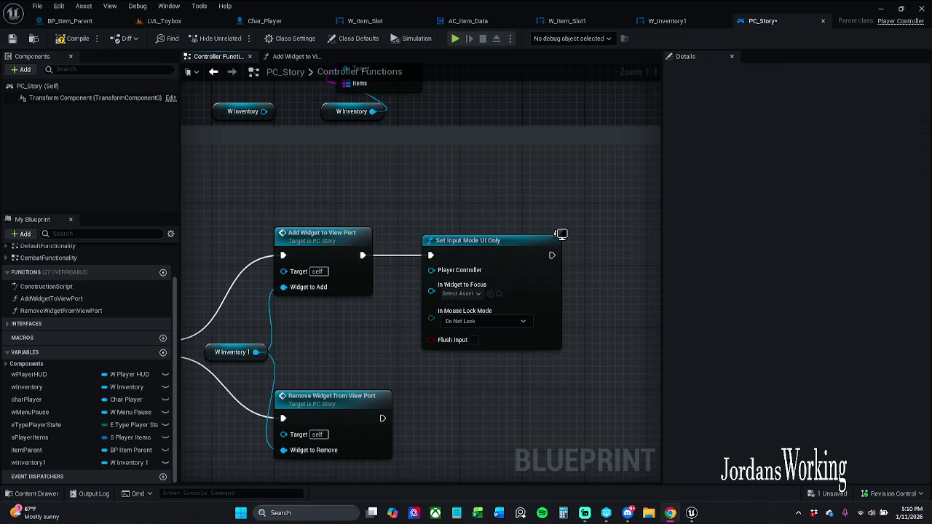
double_click(326, 254)
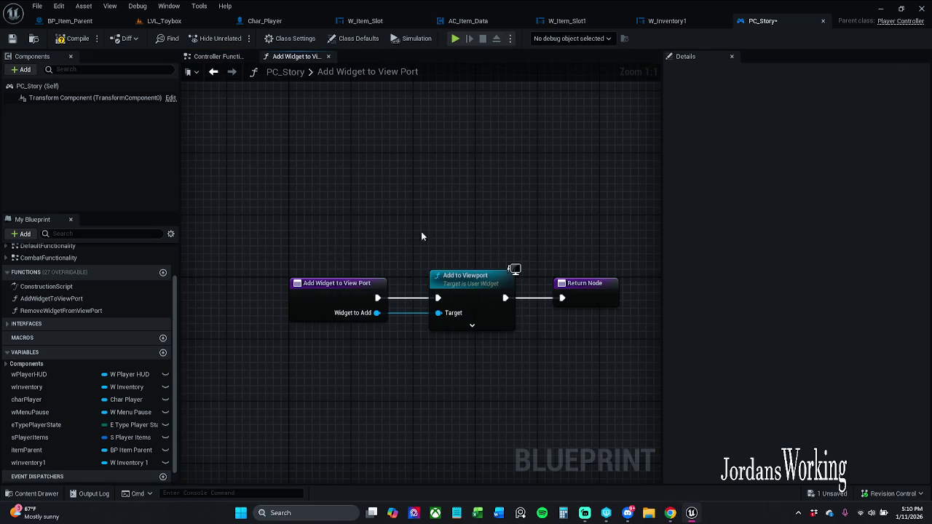
Step: Return Widget to Add through two reroute points, save PC_Story, and close the function graph
mouse_move(328, 286)
left_mouse_down()
mouse_move(536, 283)
mouse_move(481, 241)
mouse_move(475, 222)
mouse_move(367, 229)
left_mouse_up()
double_click(492, 286)
double_click(435, 225)
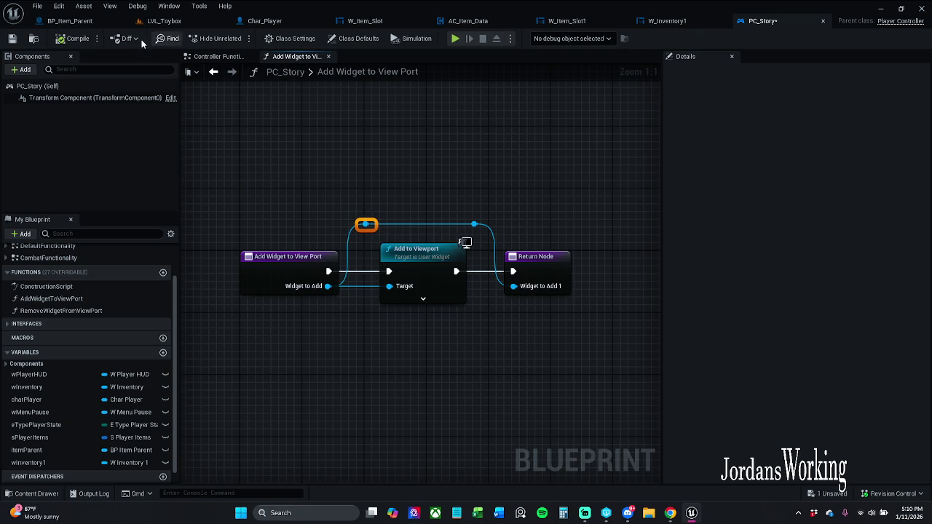
left_click(12, 38)
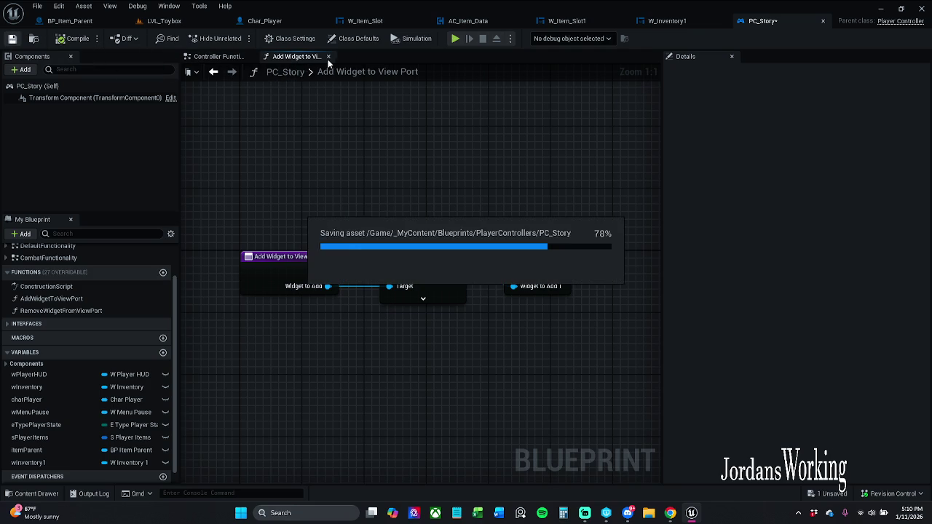
left_click(328, 56)
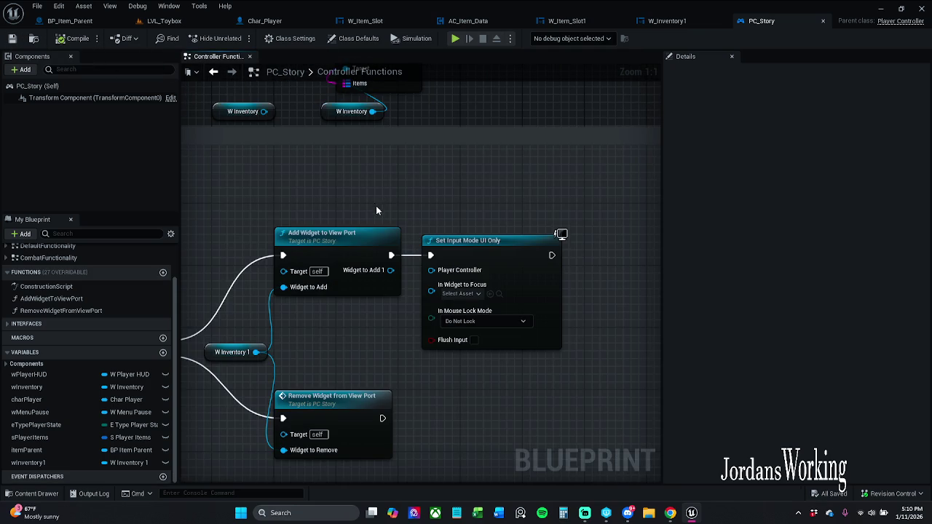
mouse_move(466, 240)
left_mouse_down()
mouse_move(489, 235)
mouse_move(467, 239)
left_mouse_up()
Step: Connect the Widget to Add 1 output into Set Input Mode's In Widget to Focus
left_click(466, 218)
left_click_drag(338, 269, 410, 284)
left_click_drag(458, 246, 476, 195)
left_click(446, 197)
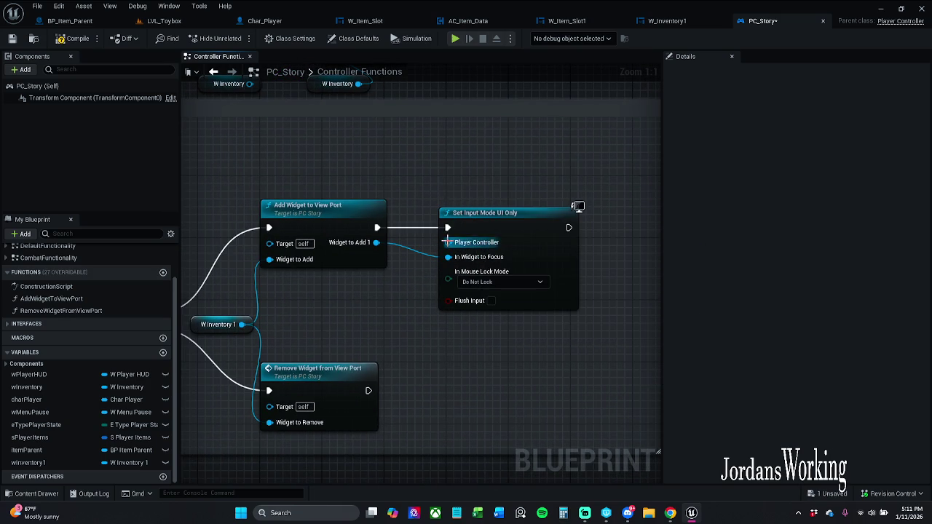
Step: Feed a Get Player Controller node into Player Controller and reopen Add Widget's function graph
left_click_drag(448, 243, 442, 335)
type("get")
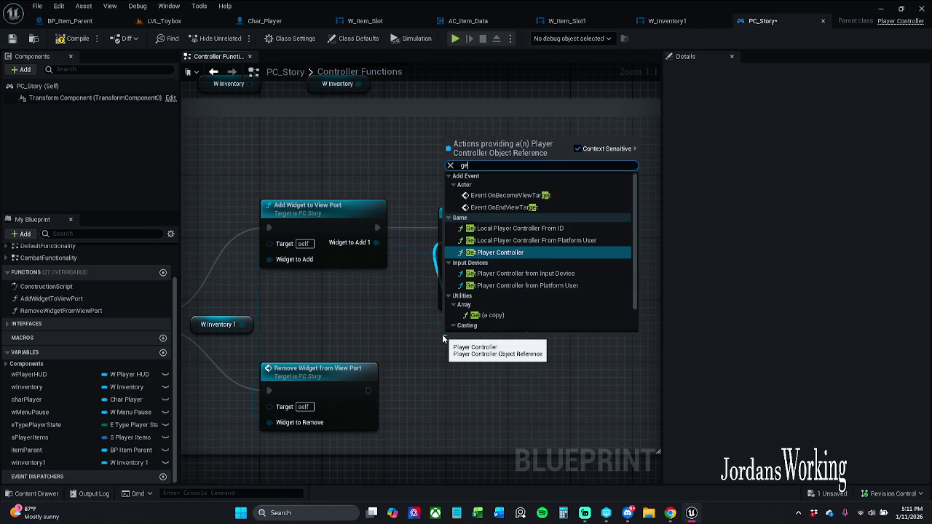
key("Return")
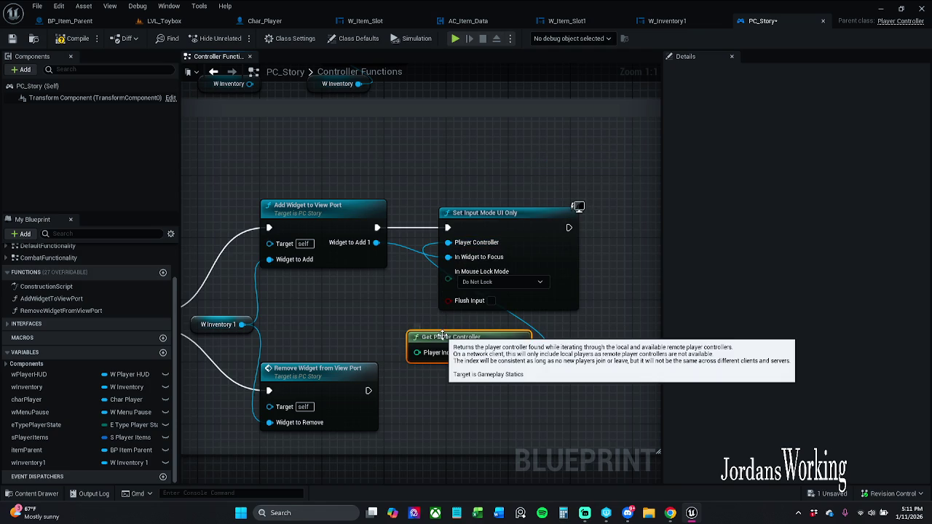
left_click_drag(442, 334, 379, 318)
left_click_drag(495, 397, 461, 322)
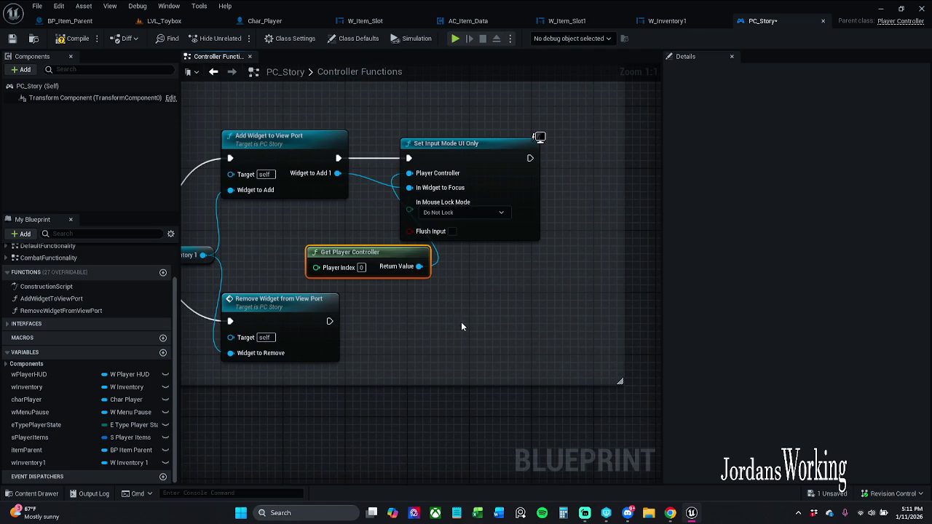
left_click_drag(401, 274, 362, 274)
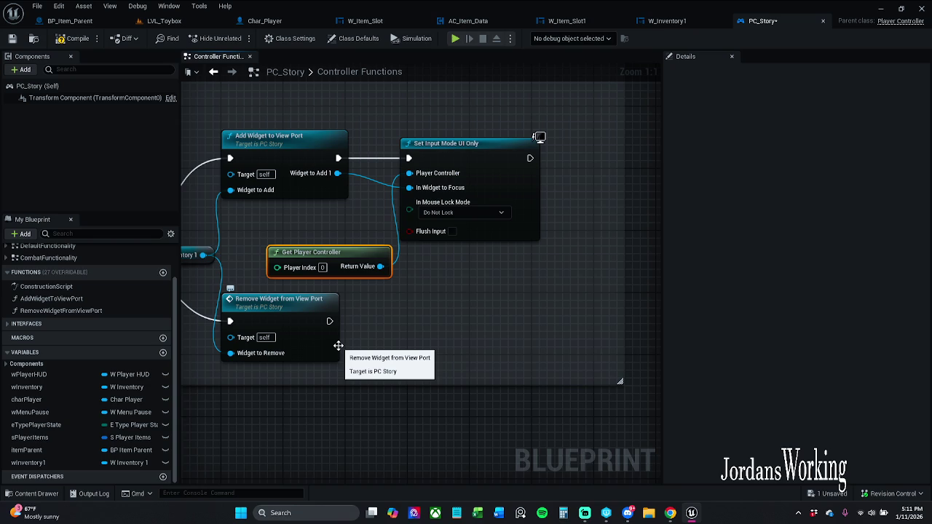
left_click_drag(368, 251, 377, 251)
left_click(500, 335)
double_click(327, 153)
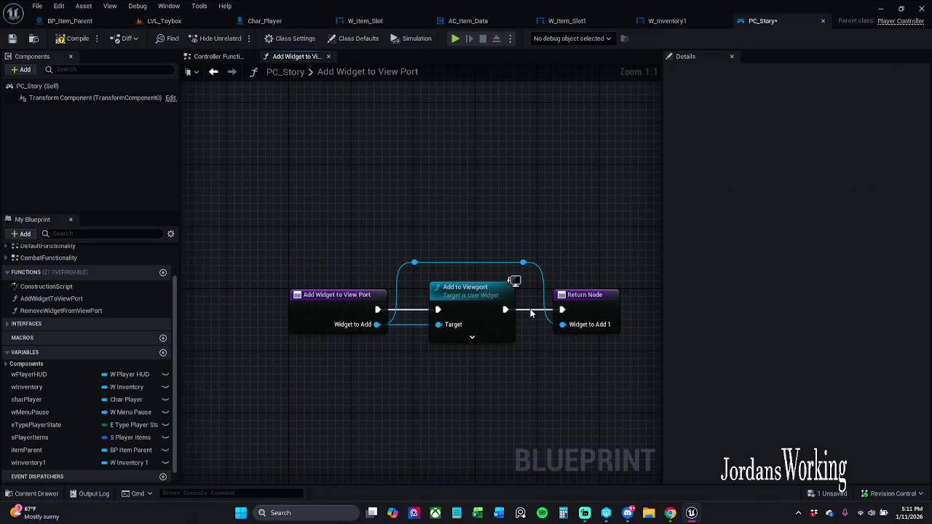
Step: Rename the Return Node output from widgetToAdd1 to 'widget' and save PC_Story
left_click(587, 309)
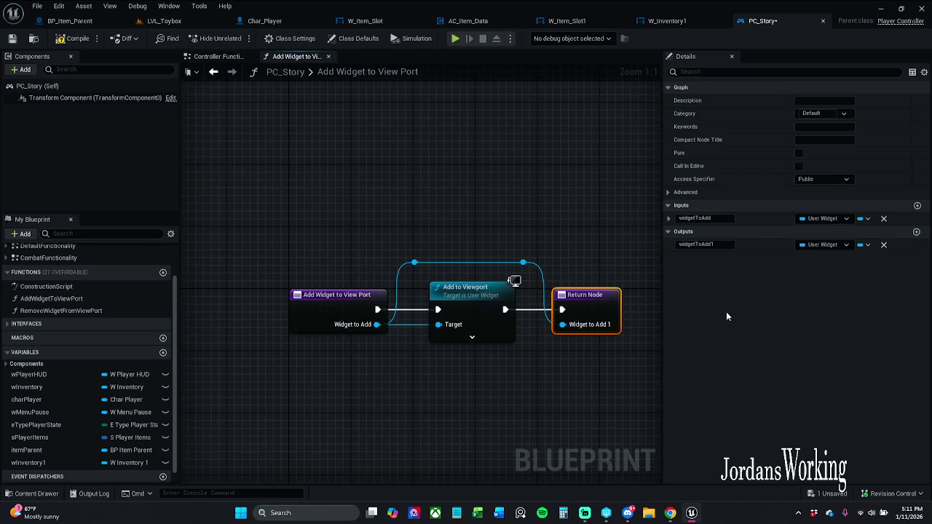
double_click(698, 244)
type("widget")
key("Return")
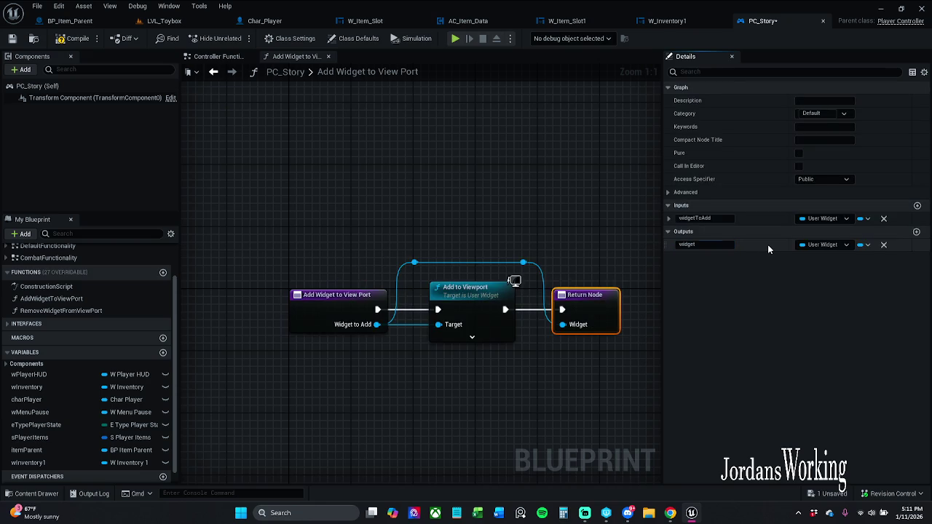
left_click(9, 42)
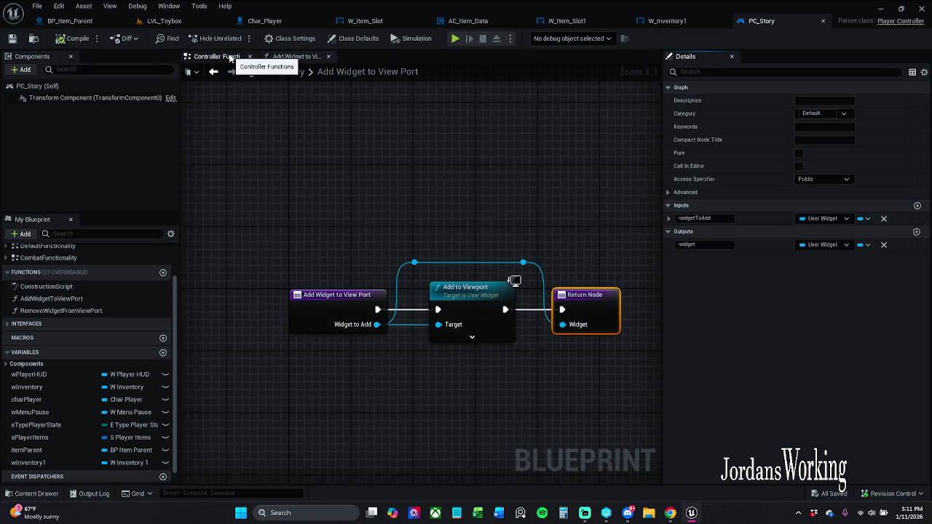
left_click(230, 58)
Step: Add a Set Input Mode Game Only node after Remove Widget, fed by Get Player Controller
left_click(329, 56)
left_click_drag(525, 221, 564, 221)
left_click(547, 325)
mouse_move(388, 266)
left_mouse_down()
mouse_move(443, 333)
mouse_move(432, 332)
left_mouse_up()
type("set game")
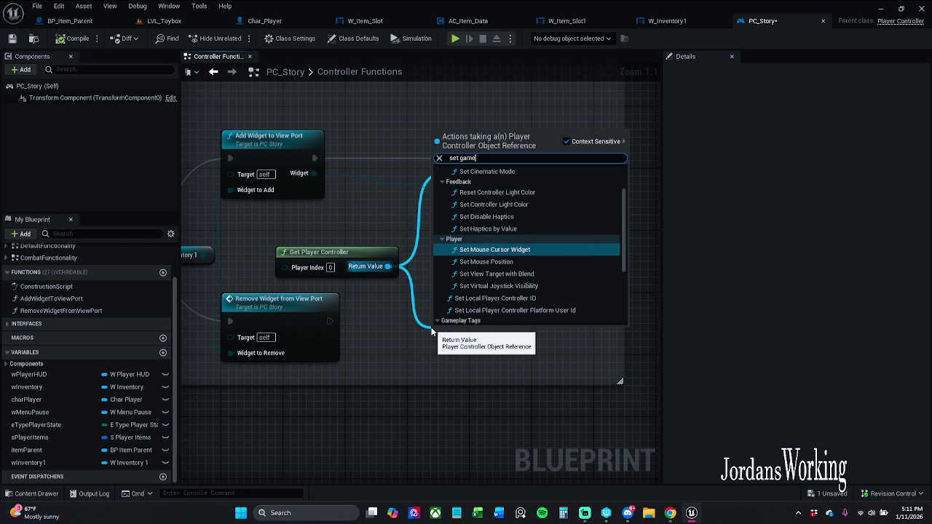
type("on")
key("Return")
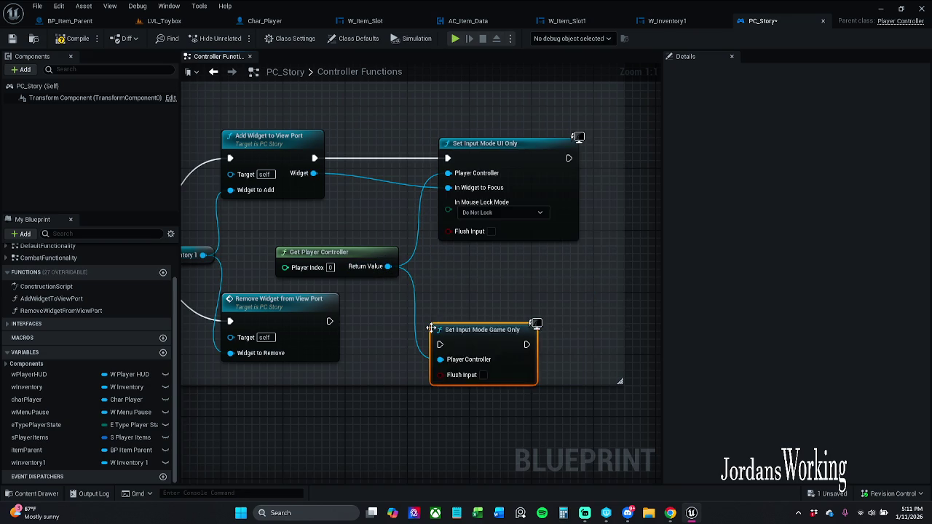
left_click_drag(440, 345, 330, 321)
left_click(314, 322)
key("q")
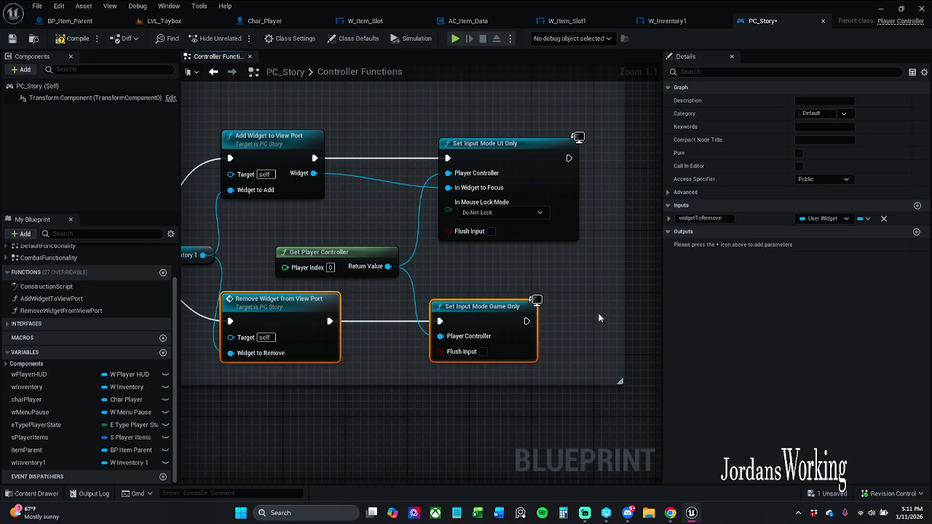
left_click(599, 313)
scroll(495, 297, "down", 1)
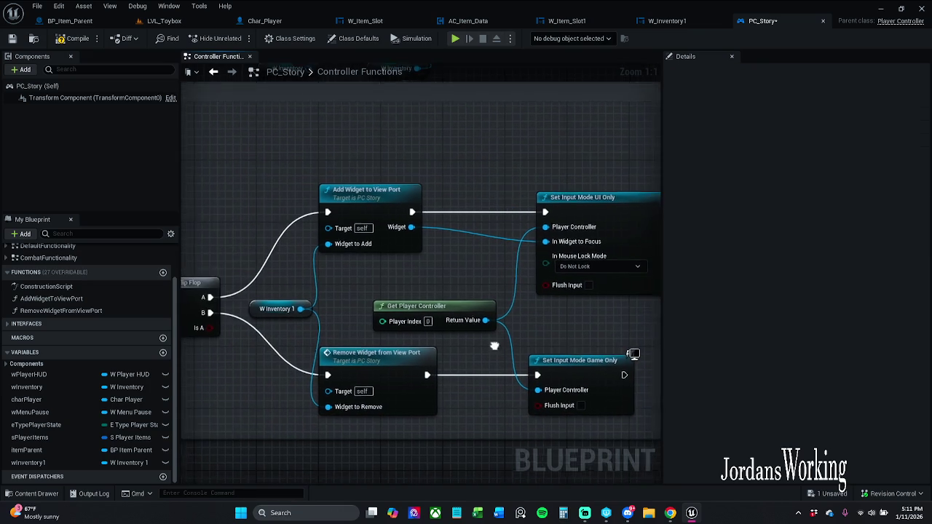
Step: Compile and save PC_Story, then bring the input mode nodes back into view
left_click(65, 41)
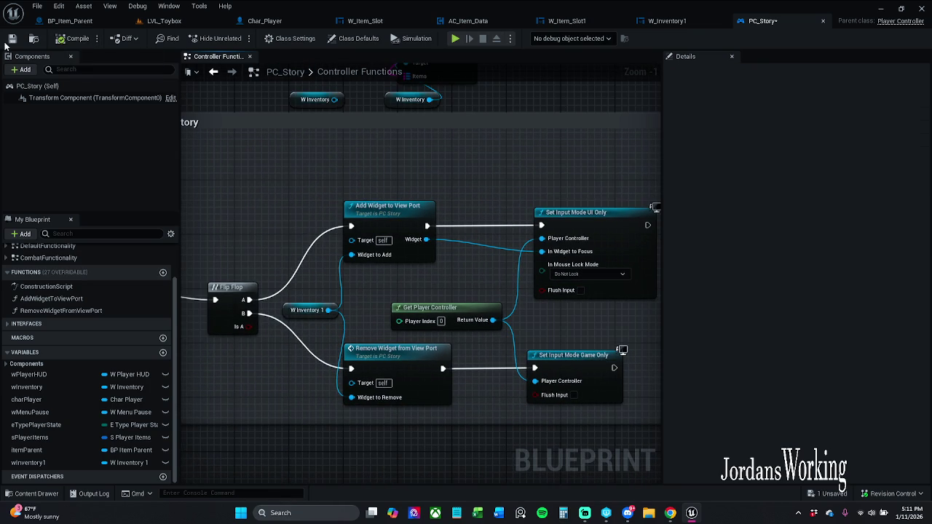
left_click(13, 38)
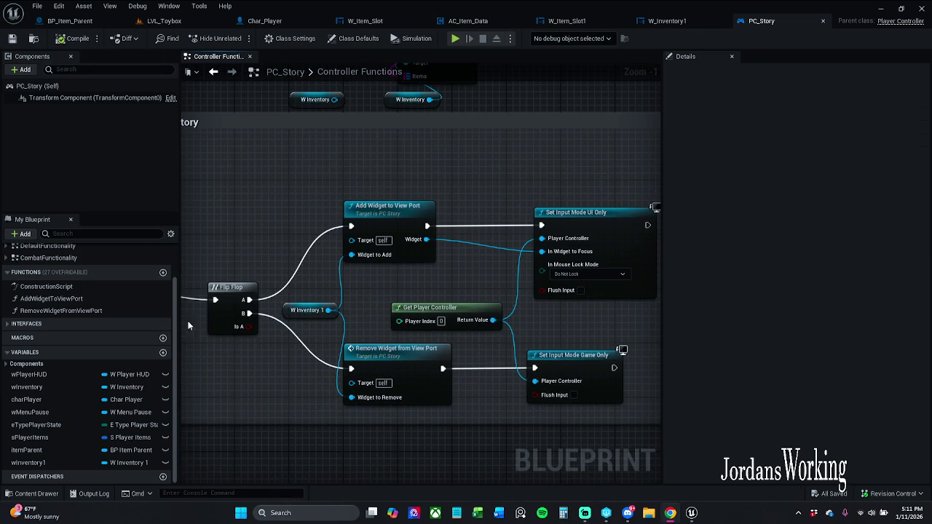
left_click_drag(524, 201, 351, 157)
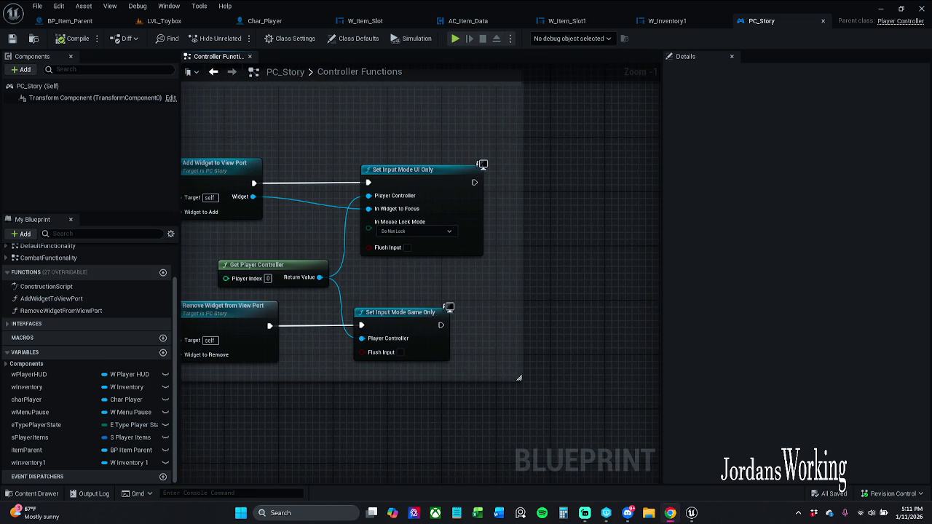
scroll(440, 200, "up", 1)
left_click_drag(430, 198, 485, 197)
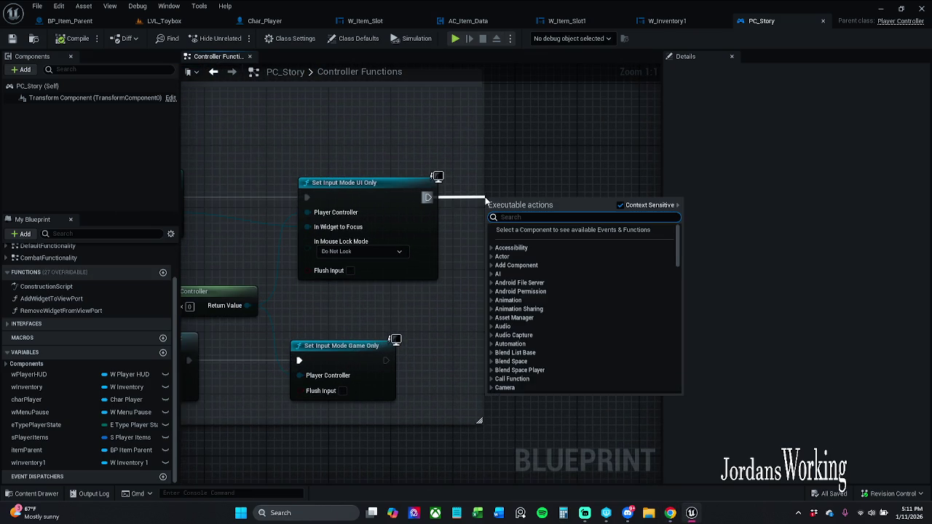
Step: Add a checked SET Show Mouse Cursor node after Set Input Mode UI Only
key("Escape")
mouse_move(247, 305)
left_mouse_down()
mouse_move(450, 305)
mouse_move(491, 214)
mouse_move(504, 211)
left_mouse_up()
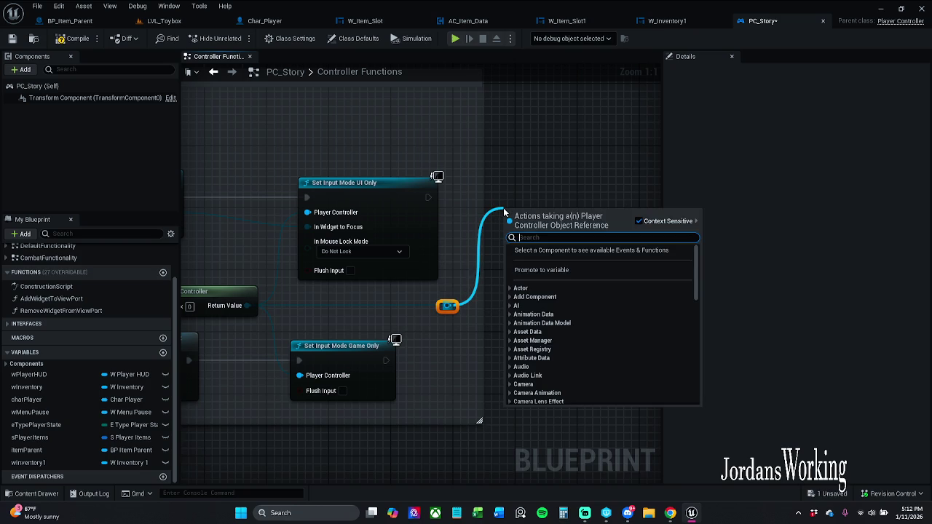
type("set show")
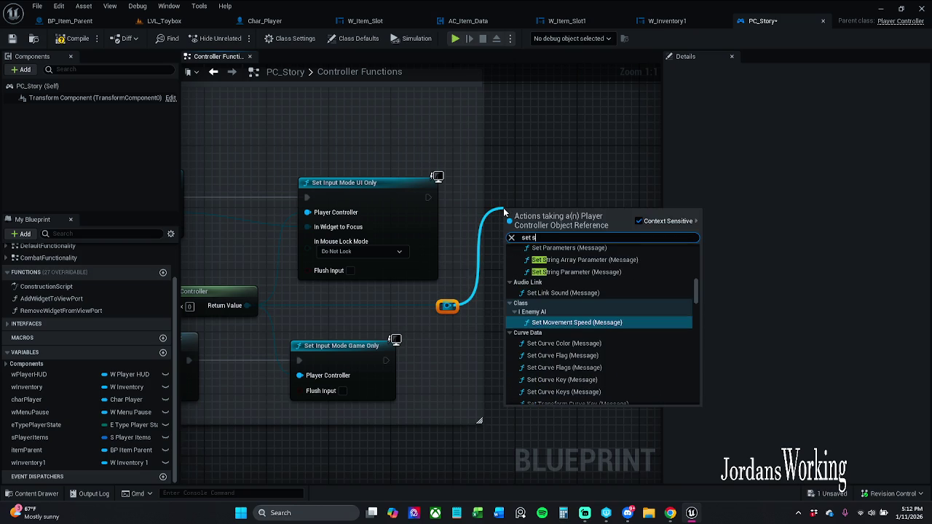
key("Return")
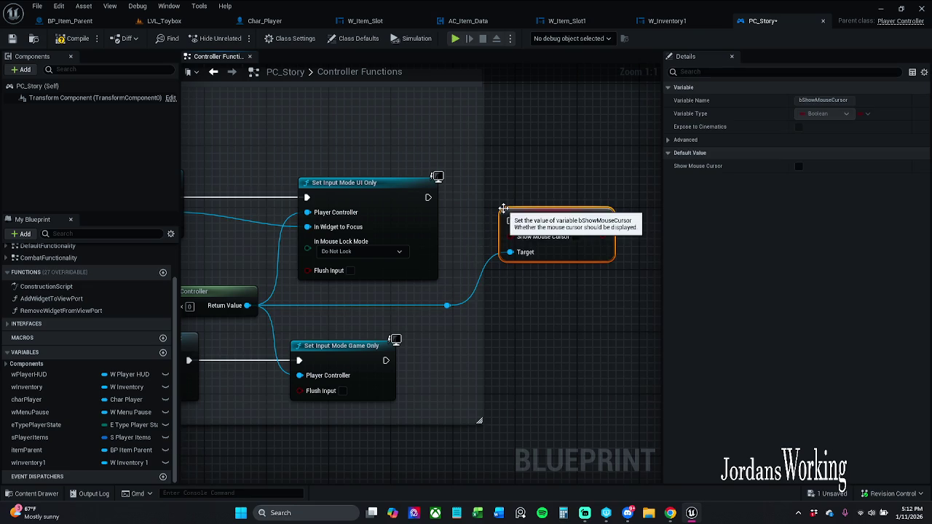
left_click(576, 236)
left_click_drag(509, 222, 428, 197)
Step: Duplicate the Show Mouse Cursor setter after Set Input Mode Game Only, targeting the player controller
left_click(427, 208)
left_click(550, 207)
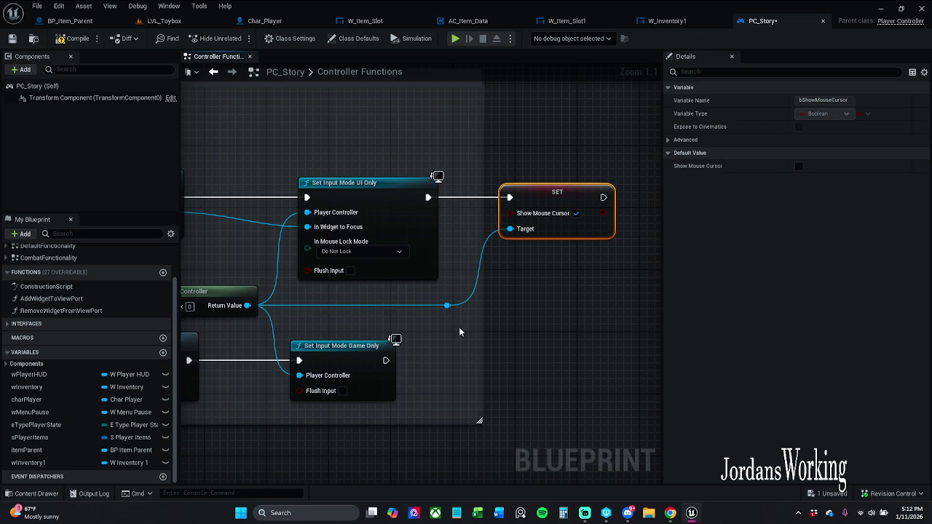
key("ctrl+c")
key("ctrl+v")
left_click_drag(506, 315, 574, 348)
left_click_drag(534, 378, 447, 306)
mouse_move(537, 348)
left_mouse_down()
mouse_move(447, 367)
mouse_move(386, 361)
left_mouse_up()
left_click(355, 367, "ctrl")
key("q")
left_click(535, 433)
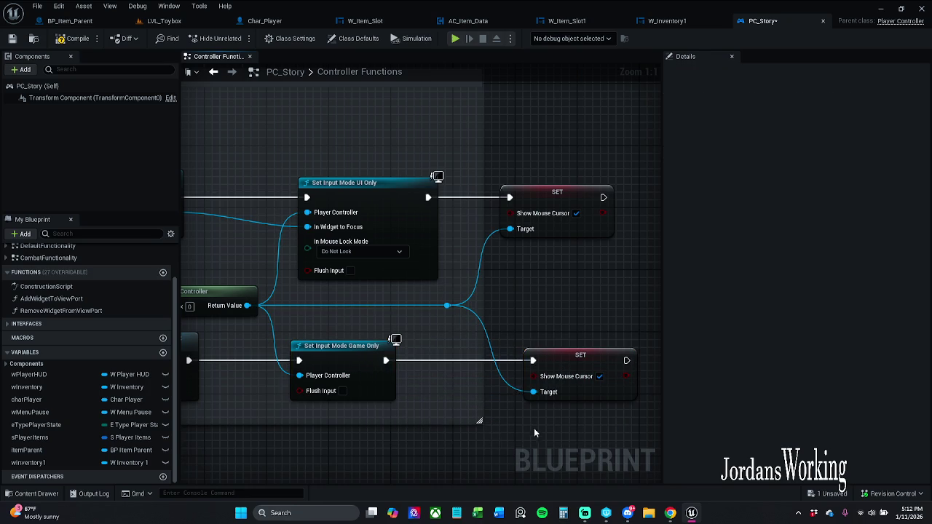
Step: Enlarge the comment box to enclose the new Show Mouse Cursor nodes
scroll(468, 371, "down", 5)
mouse_move(460, 383)
left_mouse_down()
mouse_move(566, 389)
mouse_move(585, 403)
left_mouse_up()
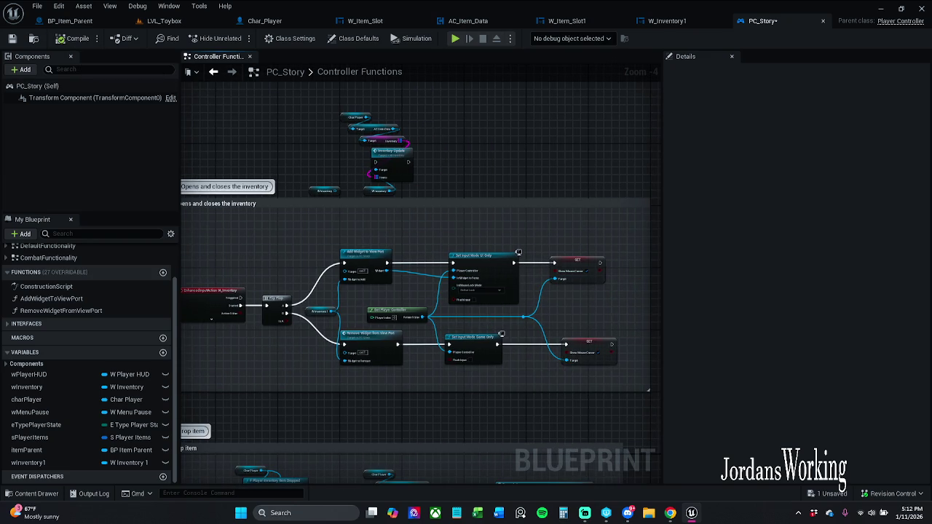
left_click_drag(53, 16, 157, 21)
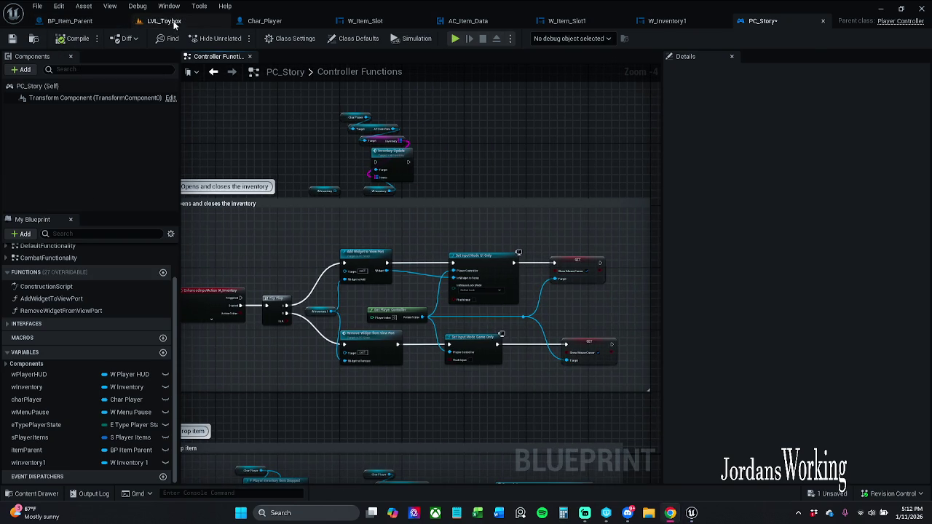
Step: Start a LVL_Toybox play session and toggle the breakpoints on BP_Item_Axe's On Collected chain
left_click(86, 22)
left_click(250, 39)
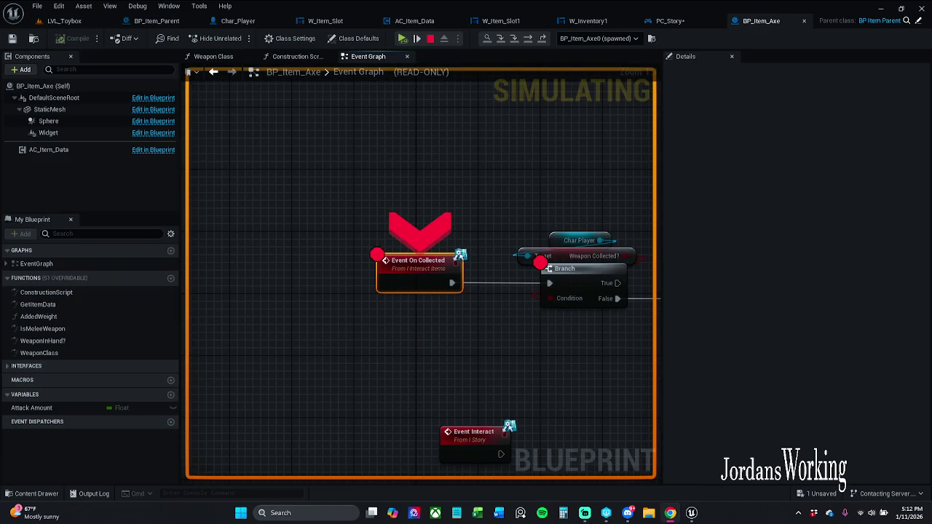
scroll(481, 197, "down", 5)
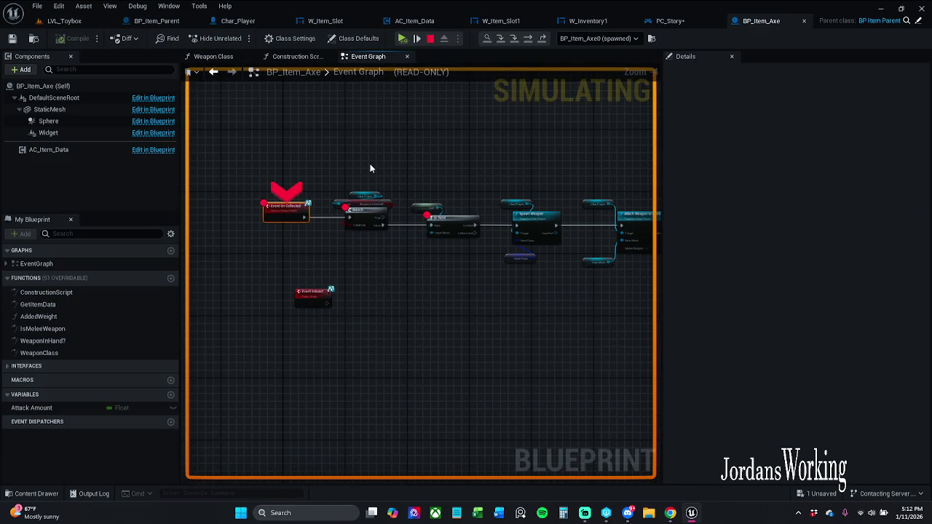
scroll(224, 155, "up", 4)
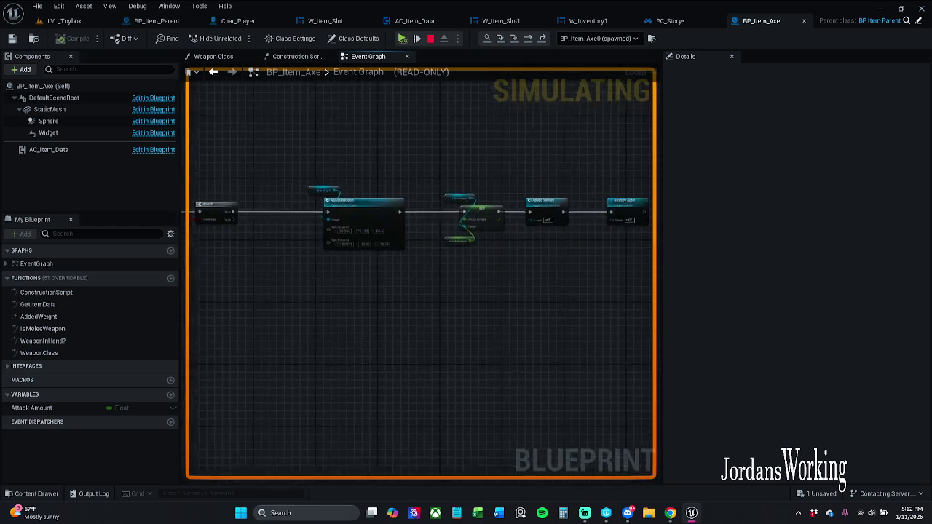
left_click_drag(265, 154, 454, 132)
left_click_drag(313, 156, 542, 219)
right_click(525, 219)
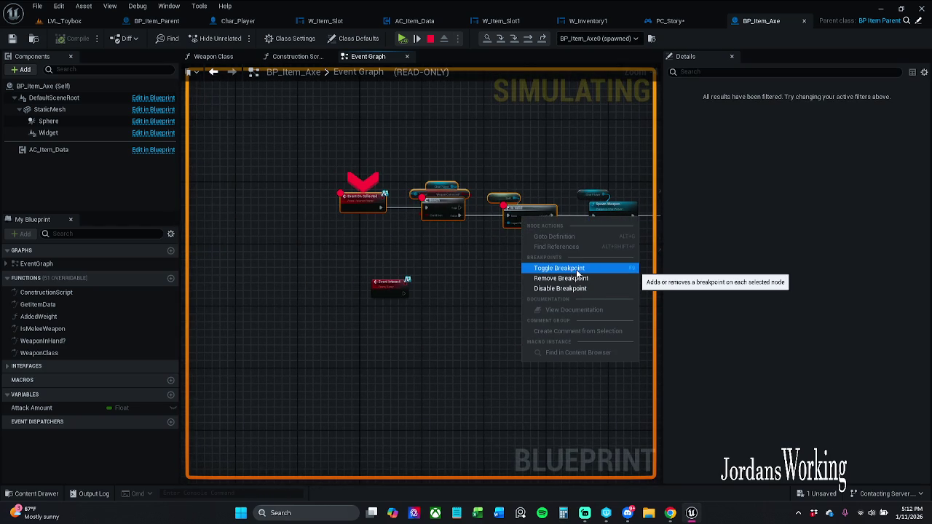
left_click(576, 269)
left_click(73, 21)
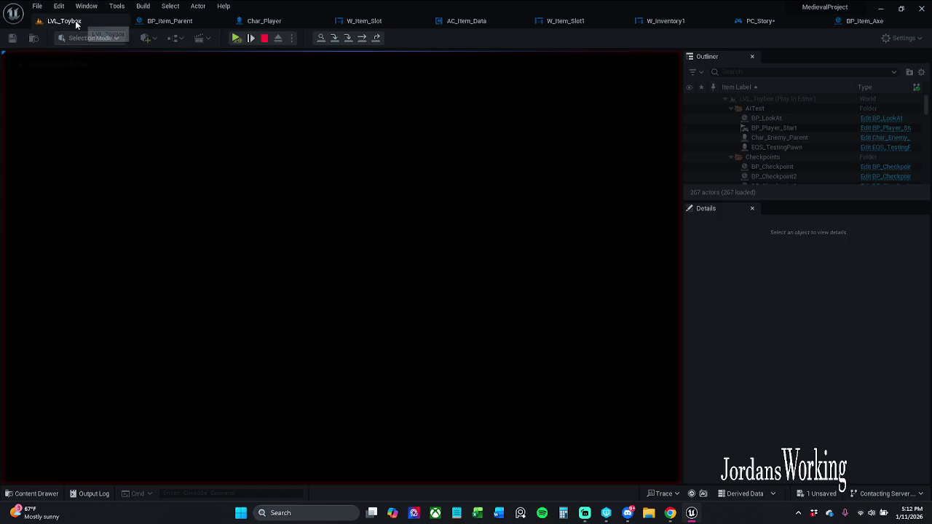
Step: Resume the paused LVL_Toybox play session, play, then stop it
left_click(236, 38)
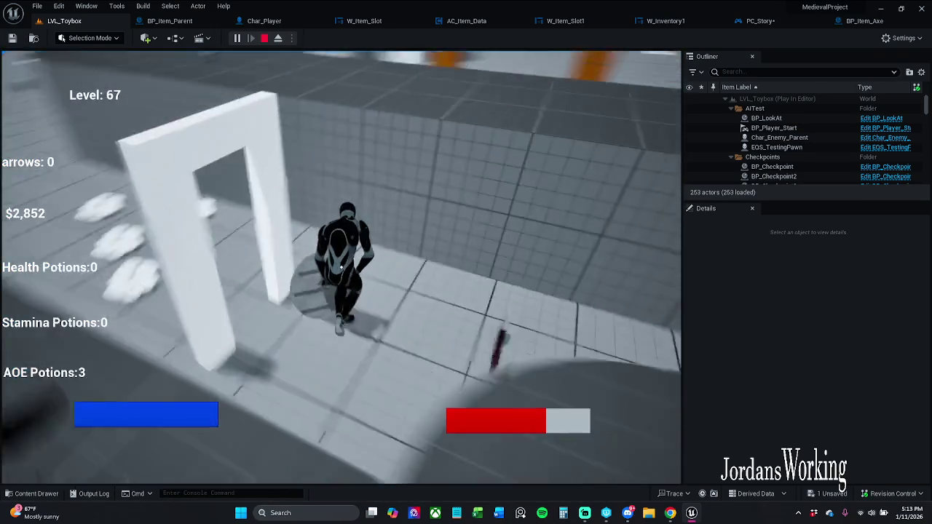
key("Escape")
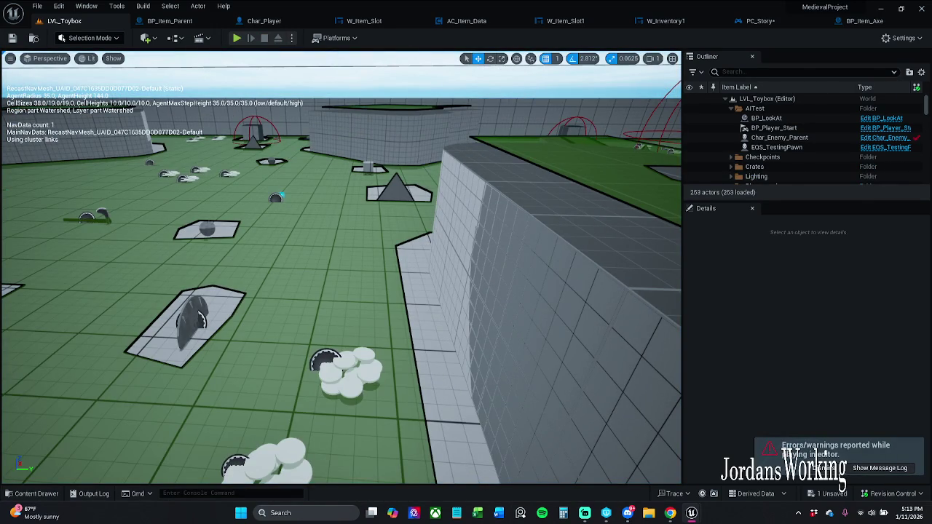
Step: Open and enlarge the Message Log, then jump to the Destroy Component behind the Accessed None error
left_click(880, 467)
left_click_drag(518, 62, 466, 74)
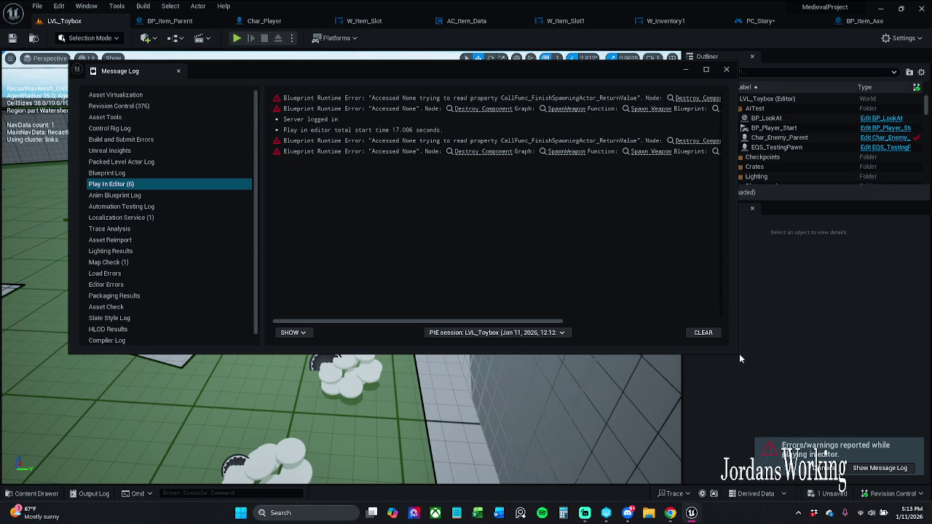
left_click_drag(736, 352, 849, 397)
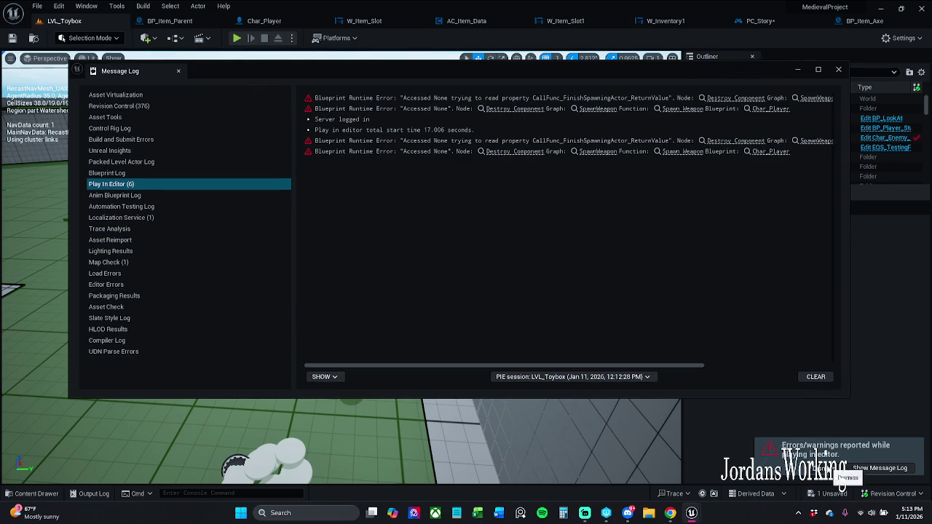
left_click(742, 98)
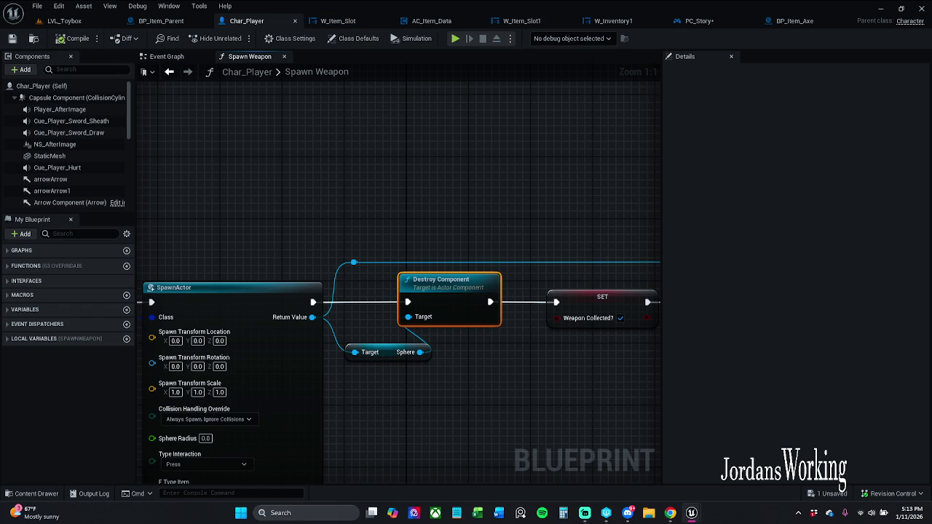
Step: Reroute SpawnActor's execution around Destroy Component straight into SET Weapon Collected
scroll(516, 149, "down", 1)
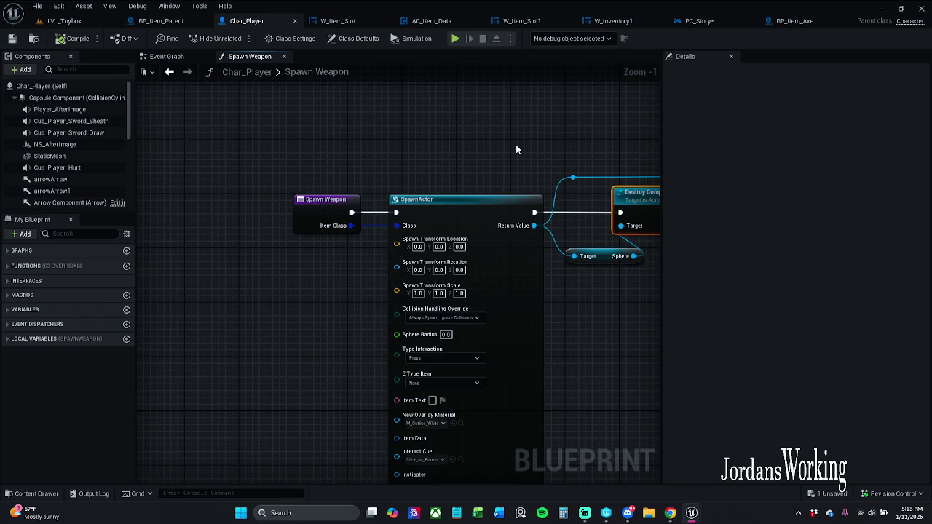
left_click_drag(516, 149, 395, 146)
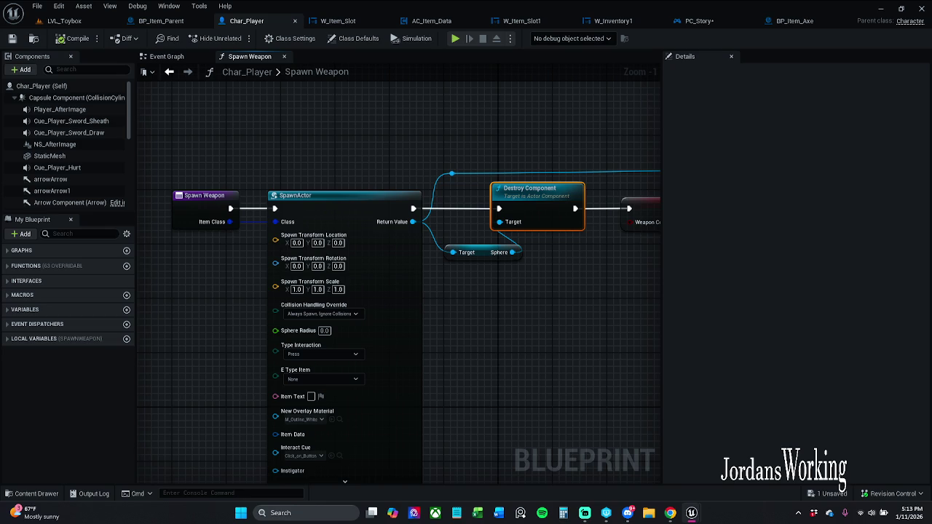
left_click_drag(570, 215, 433, 282)
scroll(433, 283, "up", 1)
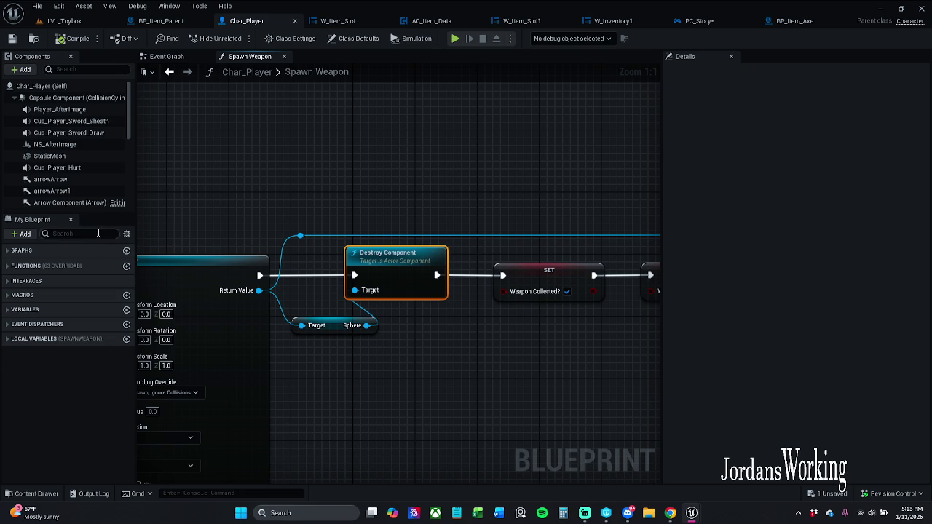
left_click_drag(350, 276, 503, 276)
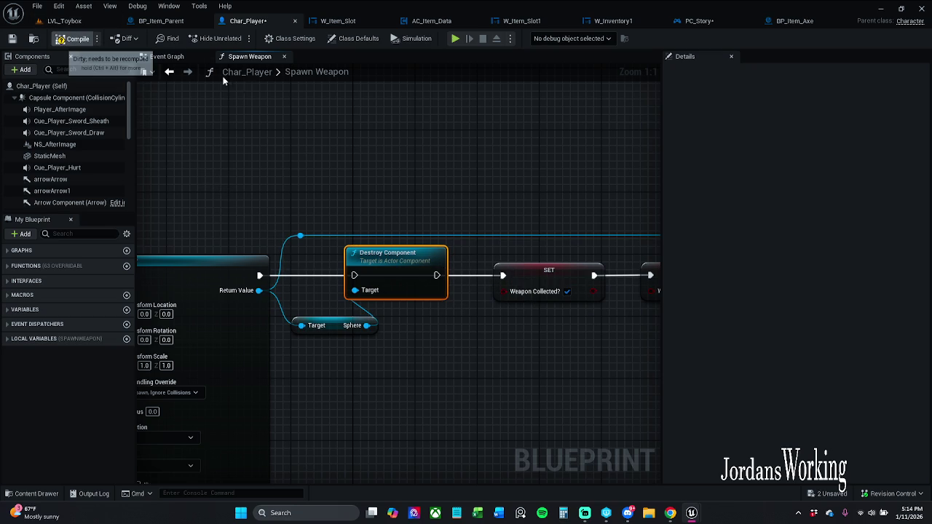
left_click(62, 21)
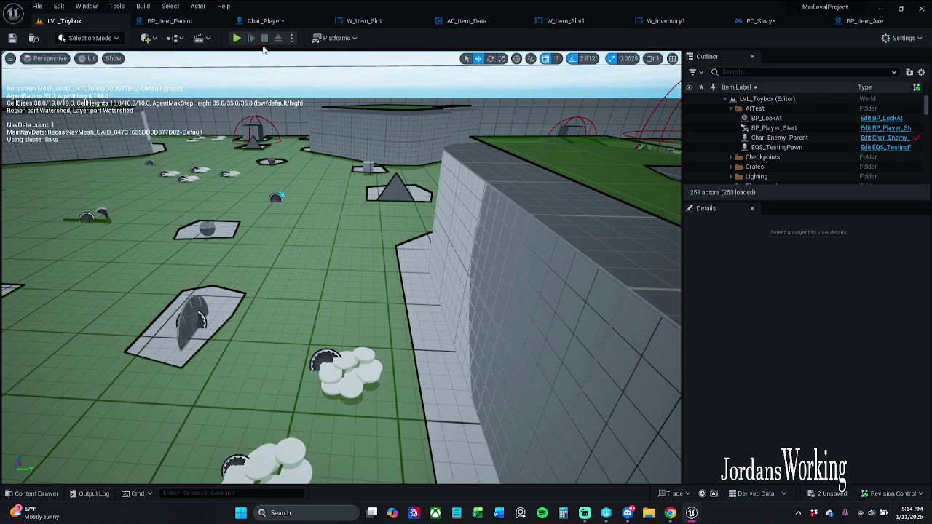
Step: Run a short LVL_Toybox play test, moving and dodging, then stop it
left_click(236, 38)
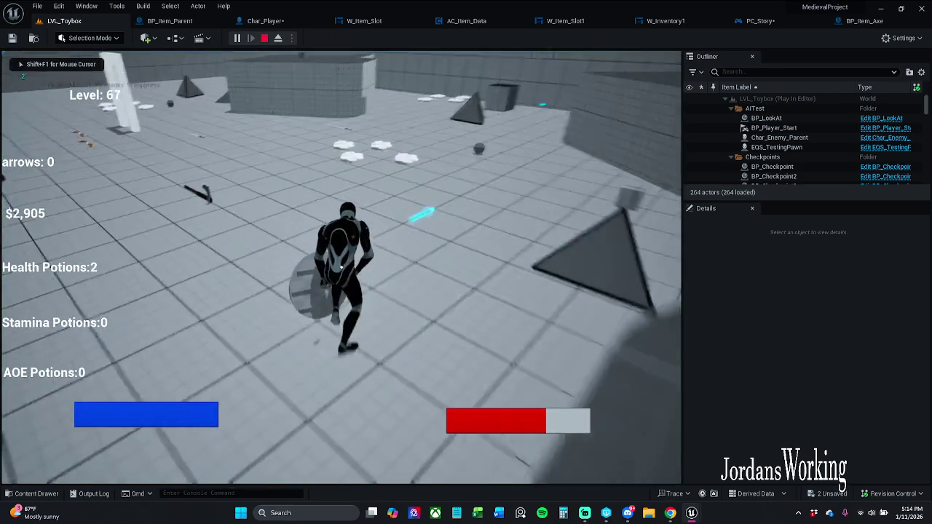
key("e")
key("space")
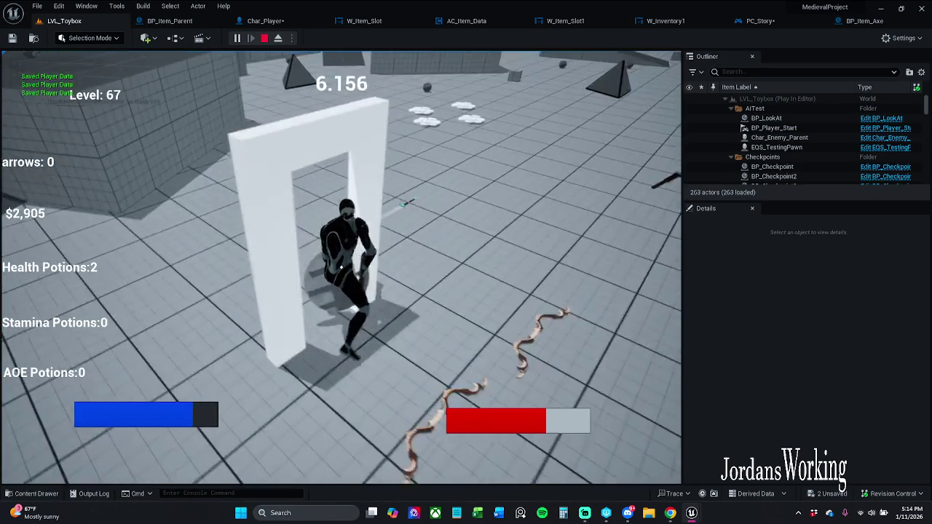
key("Escape")
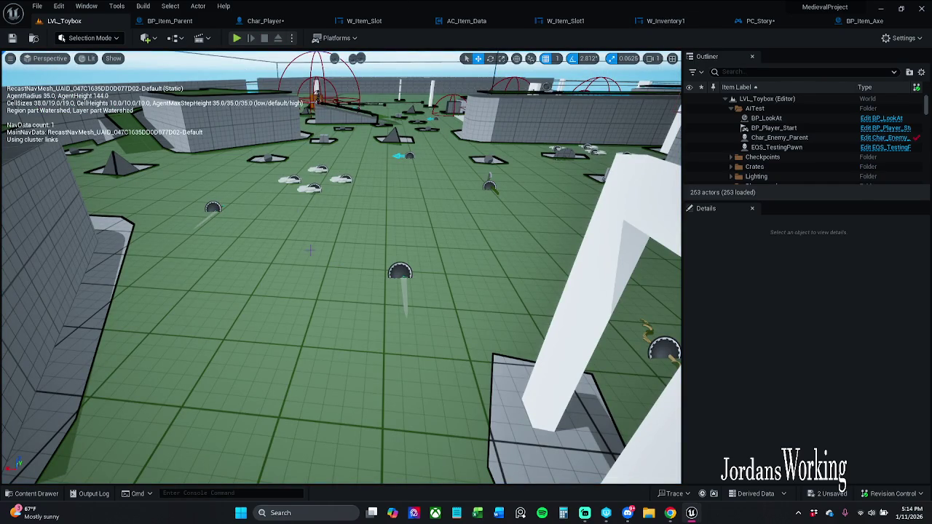
Step: Play-test LVL_Toybox again, running forward and attacking enemies through the level
left_click(236, 38)
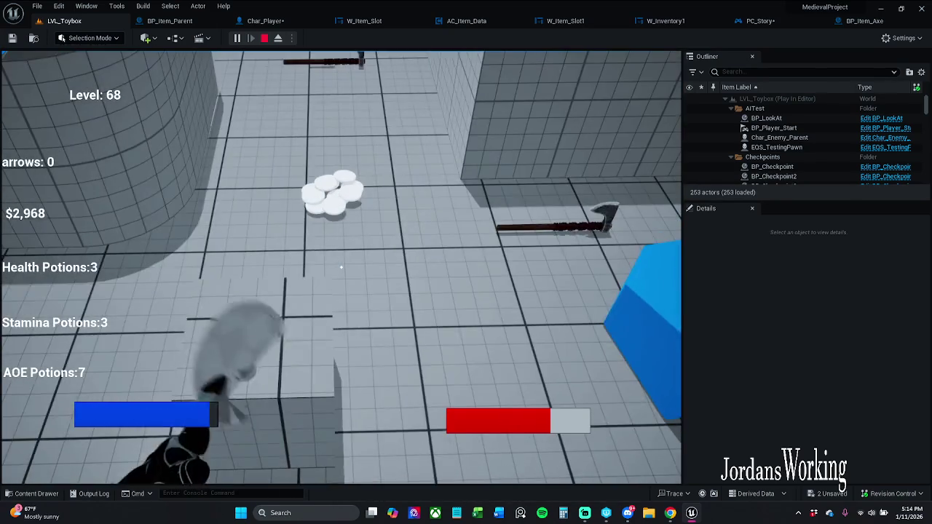
key("w")
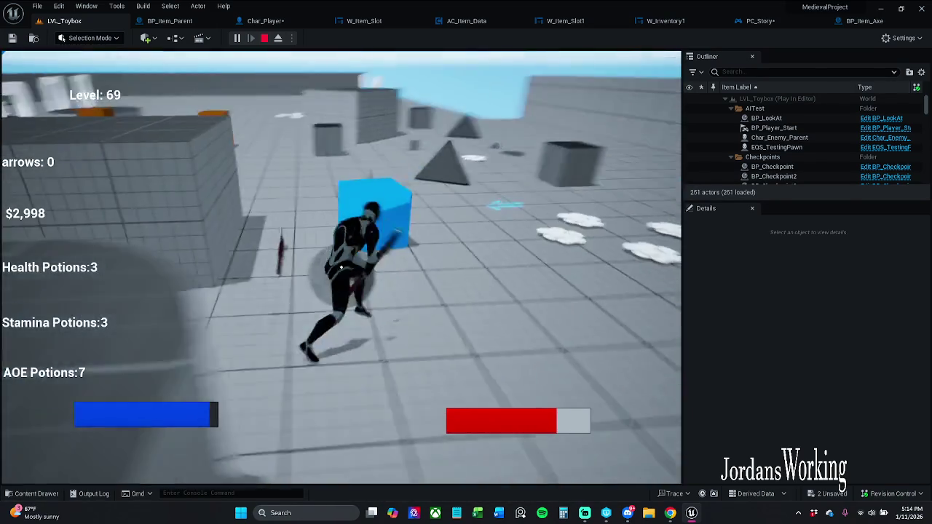
key("w")
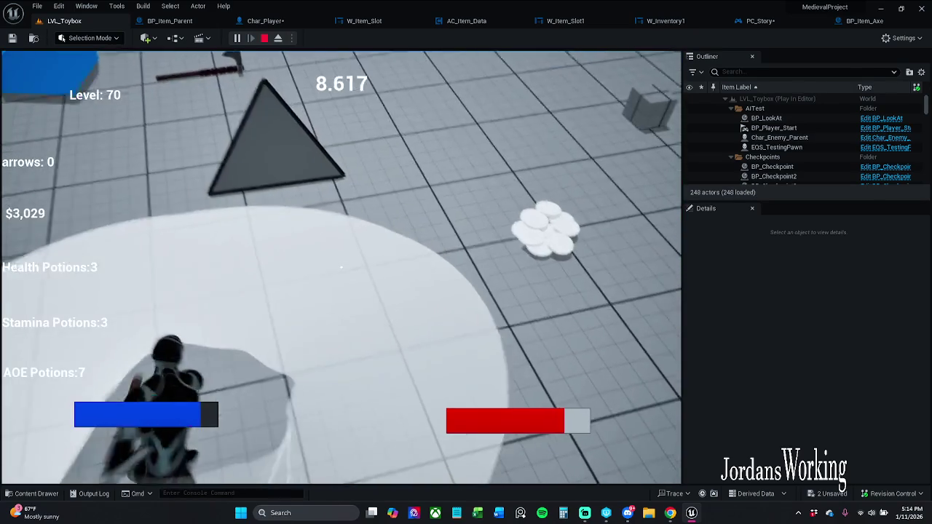
key("w")
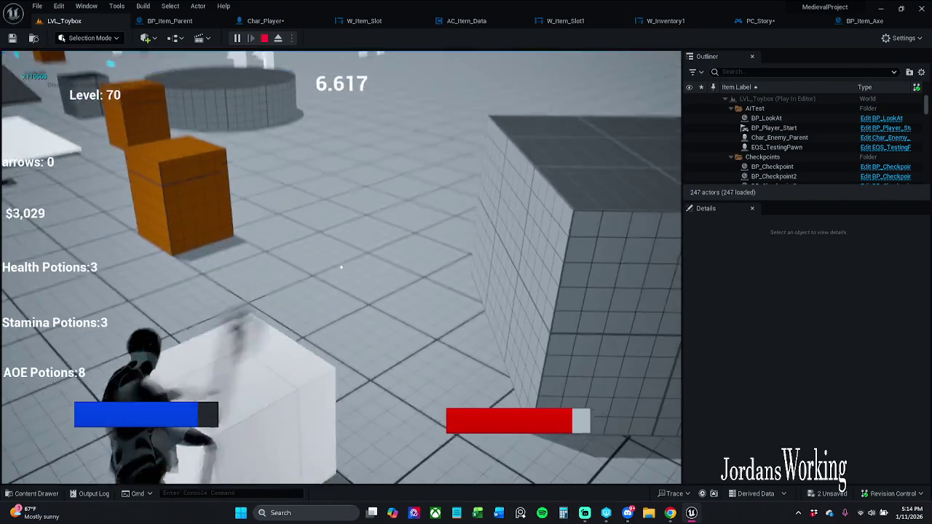
key("w")
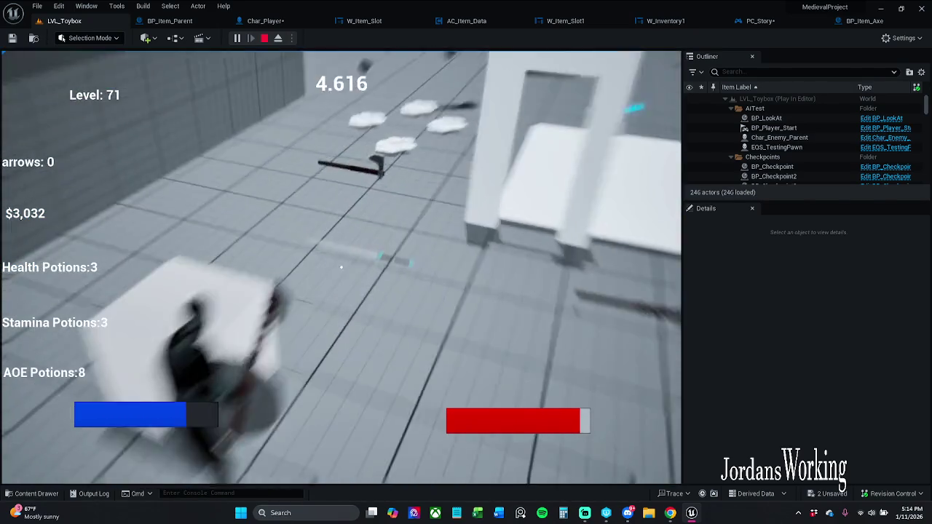
key("w")
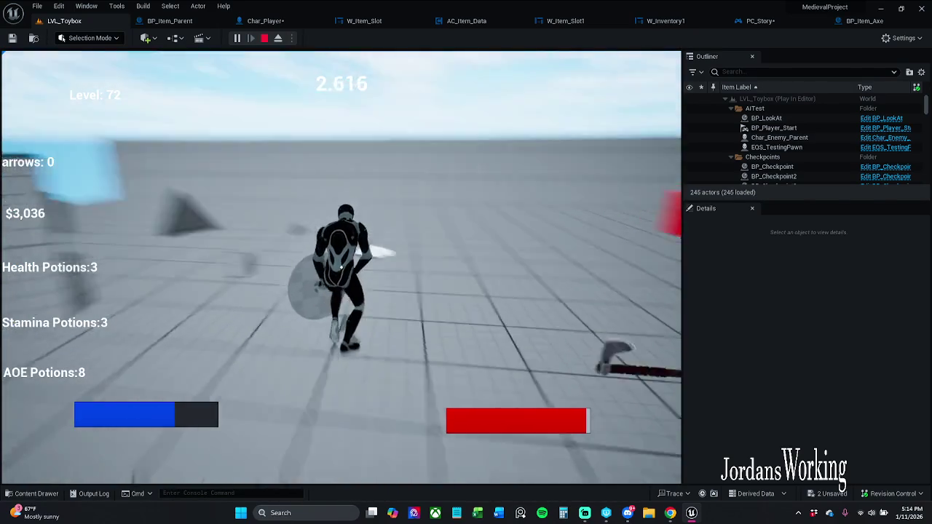
key("w")
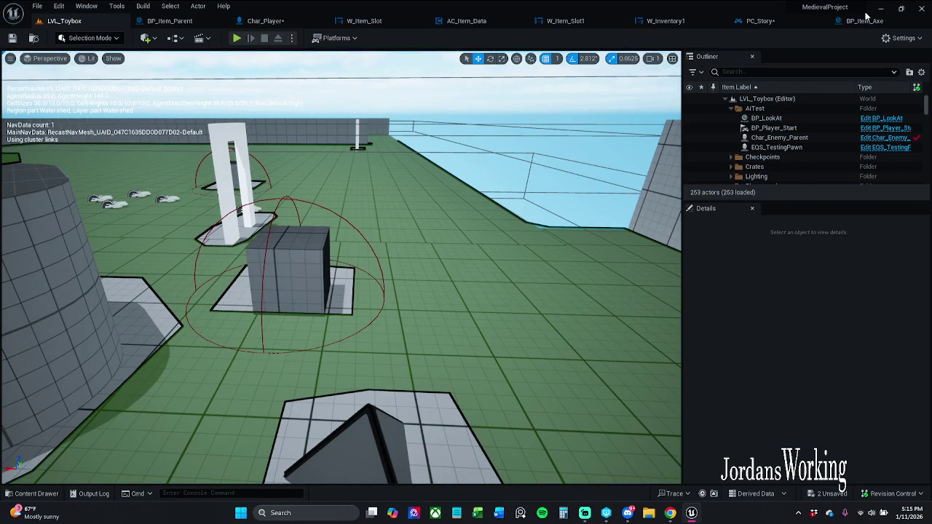
left_click(757, 20)
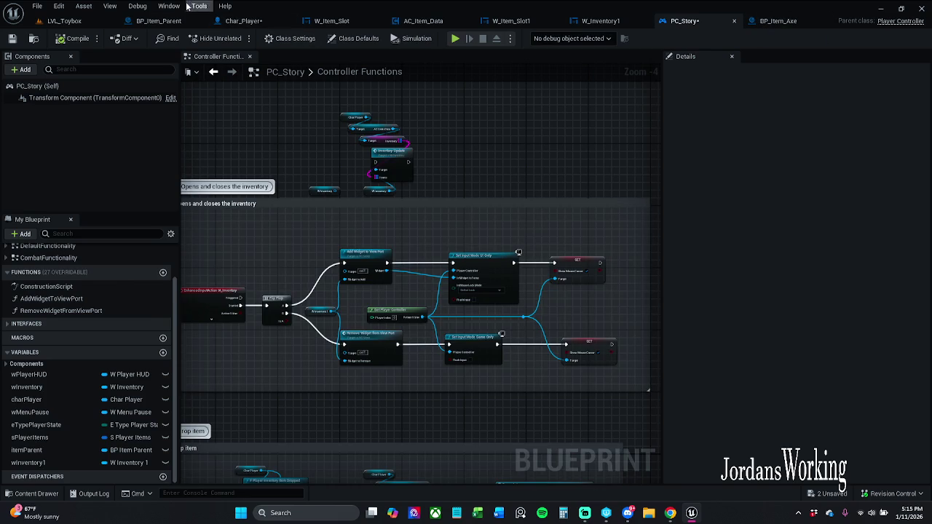
Step: Play LVL_Toybox with the axe, running and swinging at enemies, then stop the session
left_click(64, 20)
left_click(235, 42)
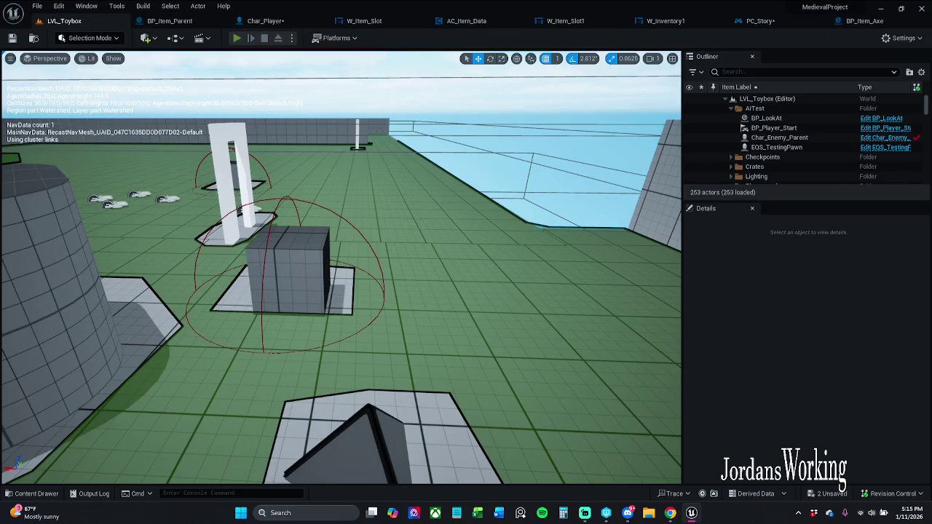
key("w")
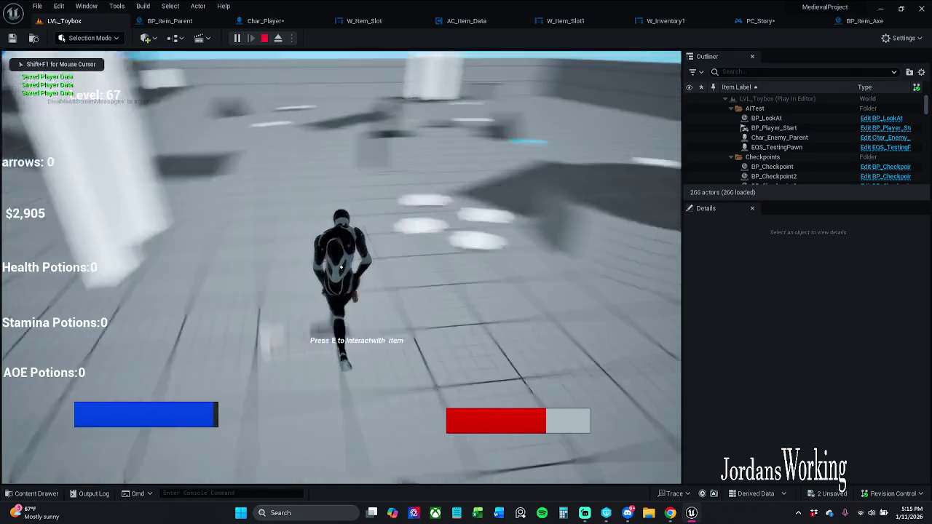
key("w")
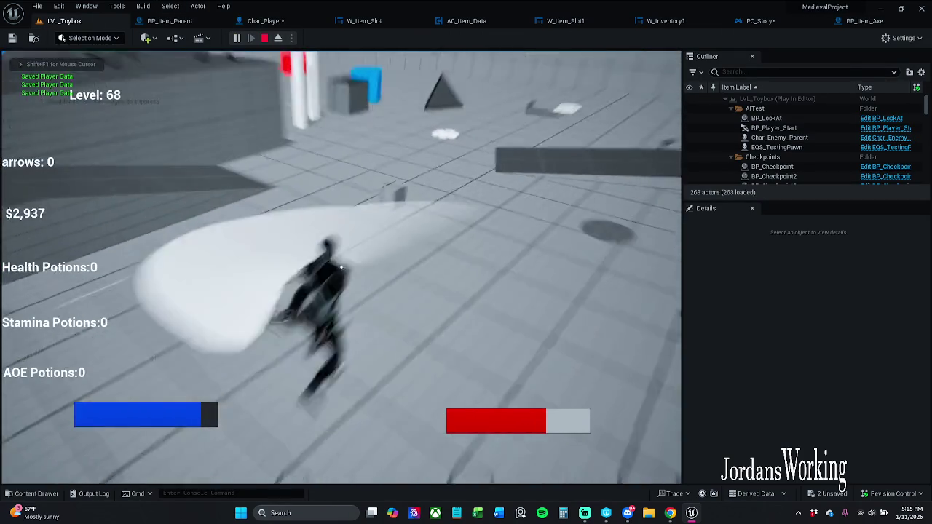
key("w")
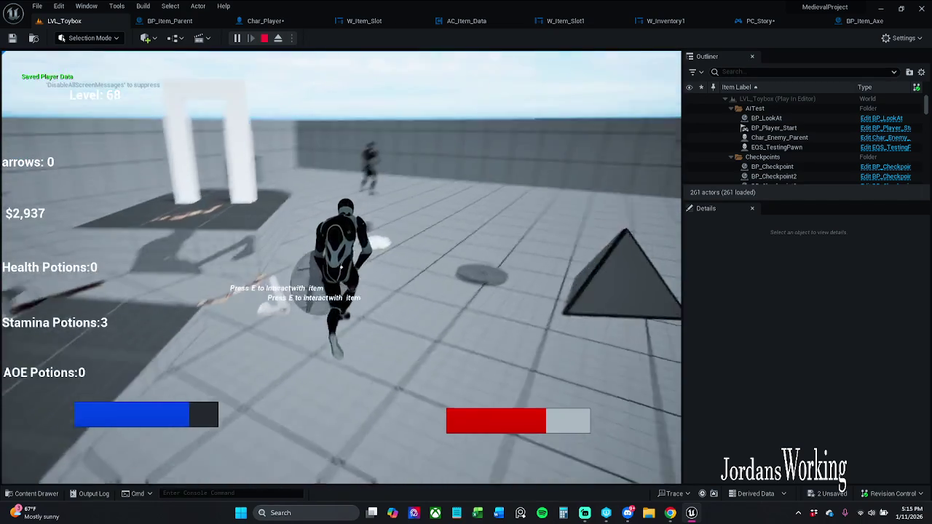
key("w")
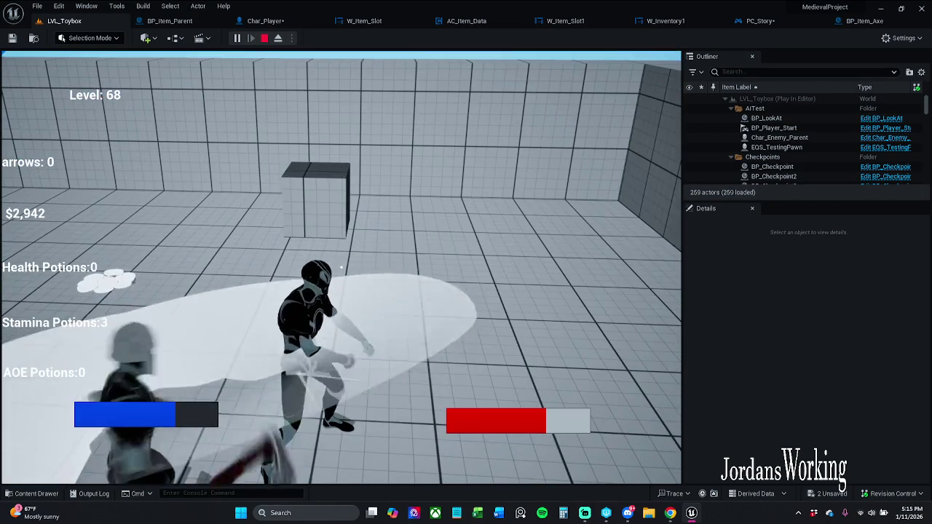
key("w")
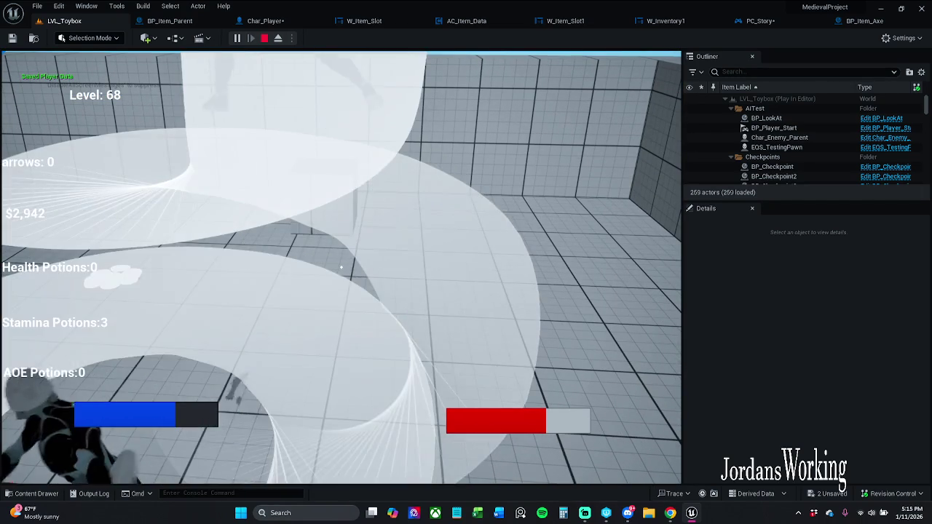
key("w")
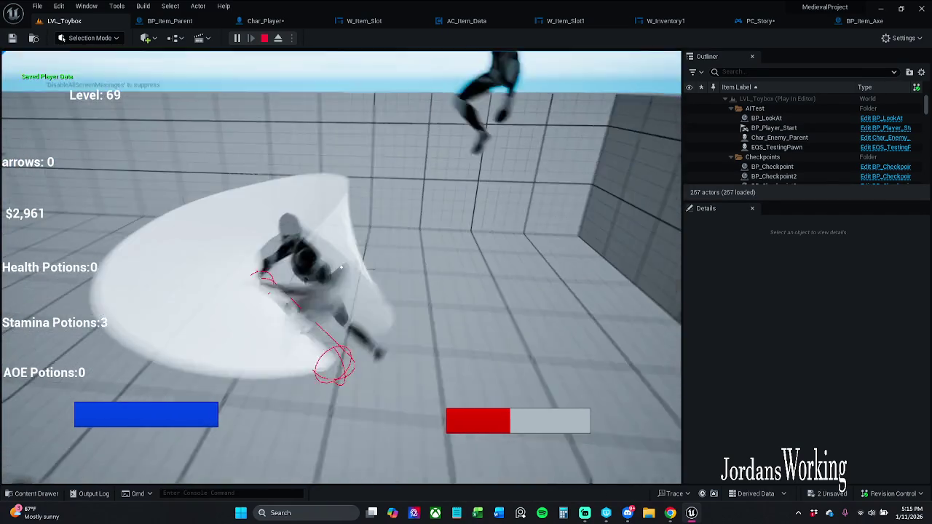
left_click(340, 267)
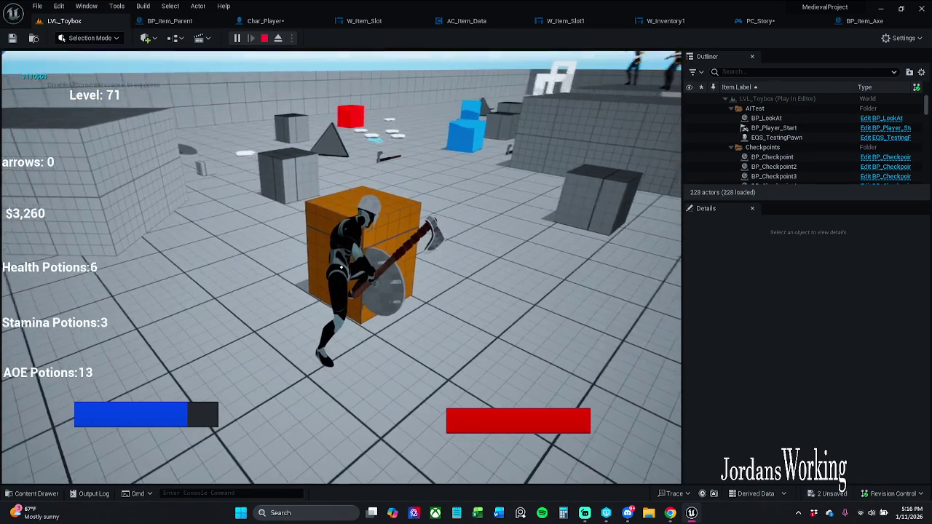
key("Escape")
left_click(282, 22)
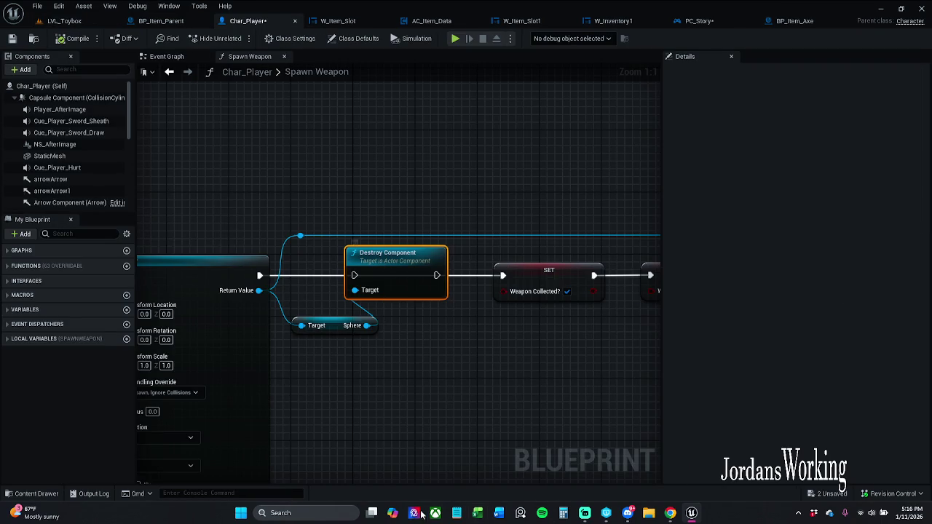
Step: Delete Destroy Component and its Sphere getter from Spawn Weapon and save Char_Player
mouse_move(344, 390)
left_mouse_down()
mouse_move(379, 272)
mouse_move(372, 364)
mouse_move(464, 298)
left_mouse_up()
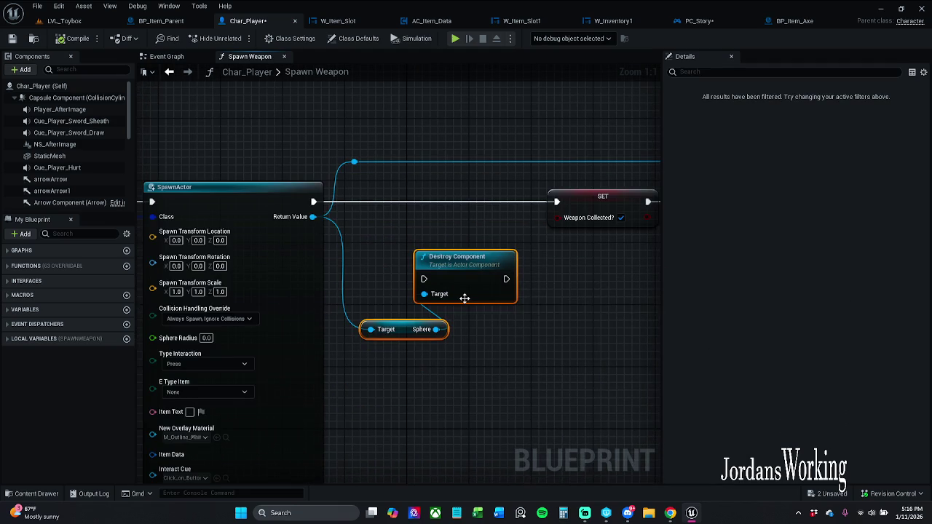
key("Delete")
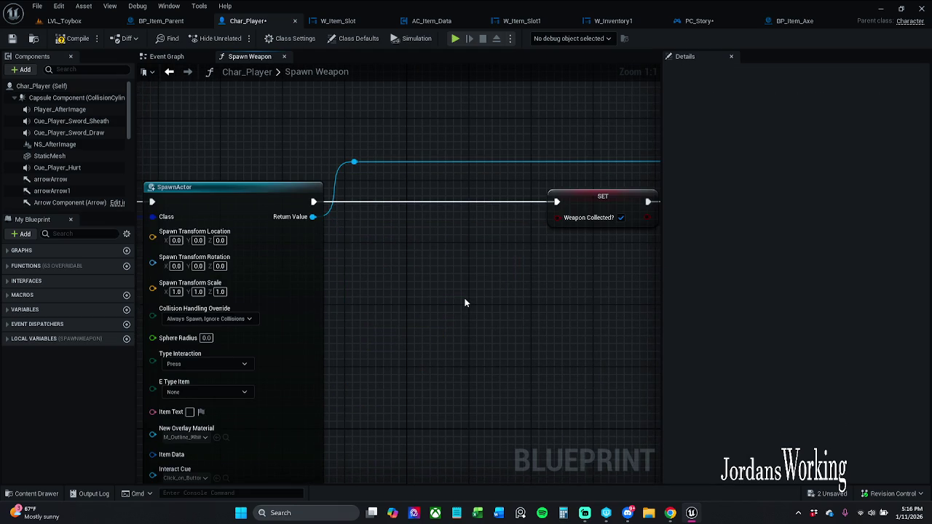
left_click(13, 40)
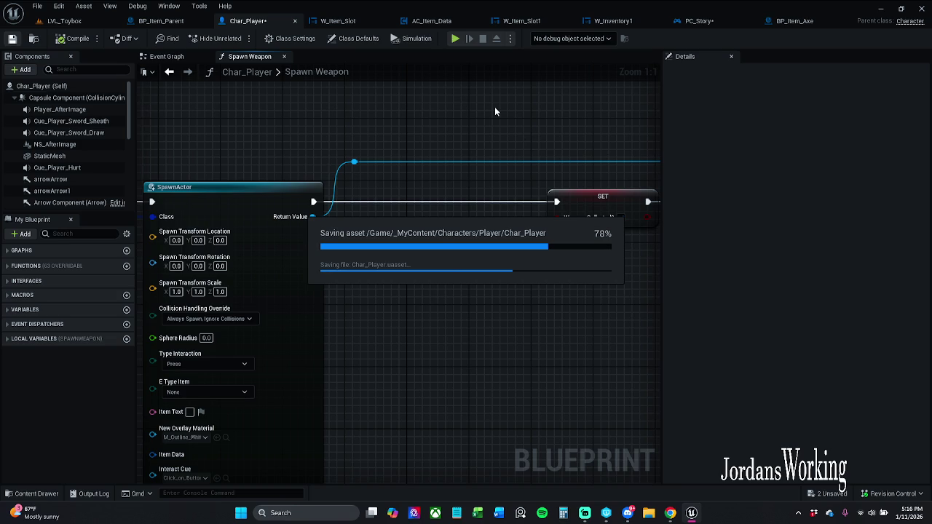
scroll(337, 129, "down", 4)
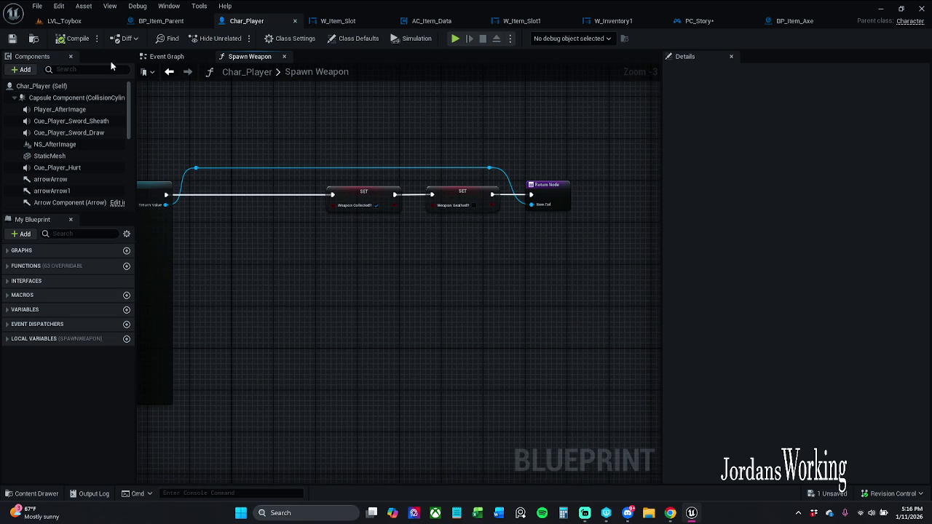
Step: Shift Char_Player's SET nodes, reroute and Return Node left, then save Char_Player
left_click(59, 21)
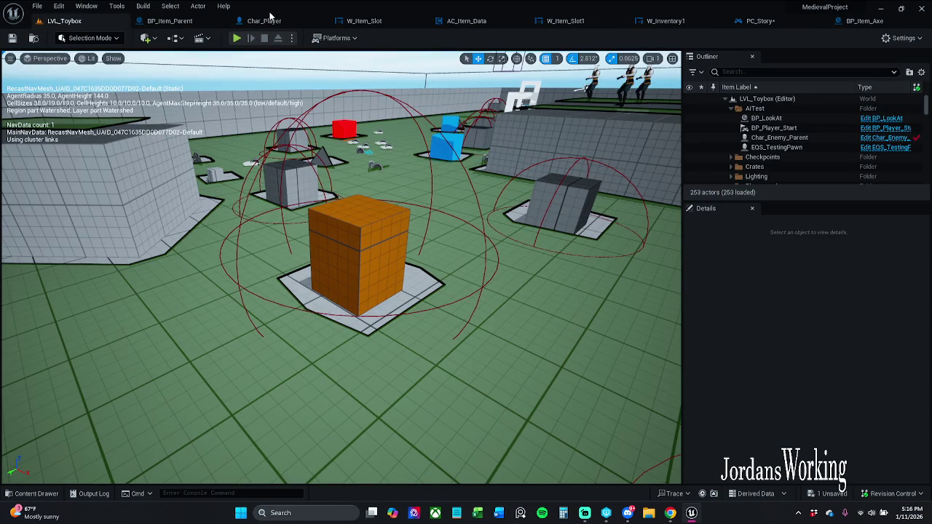
left_click(263, 20)
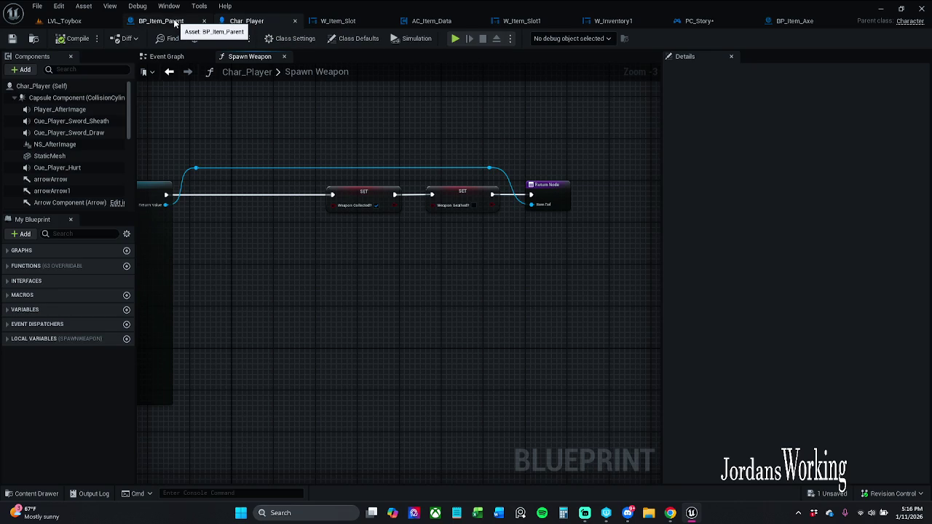
left_click_drag(297, 123, 589, 279)
left_click_drag(397, 195, 302, 194)
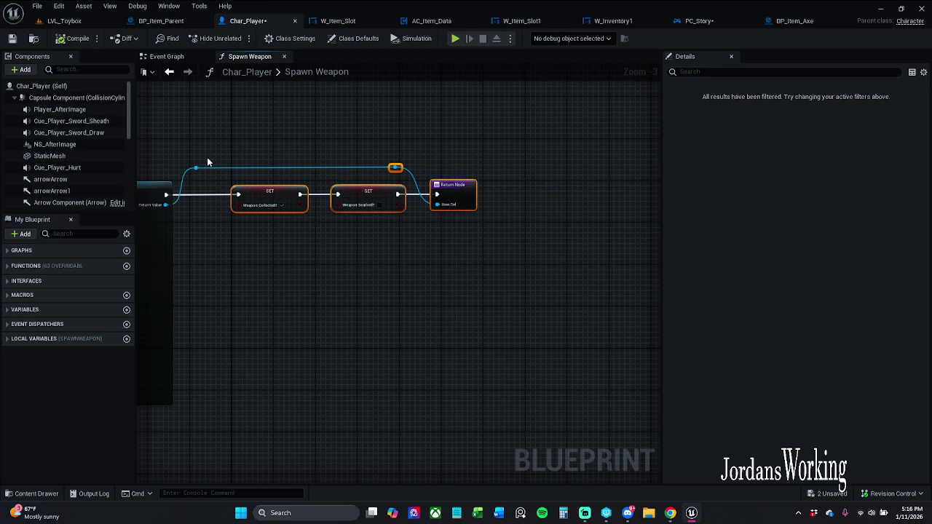
left_click(13, 38)
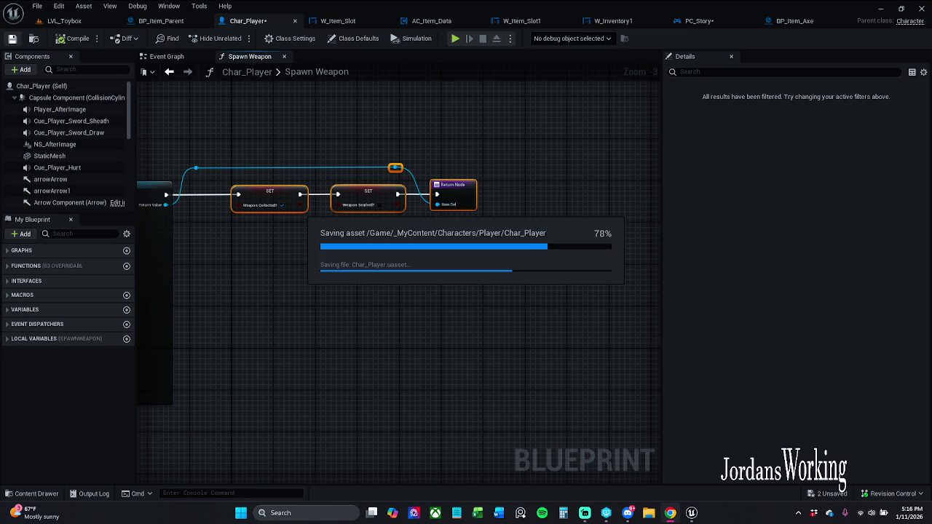
Step: Reposition PC_Story's lower Show Mouse Cursor SET node, save, and start a LVL_Toybox play session
left_click(729, 22)
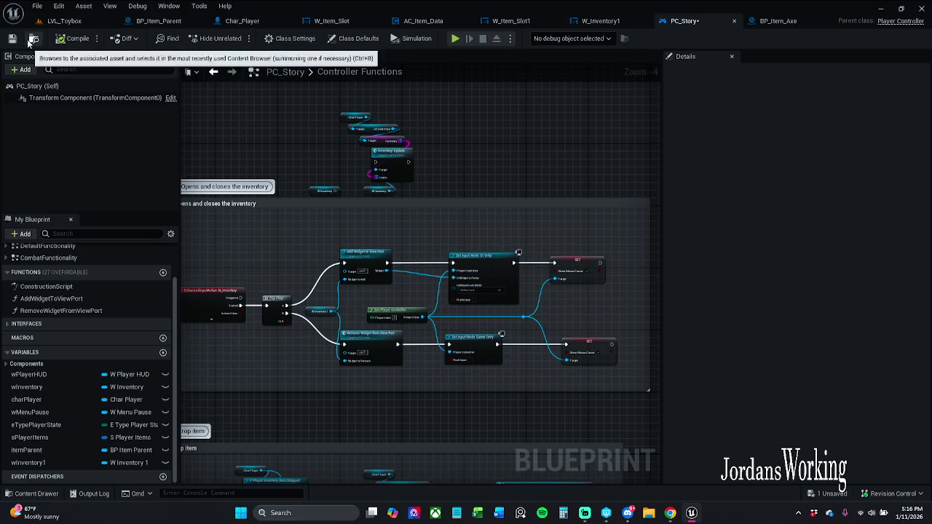
key("ctrl+s")
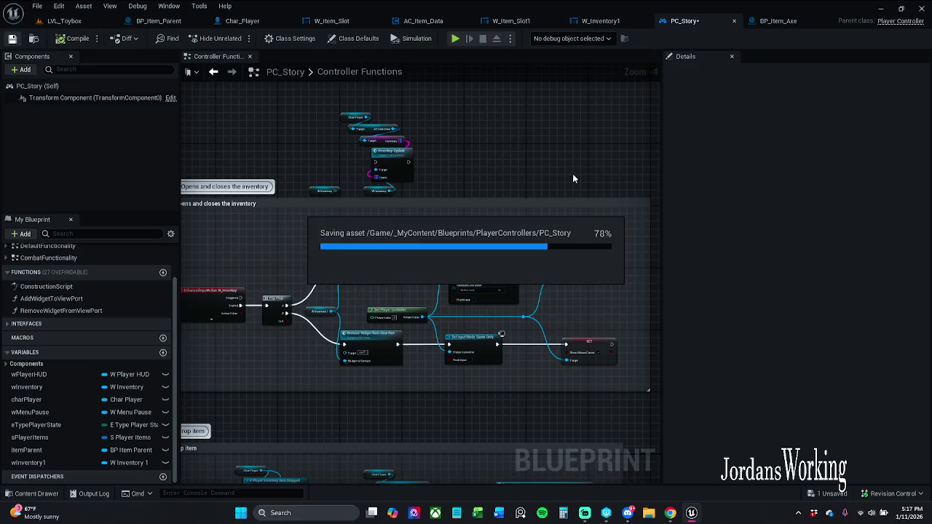
scroll(575, 190, "up", 5)
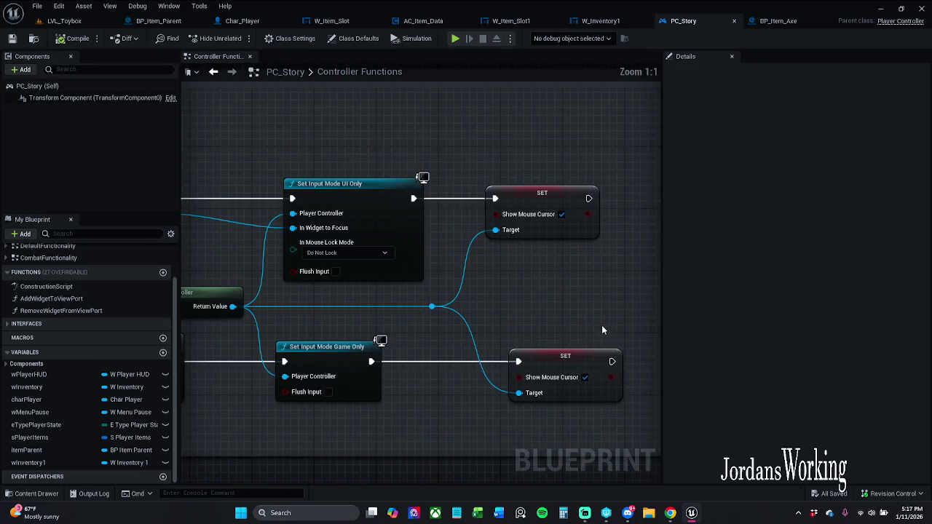
left_click_drag(610, 348, 590, 332)
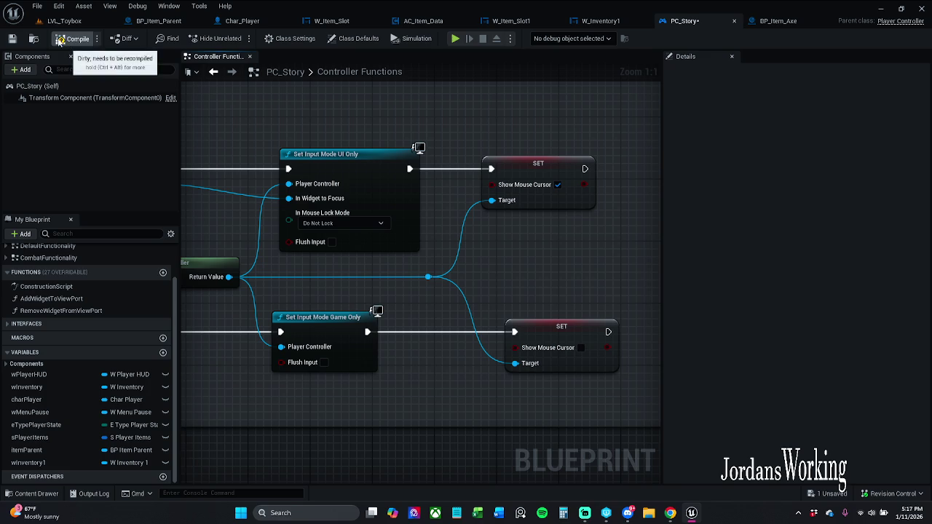
left_click(13, 38)
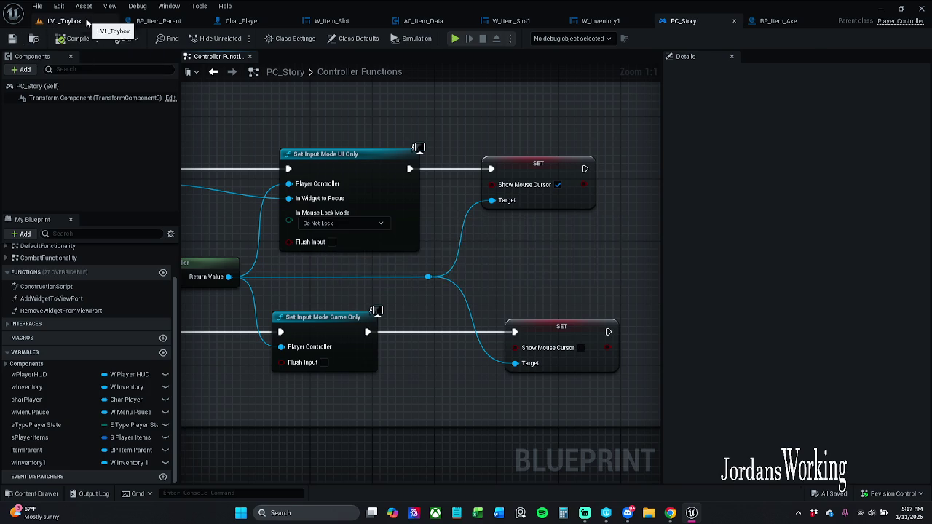
left_click(80, 22)
left_click(237, 38)
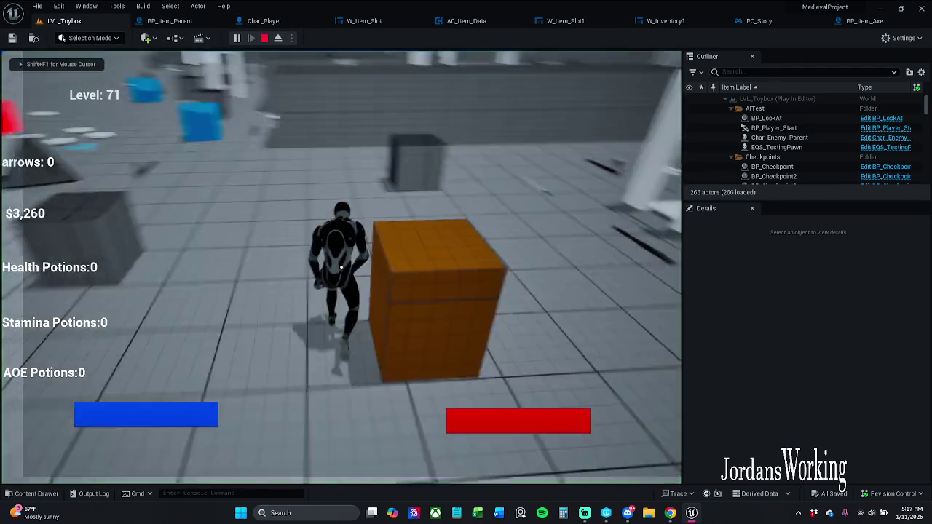
Step: Run through the level in Play In Editor, swinging the sword and collecting health potions
key("e")
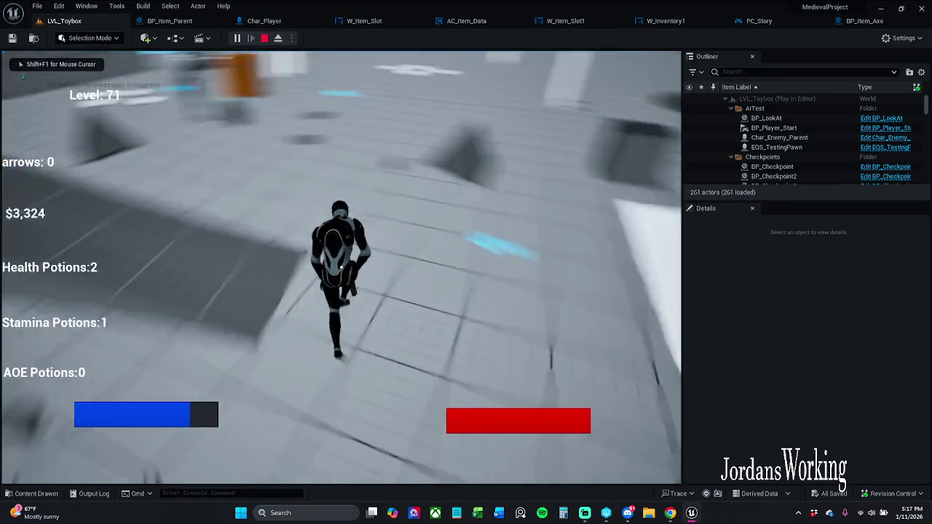
key("w")
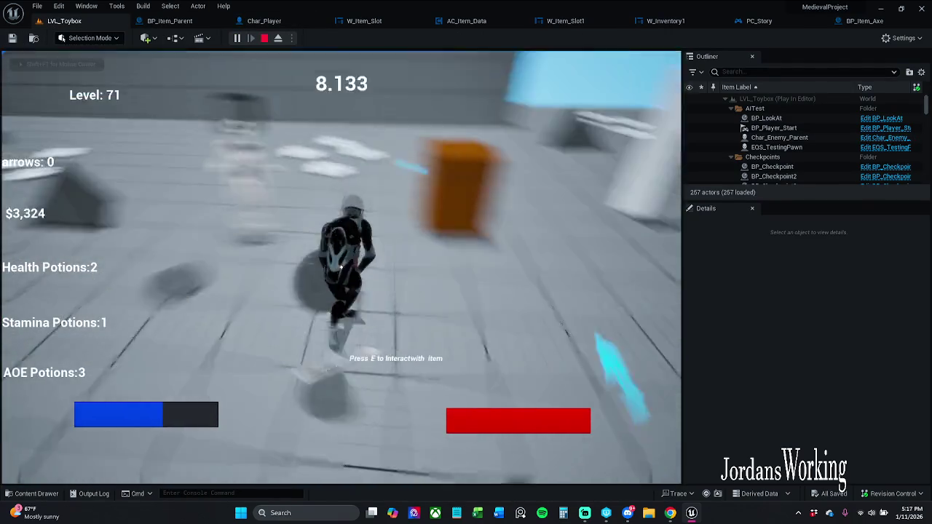
key("w")
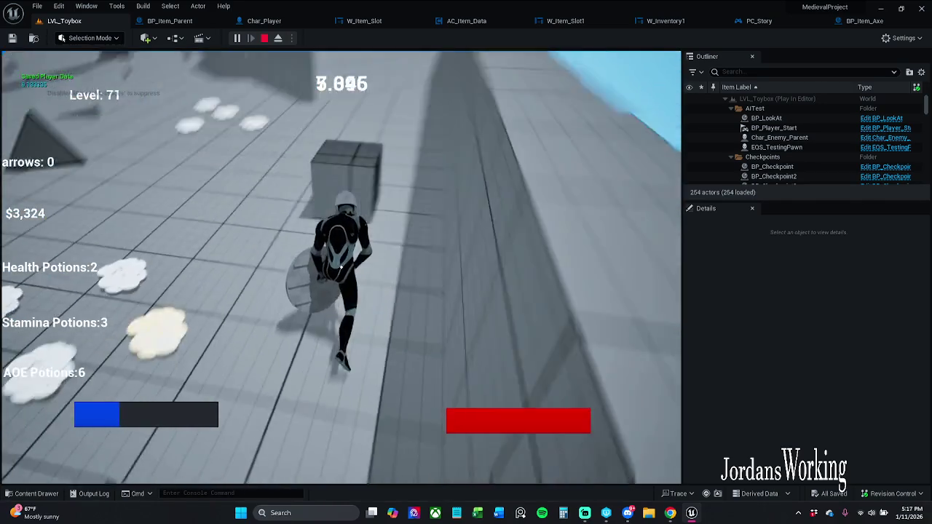
left_click(341, 267)
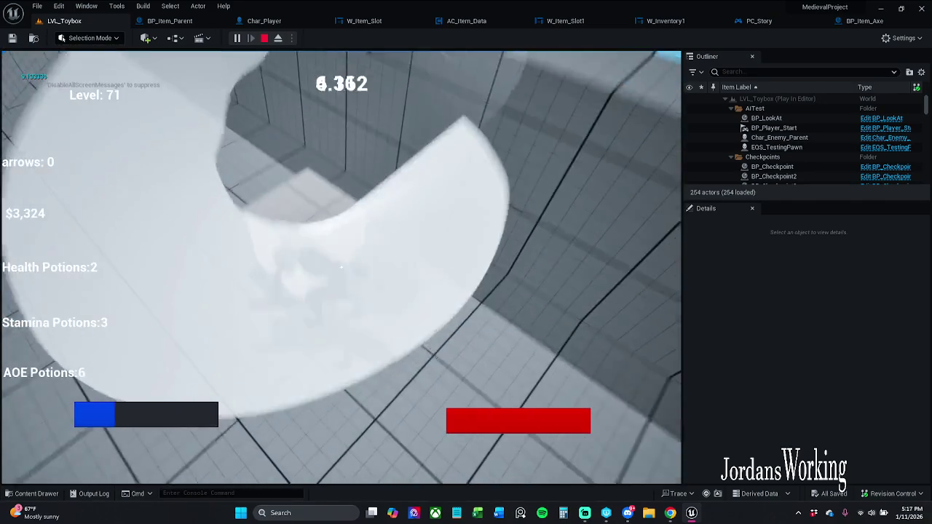
key("w")
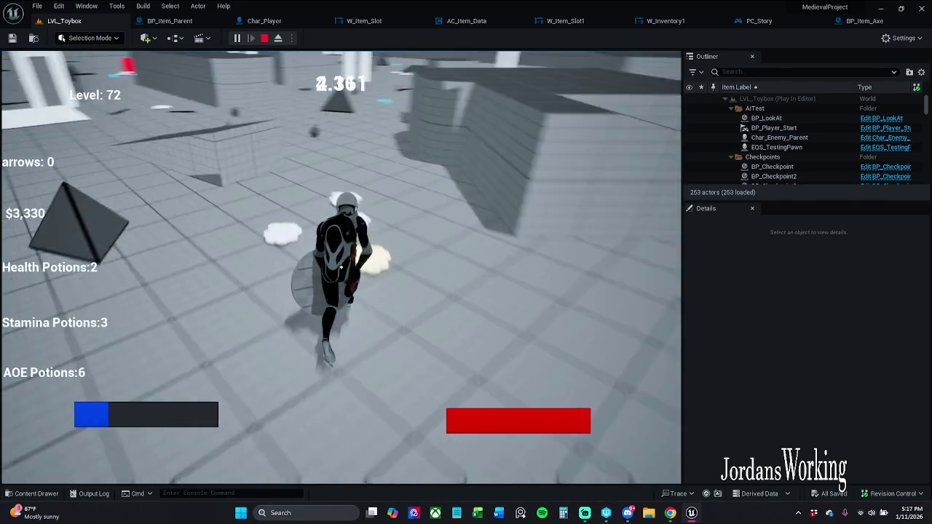
key("w")
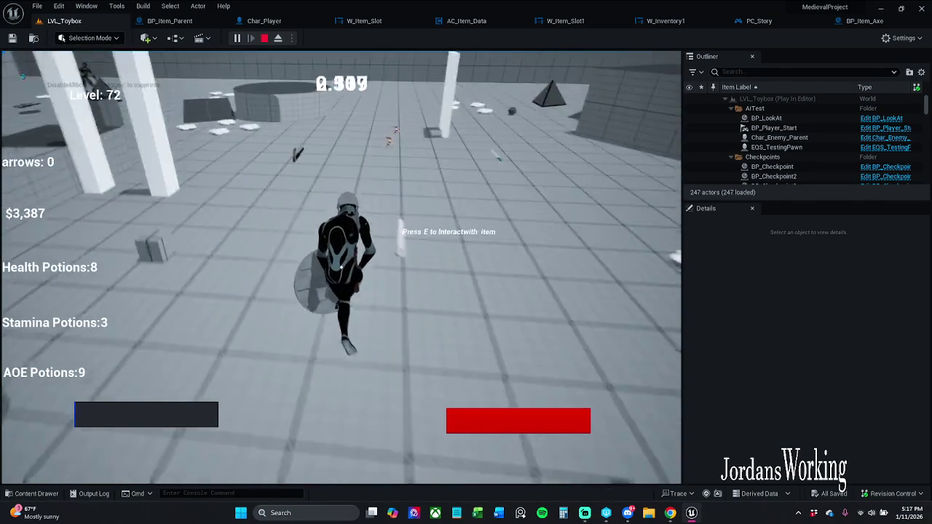
key("w")
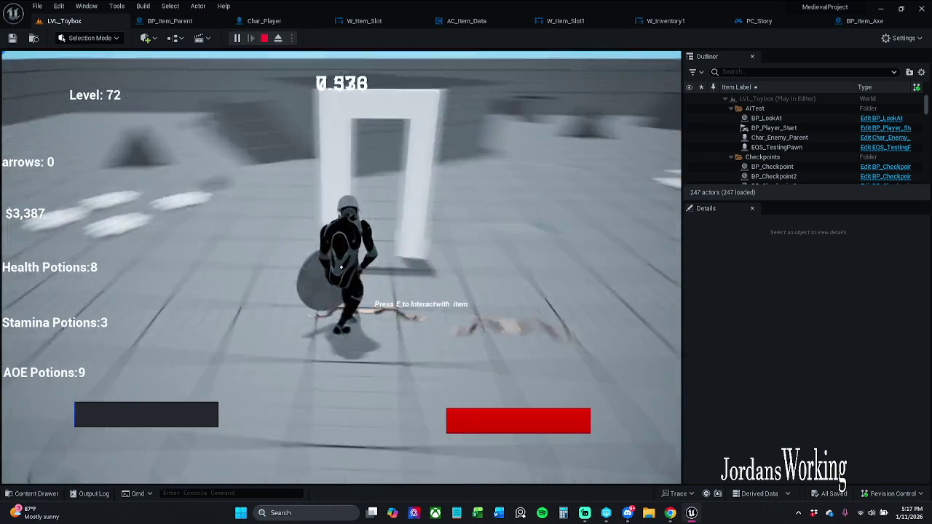
key("w")
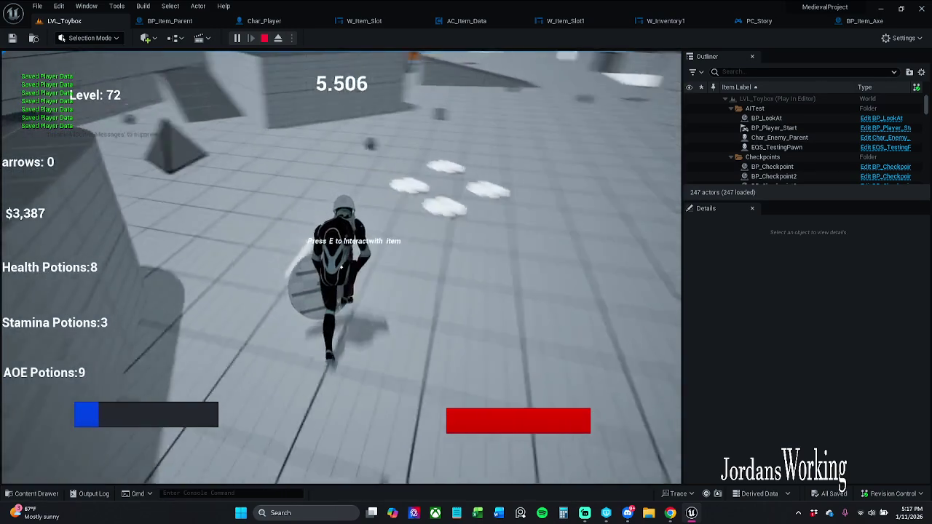
Step: Equip the red axe, open and close the inventory panel, then stop the play session
key("e")
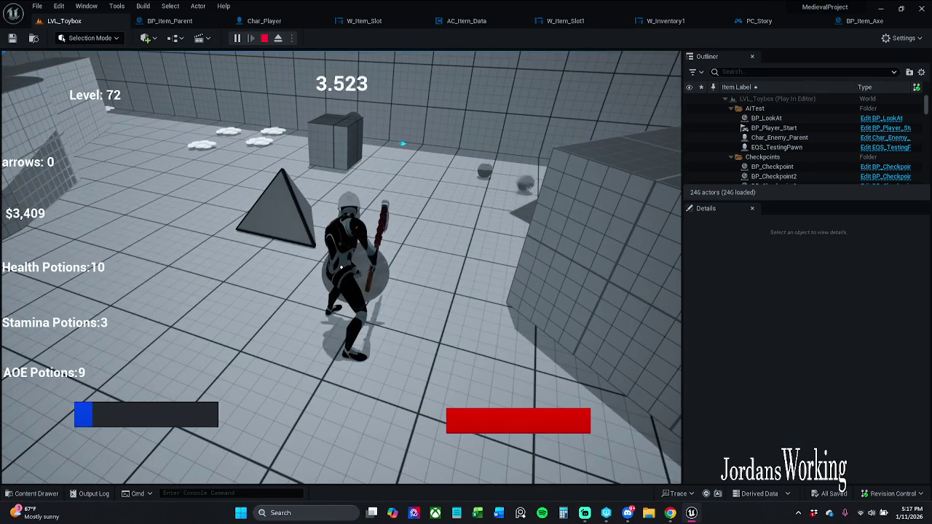
key("i")
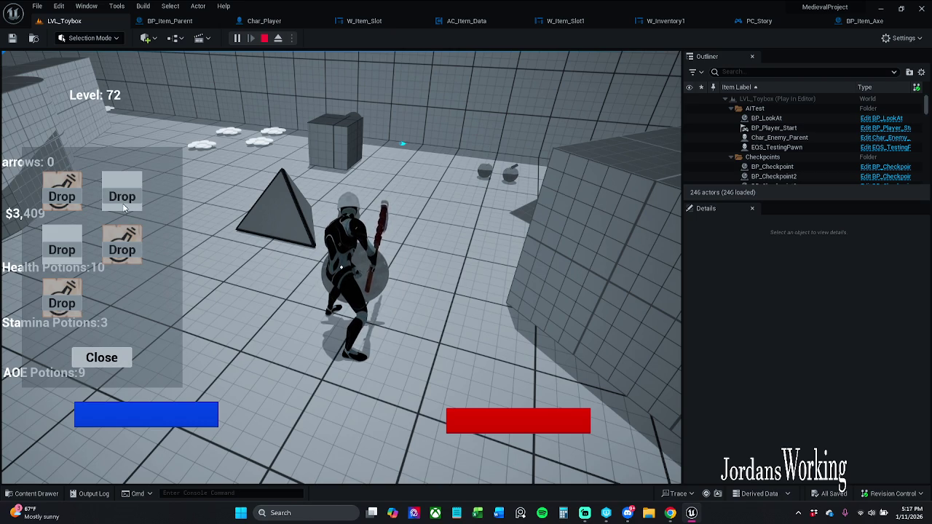
left_click(102, 357)
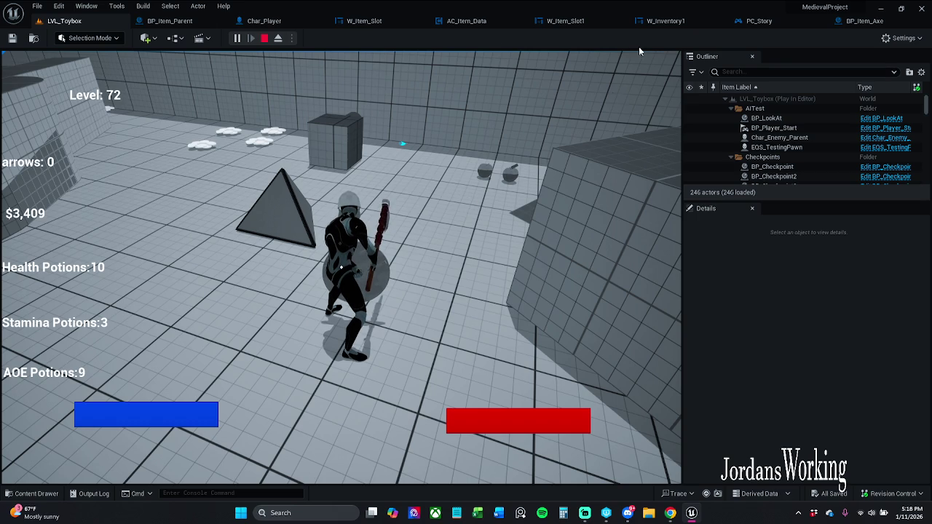
left_click(264, 37)
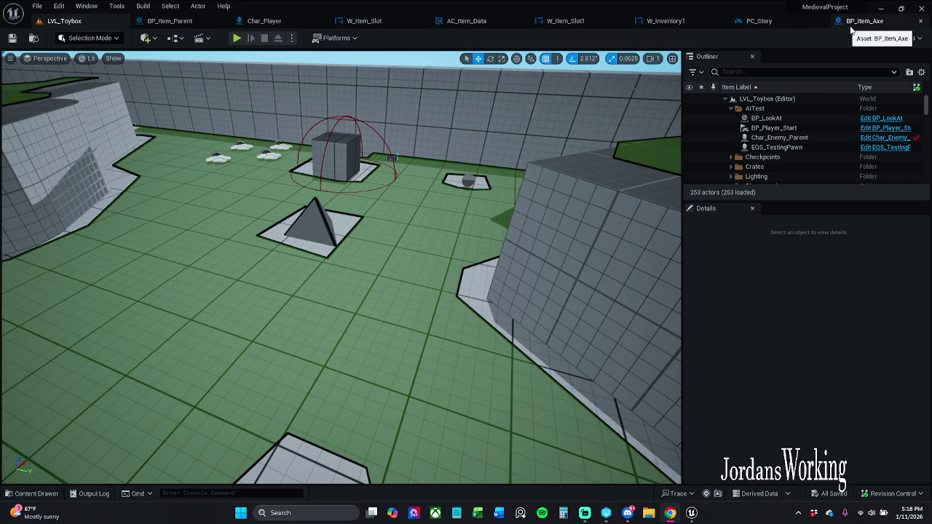
Step: Close BP_Item_Axe, nudge the lower show-cursor SET node left, and save PC_Story
left_click(872, 23)
left_click(804, 22)
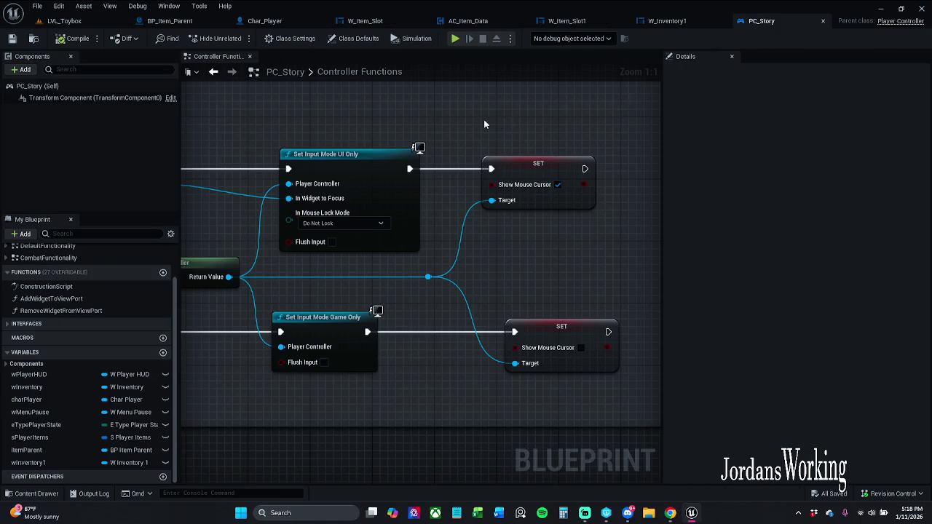
scroll(561, 114, "down", 1)
left_click(613, 302)
left_click_drag(605, 296, 590, 294)
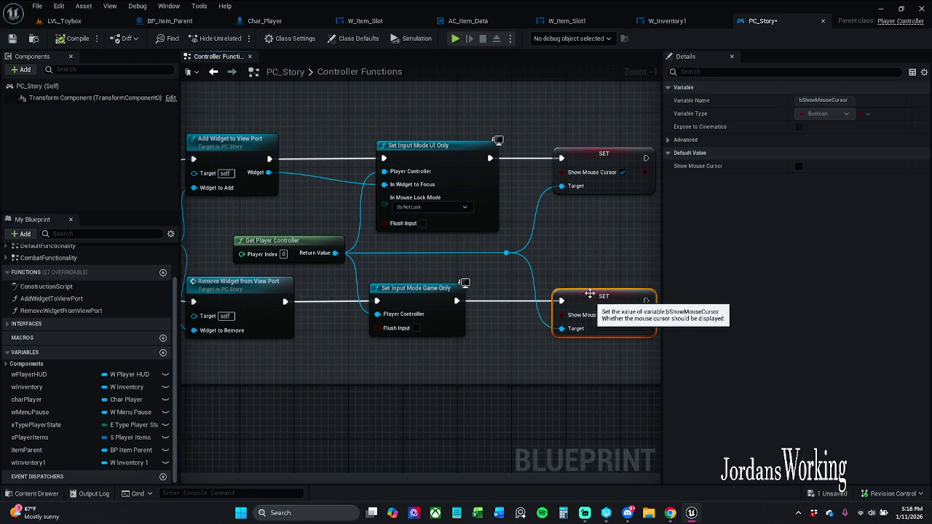
left_click(12, 37)
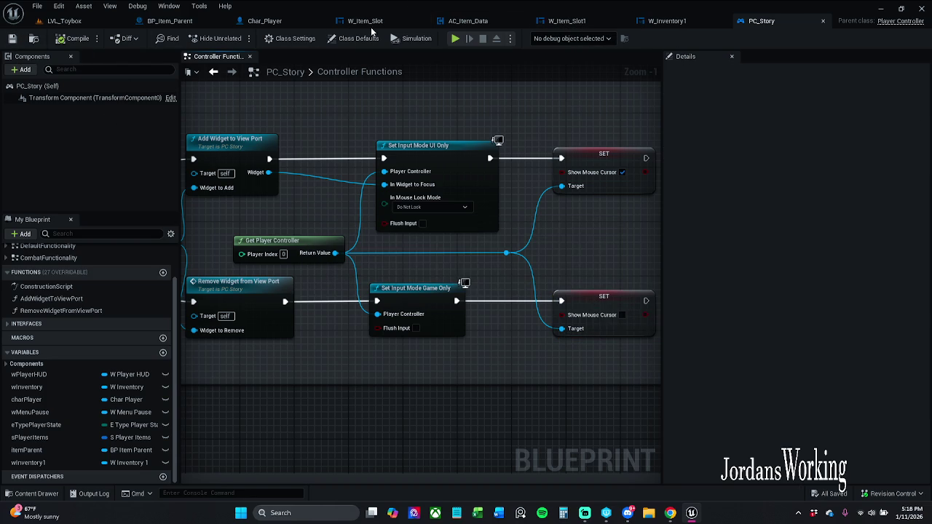
Step: Check Char_Player's spawn weapon nodes, then return to PC_Story's input mode nodes
left_click(265, 21)
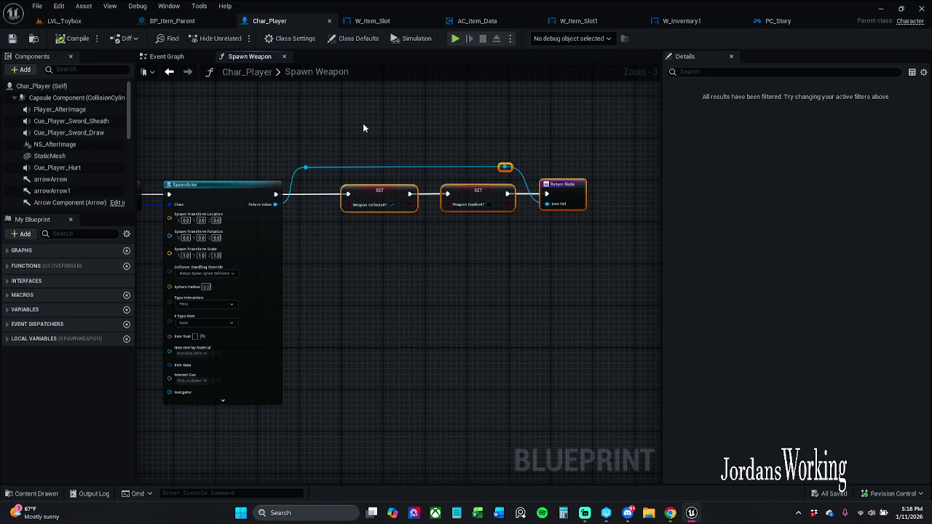
left_click(321, 118)
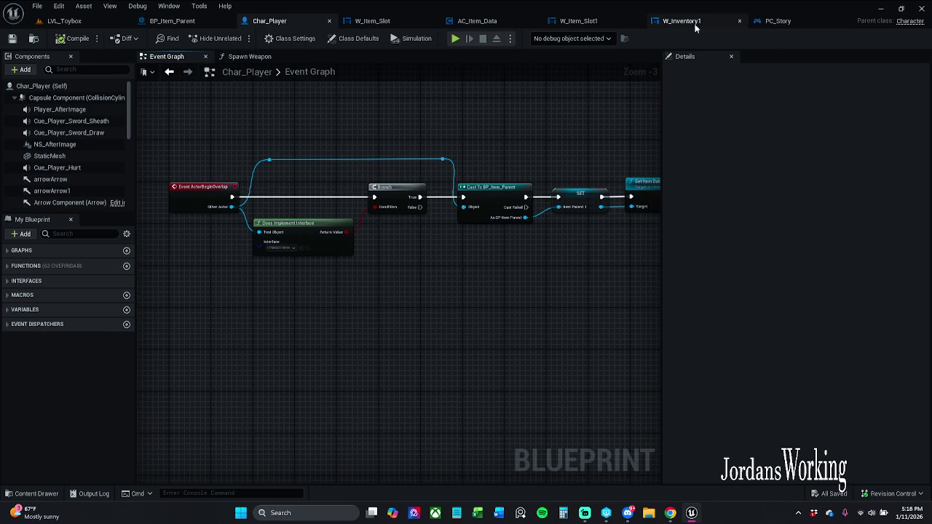
left_click(773, 22)
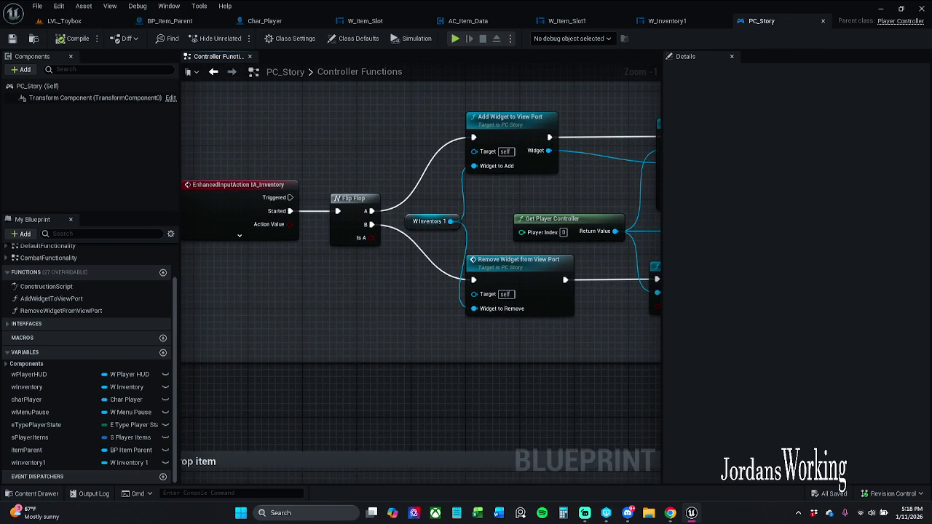
mouse_move(745, 158)
left_mouse_down()
mouse_move(488, 158)
mouse_move(593, 166)
left_mouse_up()
Step: Move the W Inventory 1 getter above Add Widget and paste a copy beside Remove Widget
mouse_move(594, 166)
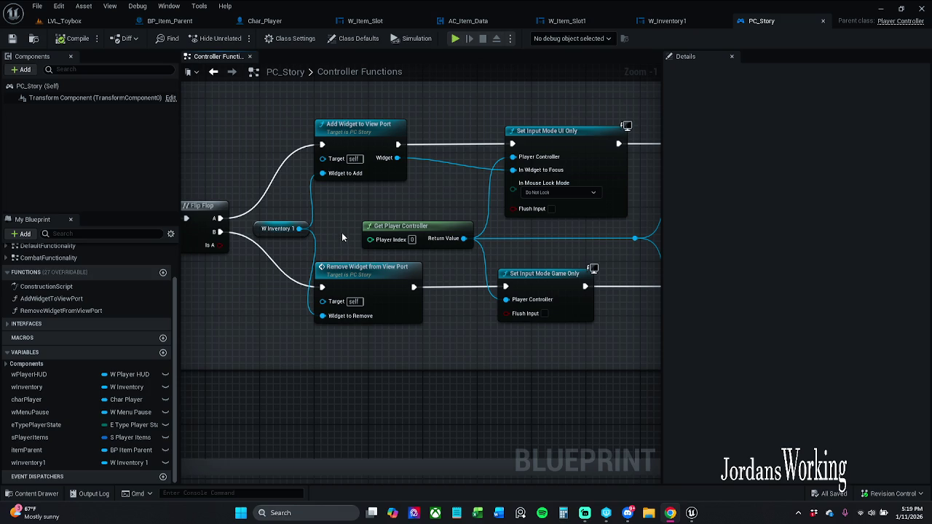
mouse_move(270, 233)
left_mouse_down()
mouse_move(281, 213)
mouse_move(269, 123)
mouse_move(320, 106)
mouse_move(319, 115)
left_mouse_up()
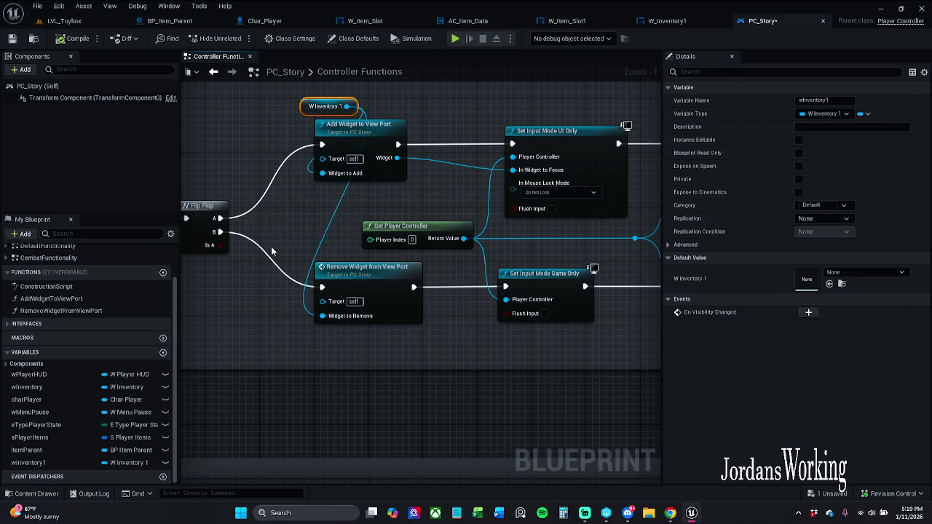
key("ctrl+c")
key("ctrl+v")
left_click_drag(276, 259, 230, 281)
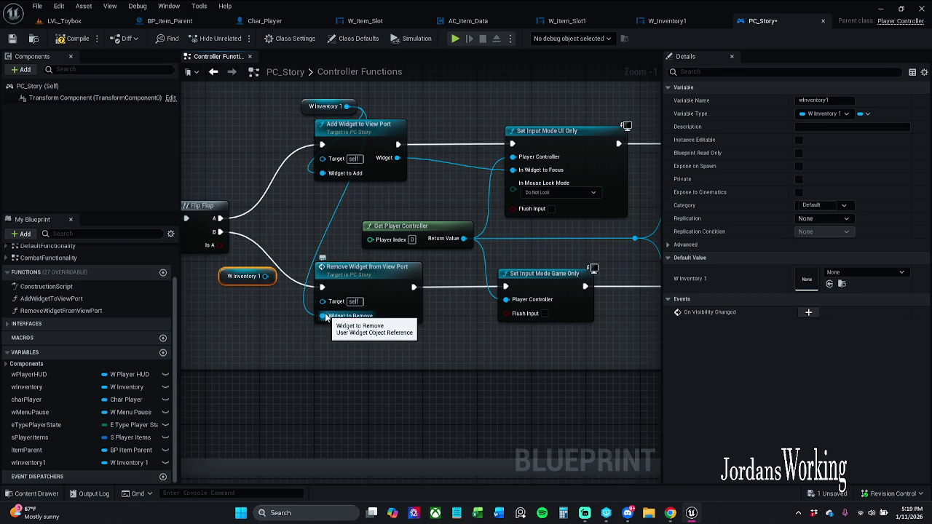
Step: Convert the copy to a validated get between Flip Flop B and Remove Widget's Widget to Remove
right_click(265, 276)
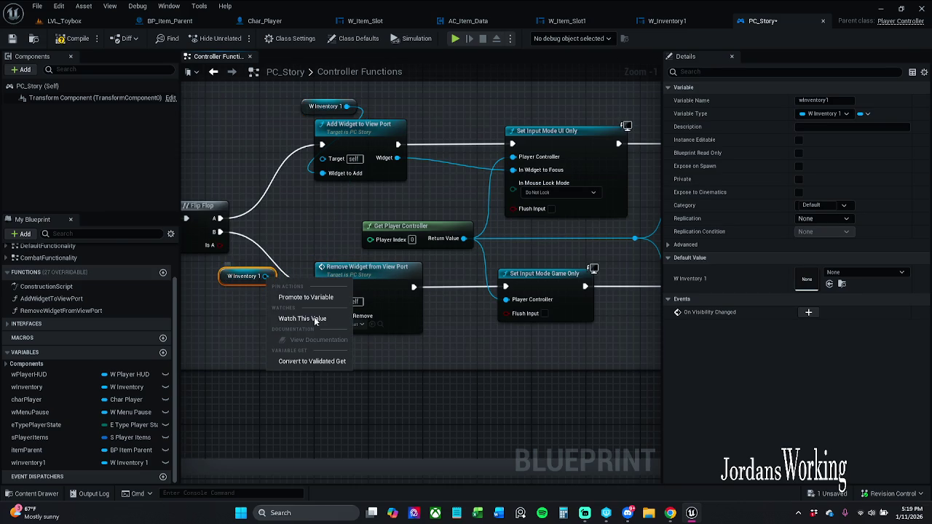
left_click(311, 361)
left_click_drag(230, 287, 220, 232)
left_click_drag(260, 262, 295, 262)
mouse_move(295, 297)
left_mouse_down()
mouse_move(271, 301)
mouse_move(259, 289)
left_mouse_up()
Step: Inspect Remove Widget from View Port, then reposition the T-key inventory toggle nodes
double_click(327, 262)
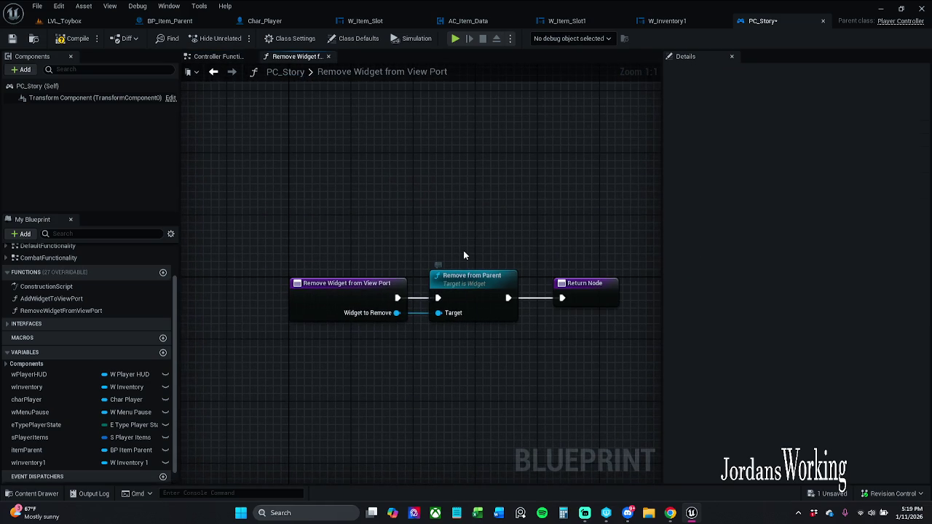
left_click(219, 56)
scroll(392, 227, "down", 3)
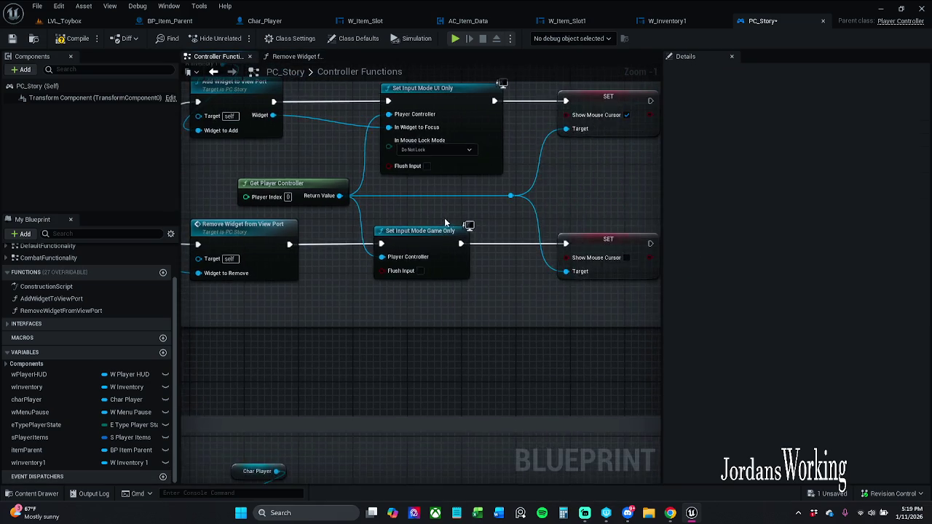
scroll(392, 227, "down", 2)
left_click_drag(335, 127, 607, 259)
left_click_drag(453, 166, 490, 166)
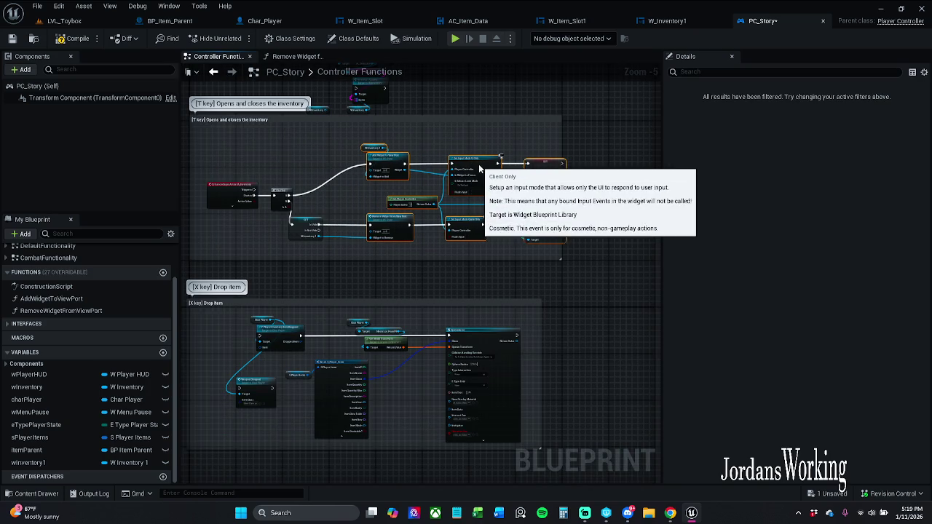
left_click_drag(370, 188, 359, 196)
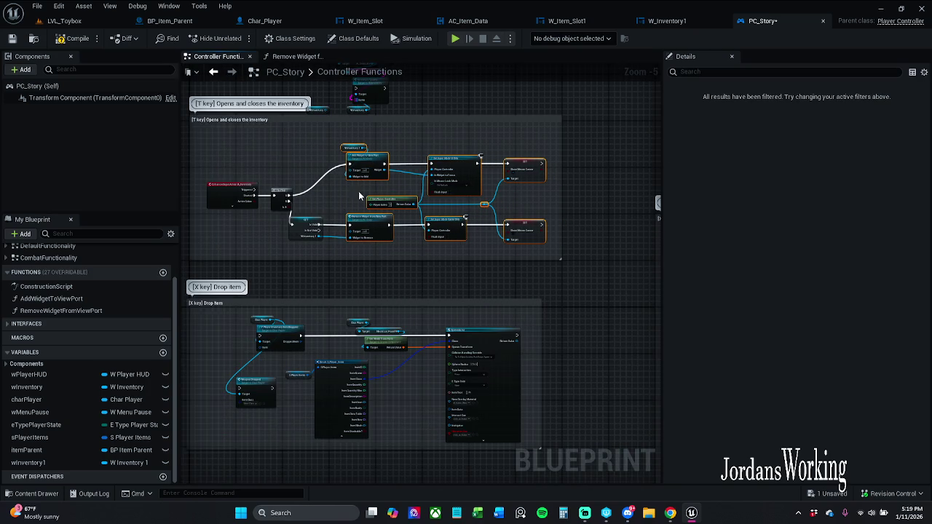
scroll(335, 200, "up", 4)
left_click(305, 233)
left_click_drag(293, 244, 318, 245)
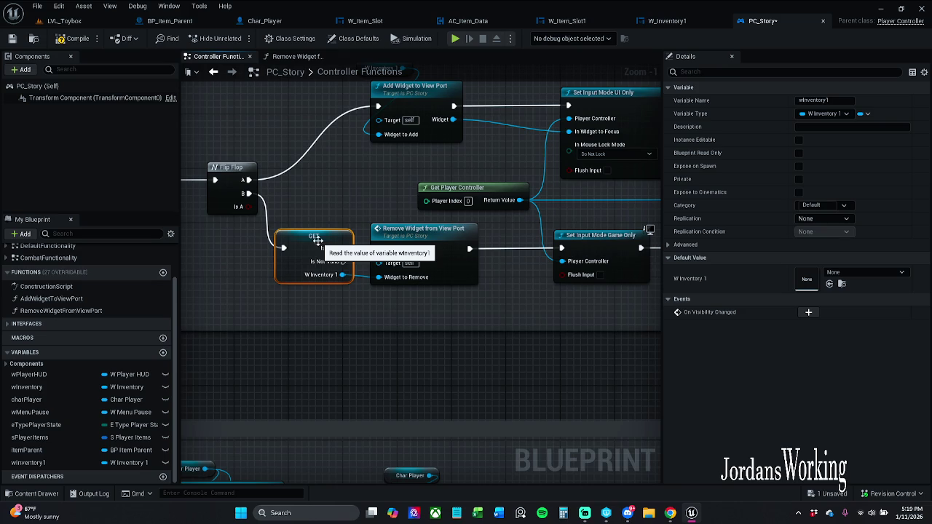
left_click(324, 219)
left_click(379, 277, "alt")
left_click(308, 245)
left_click(401, 243, "shift")
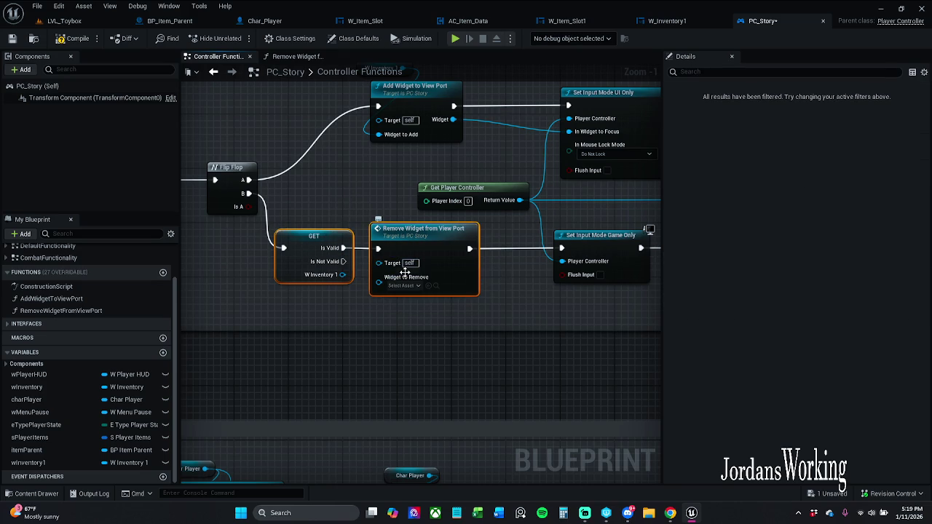
left_click(393, 298)
left_click(404, 286)
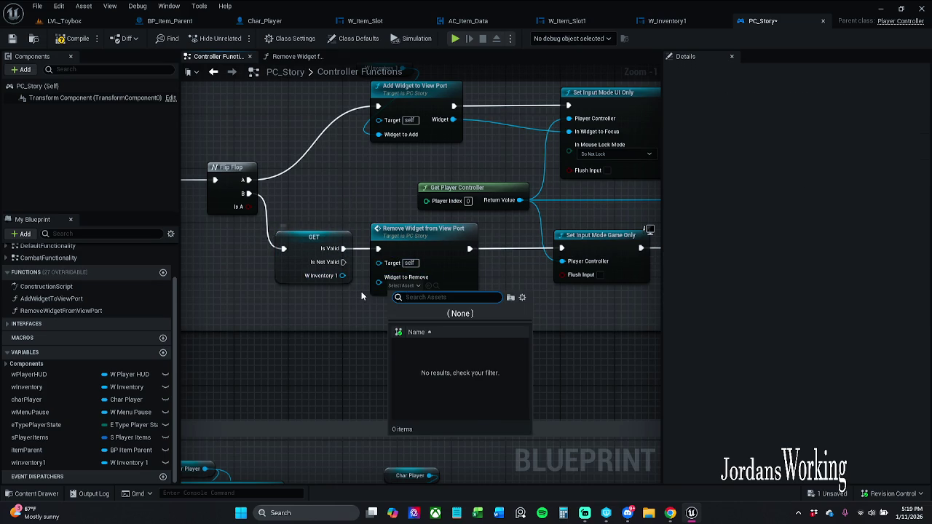
left_click(362, 295)
left_click_drag(379, 277, 342, 276)
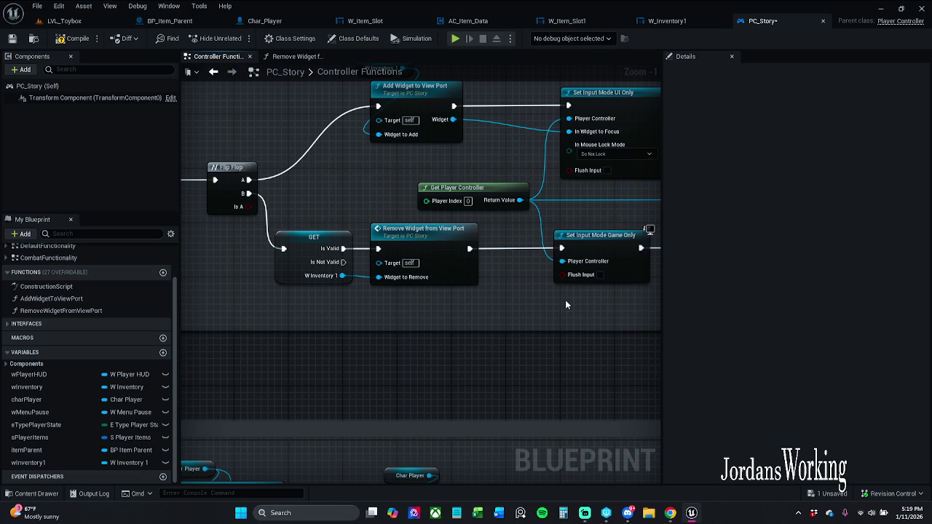
left_click_drag(563, 303, 494, 341)
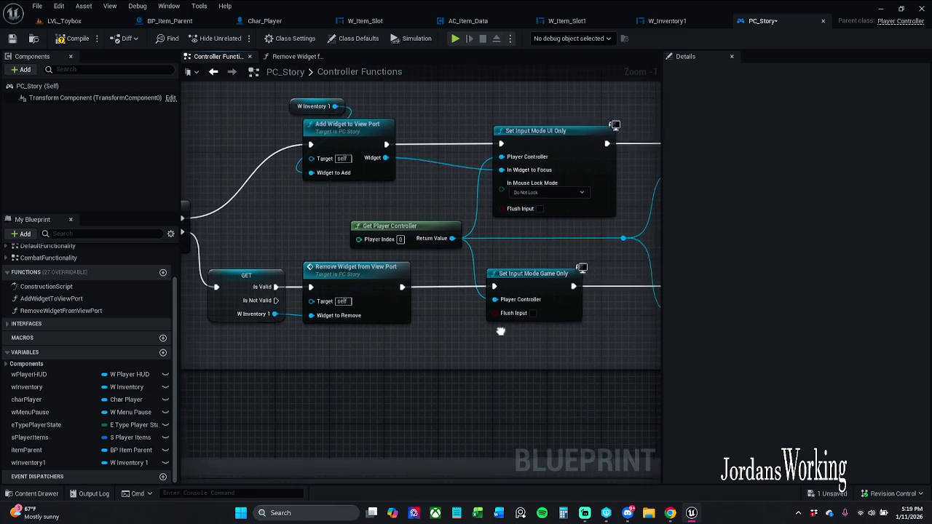
scroll(393, 265, "down", 1)
left_click_drag(444, 171, 317, 186)
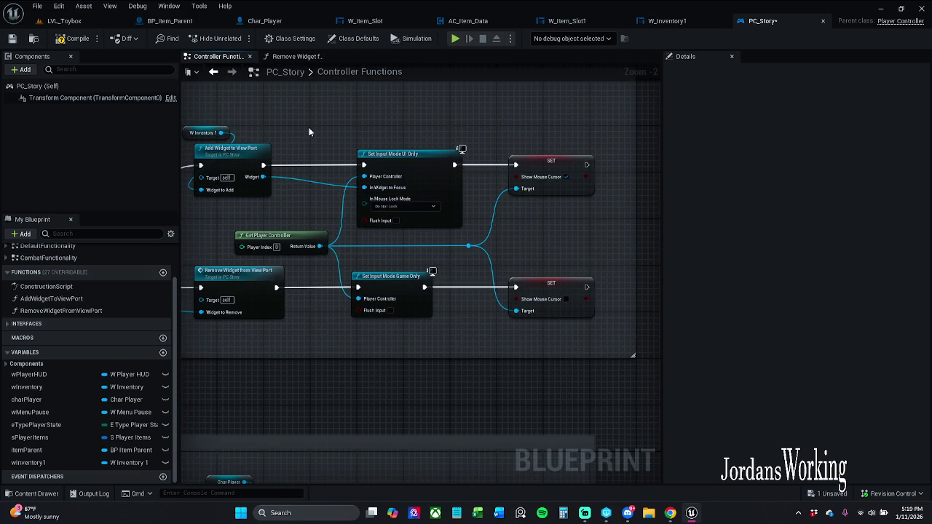
mouse_move(335, 112)
left_mouse_down()
mouse_move(492, 191)
mouse_move(582, 197)
left_mouse_up()
left_click_drag(367, 337, 572, 289)
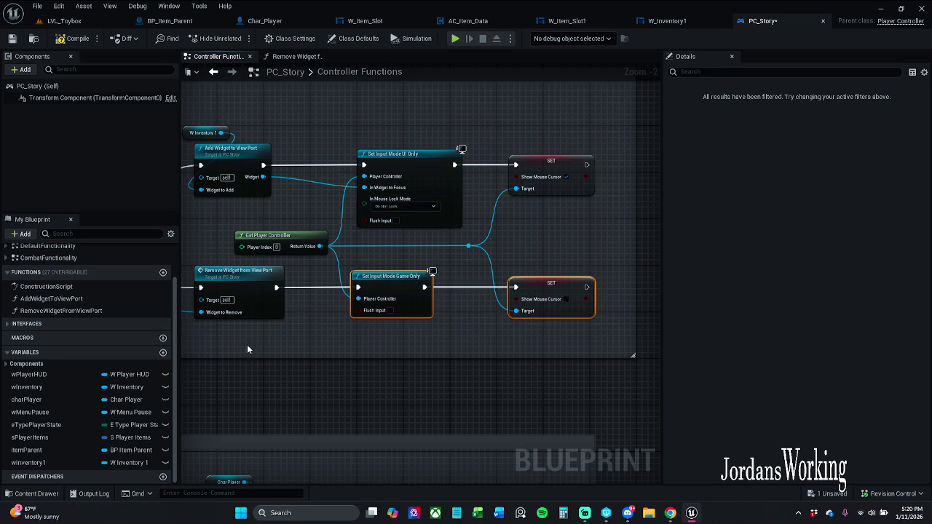
mouse_move(266, 212)
left_mouse_down()
mouse_move(404, 260)
mouse_move(416, 203)
mouse_move(367, 191)
left_mouse_up()
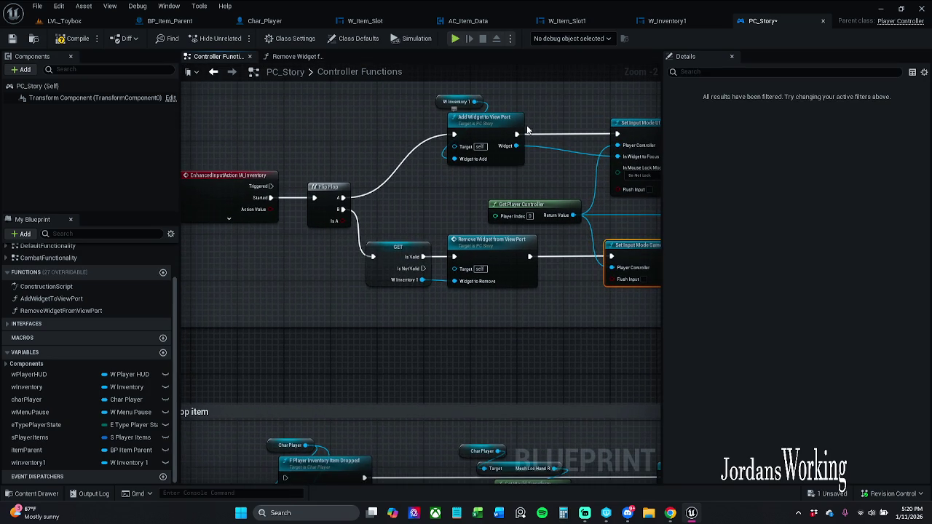
scroll(466, 138, "up", 2)
double_click(447, 147)
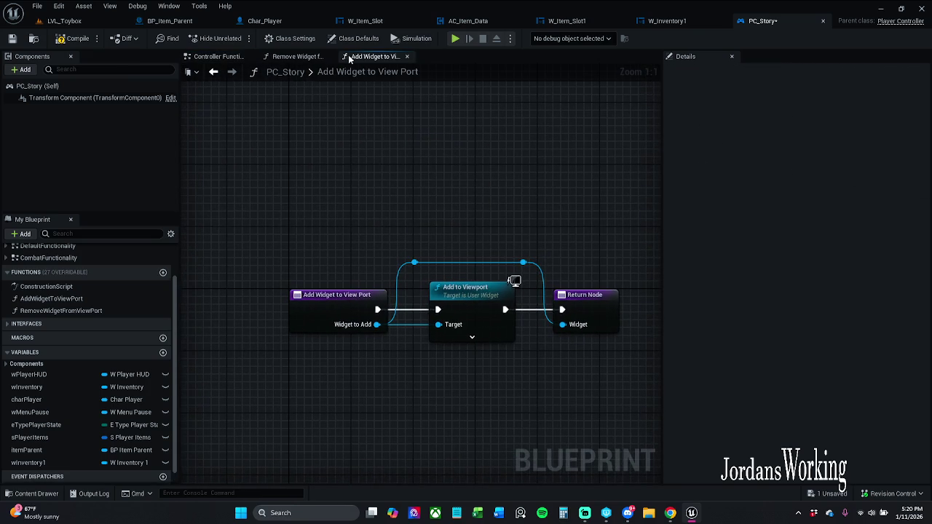
left_click(218, 56)
left_click(411, 157)
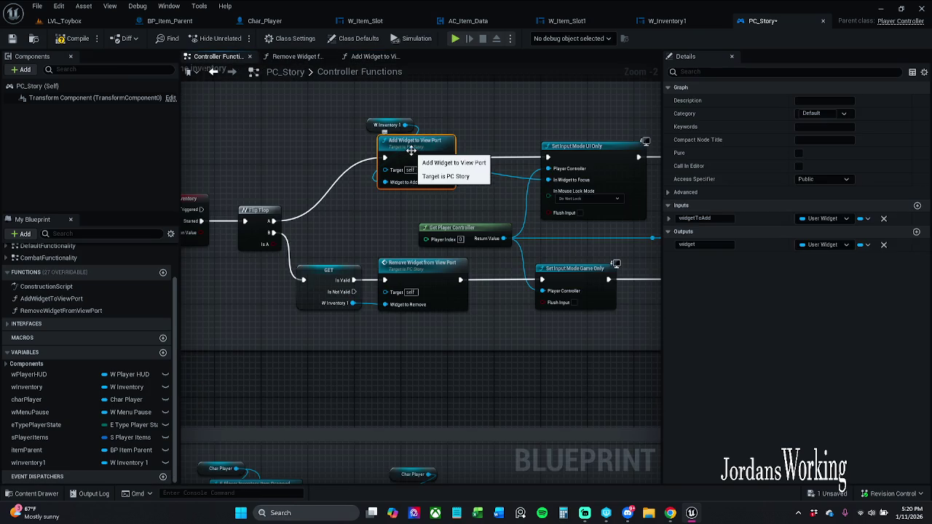
right_click(411, 154)
left_click(475, 247)
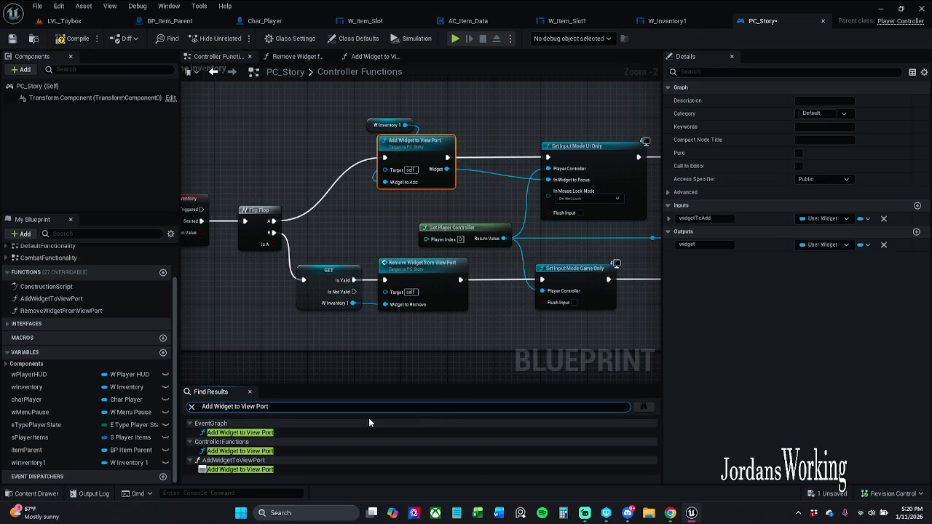
left_click(284, 434)
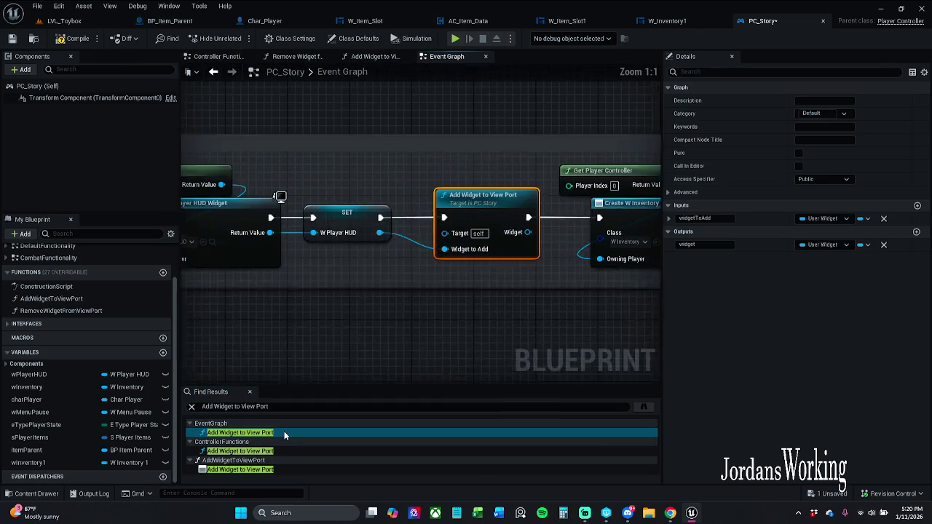
mouse_move(595, 308)
left_mouse_down()
mouse_move(350, 315)
mouse_move(534, 315)
mouse_move(408, 288)
left_mouse_up()
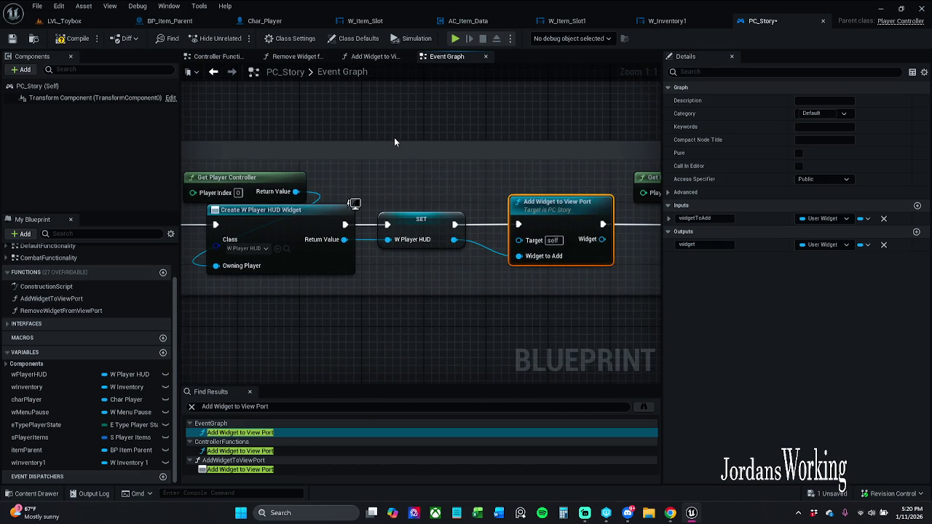
left_click(486, 56)
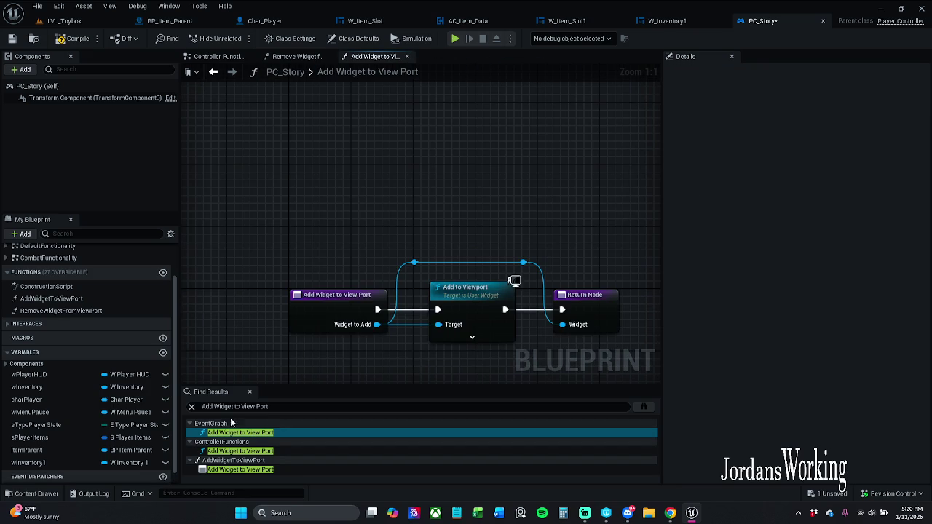
left_click(249, 392)
left_click(407, 57)
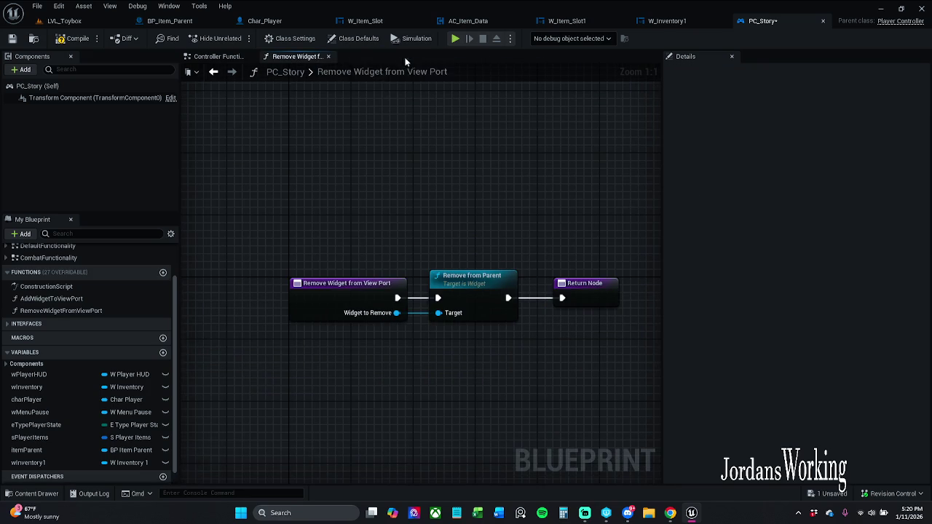
left_click(217, 56)
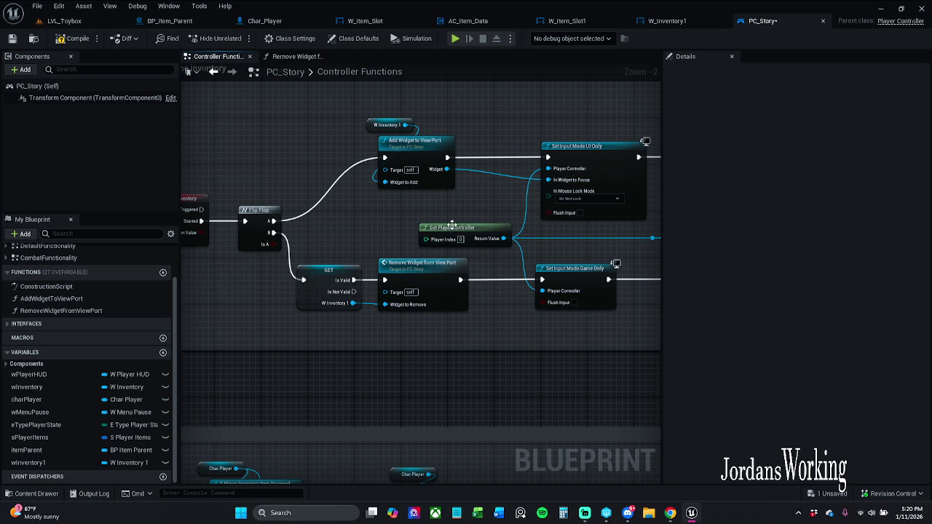
key("alt+Tab")
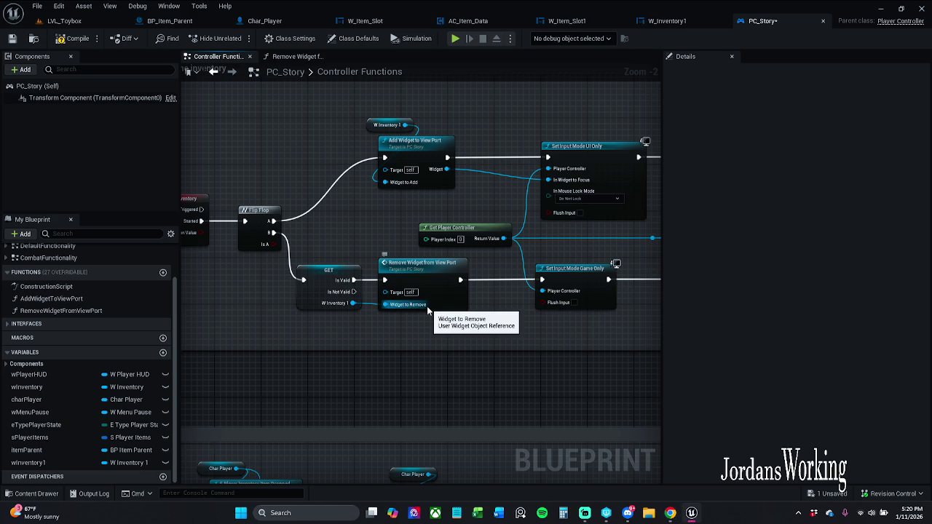
Step: Move Get Player Controller left and straighten its wire through the reroute knot with Q
left_click_drag(610, 332, 529, 332)
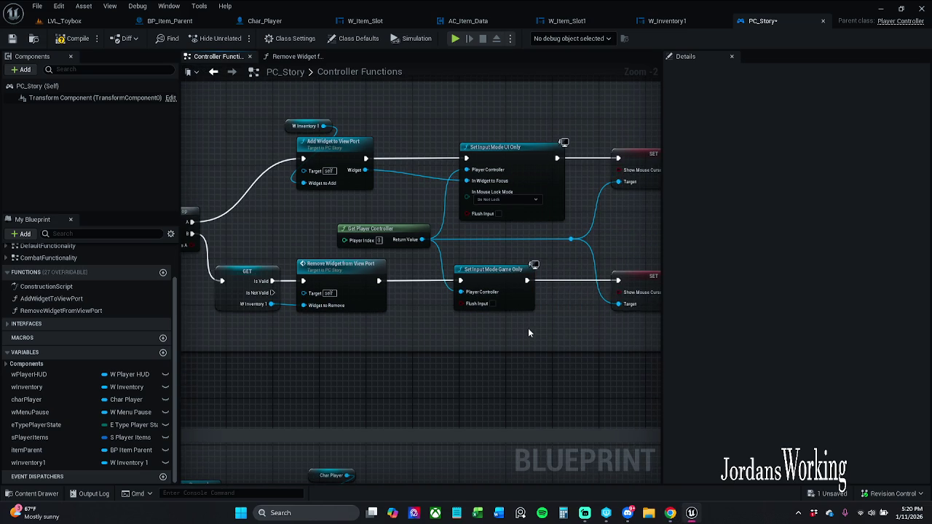
left_click_drag(425, 233, 389, 227)
left_click(572, 239)
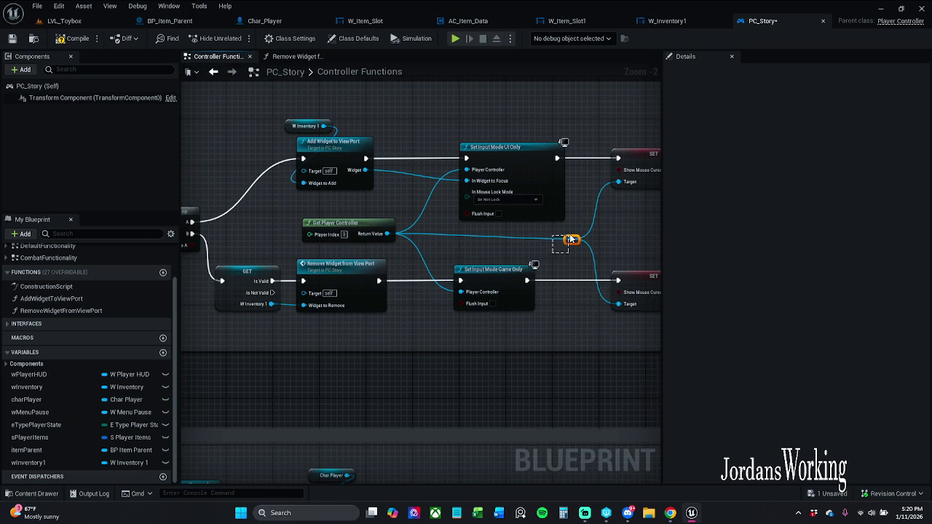
left_click(357, 226, "ctrl")
key("q")
left_click(478, 250)
left_click(567, 274)
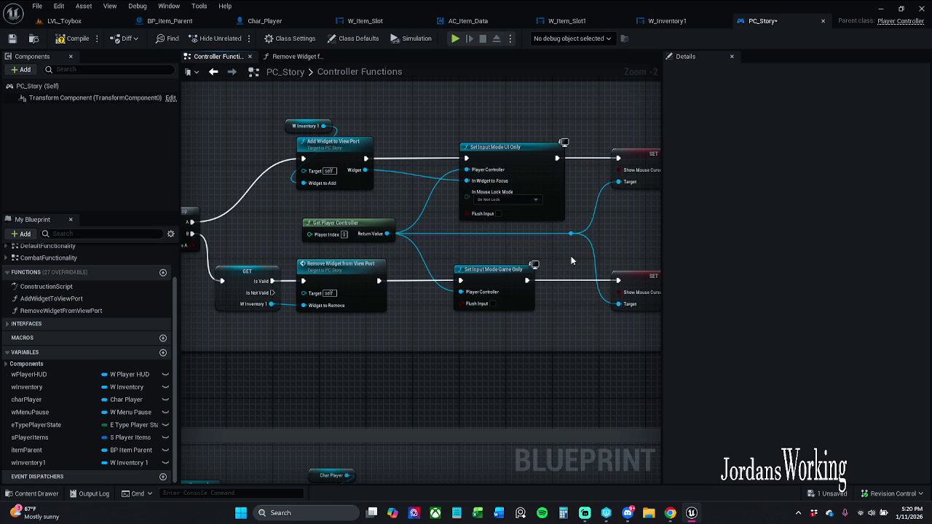
Step: Nudge Set Input Mode Game Only slightly right and check the Set Input Mode UI Only node
left_click_drag(522, 276, 527, 276)
left_click(563, 263)
left_click(509, 147)
left_click(489, 121)
left_click_drag(396, 138, 386, 174)
left_click(533, 159)
left_click(466, 138)
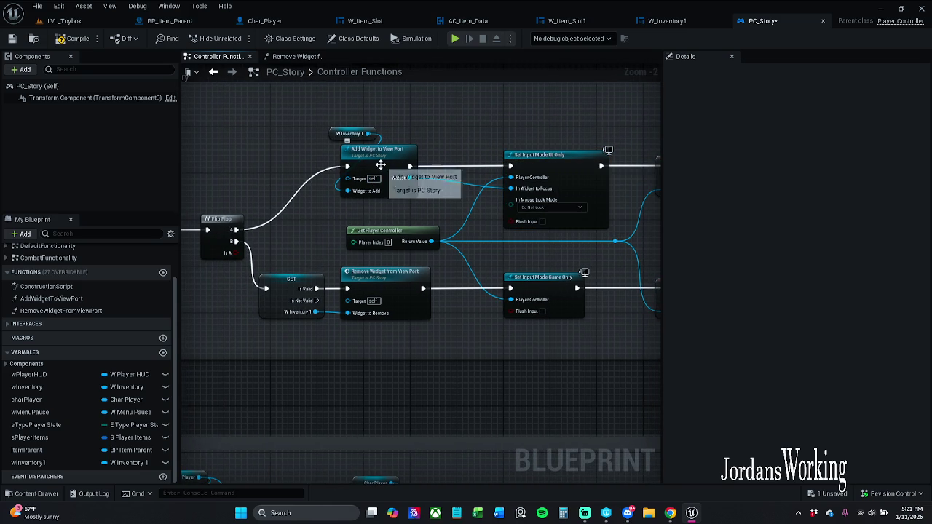
Step: Find references to Add Widget to View Port and view its use after Event BeginPlay
right_click(382, 165)
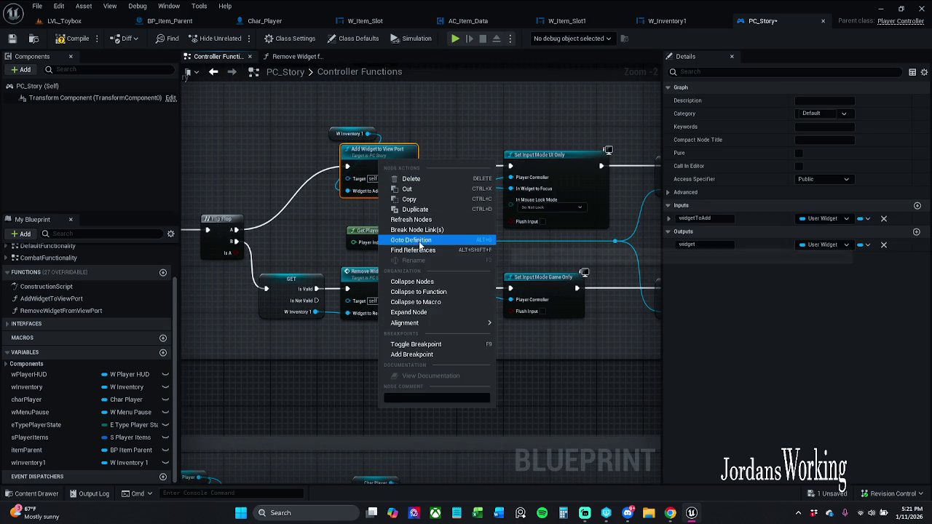
left_click(445, 250)
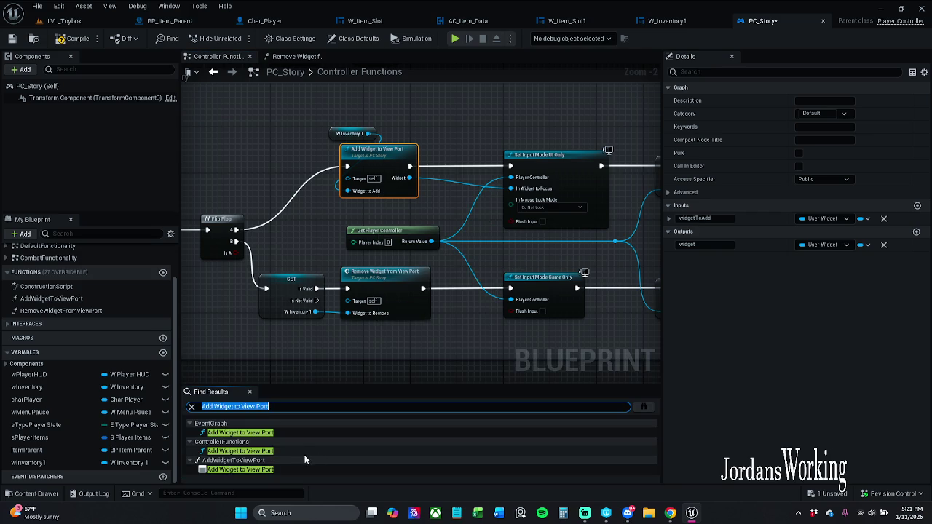
left_click(298, 451)
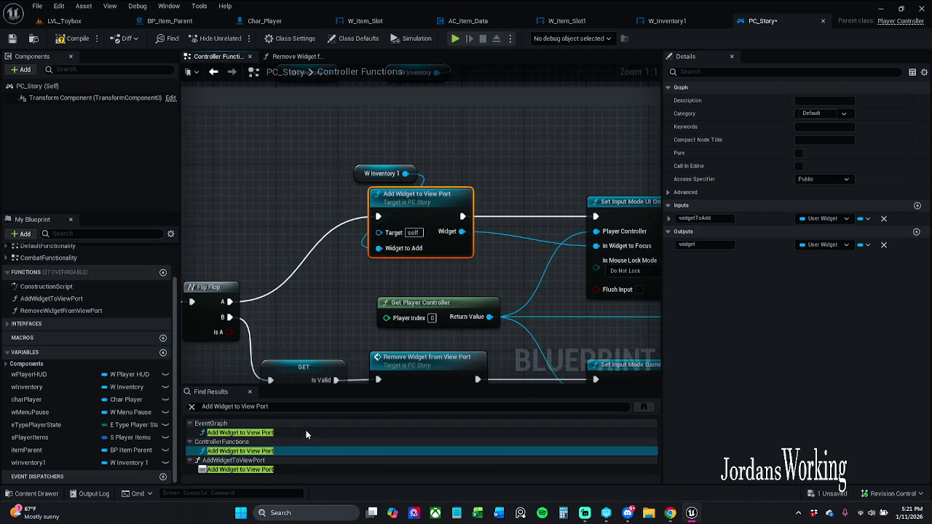
left_click(306, 433)
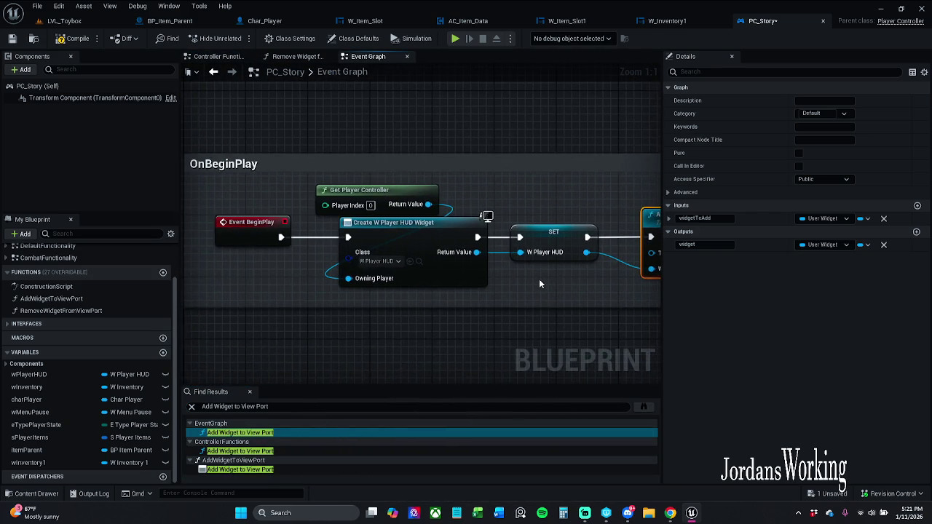
scroll(540, 284, "down", 1)
left_click_drag(542, 279, 449, 262)
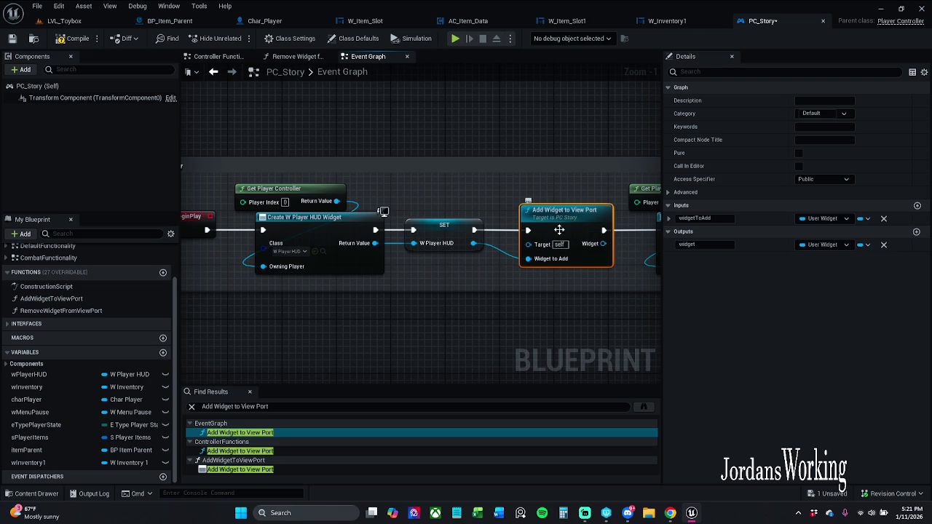
left_click_drag(427, 285, 469, 286)
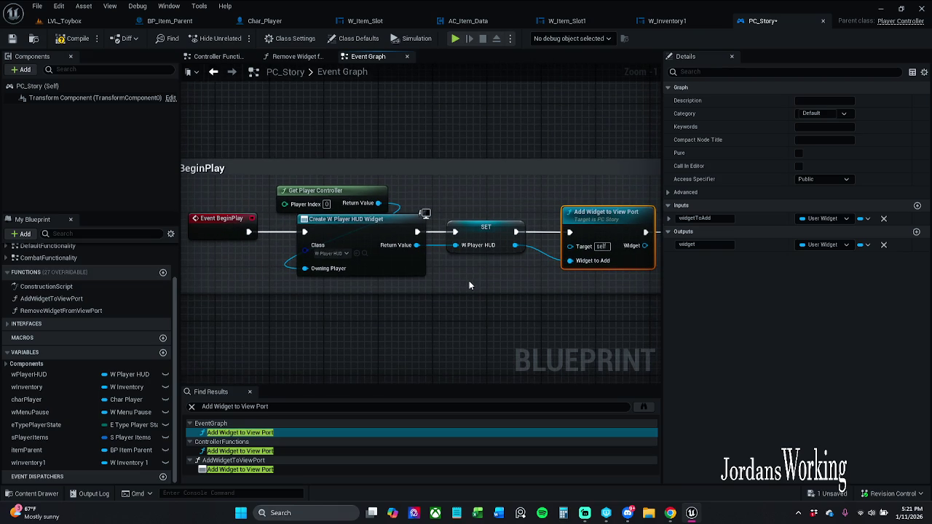
Step: Go back to Controller Functions and check the Set Input Mode UI Only node
key("alt+Left")
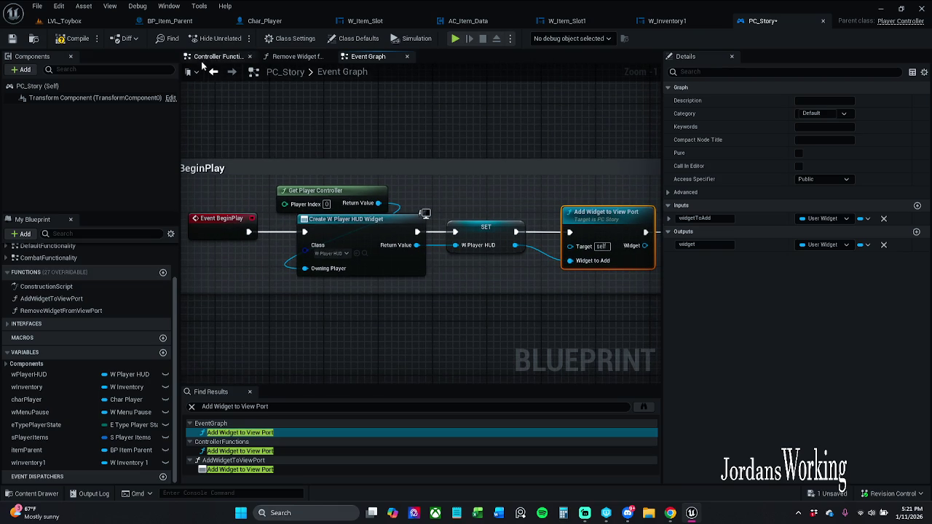
mouse_move(517, 168)
left_mouse_down()
mouse_move(496, 148)
mouse_move(374, 152)
left_mouse_up()
left_click(495, 185)
left_click(550, 144)
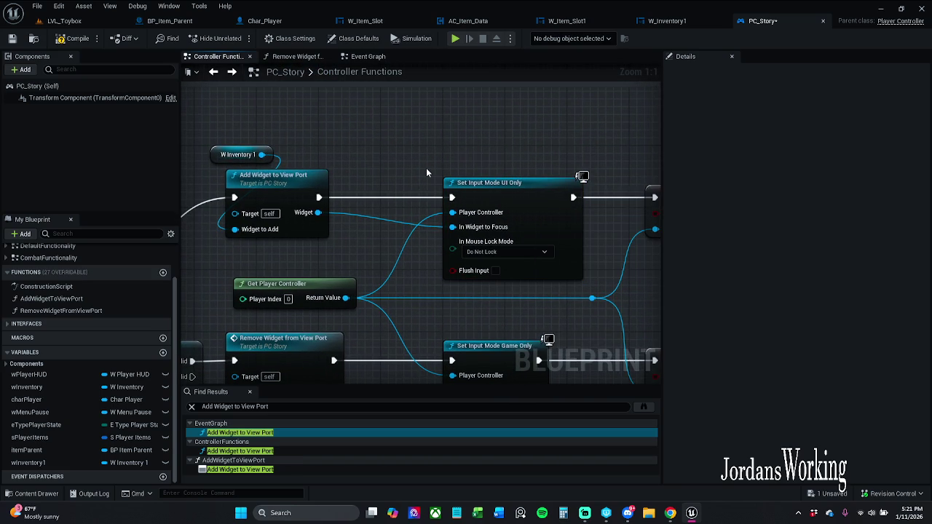
left_click(250, 392)
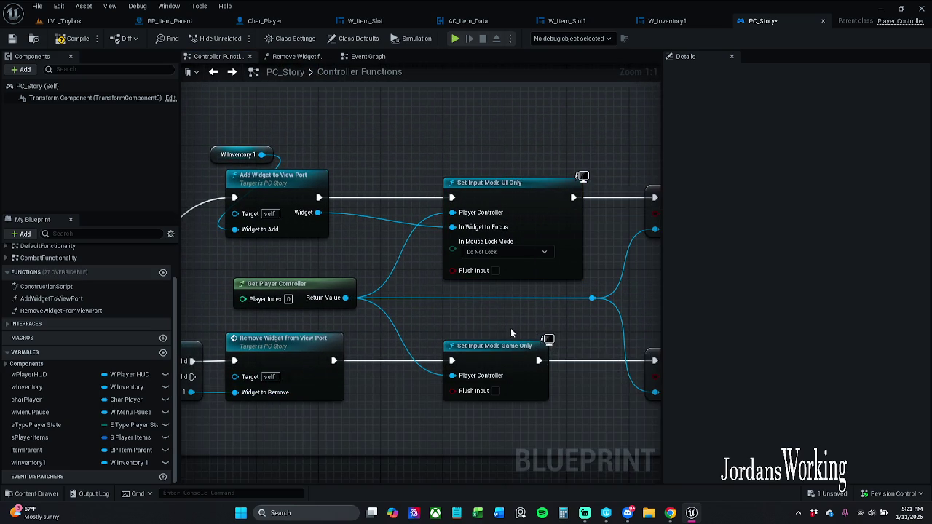
scroll(312, 169, "down", 1)
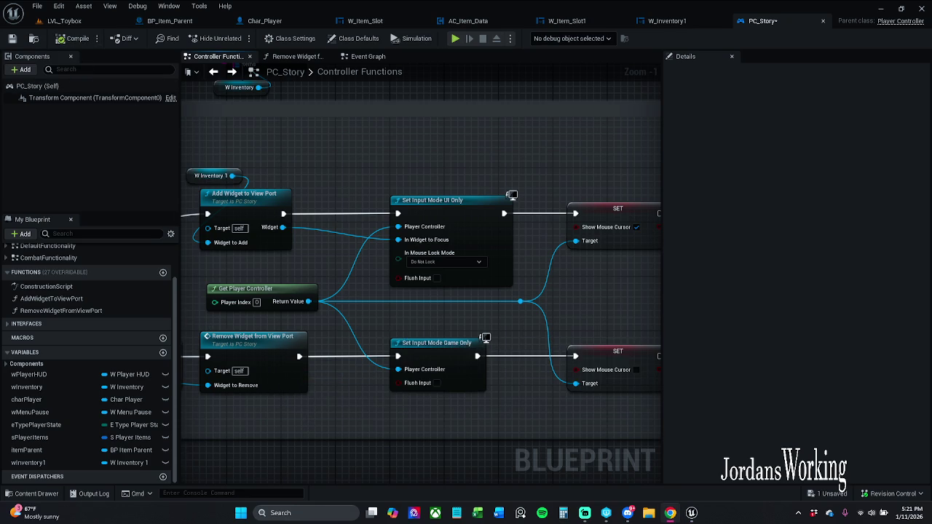
left_click_drag(302, 403, 444, 377)
scroll(450, 375, "down", 1)
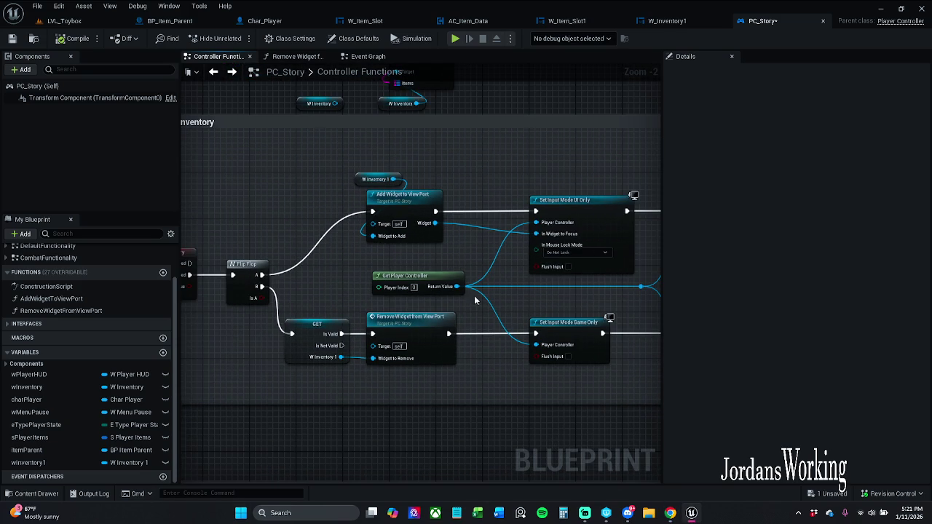
left_click_drag(478, 260, 437, 264)
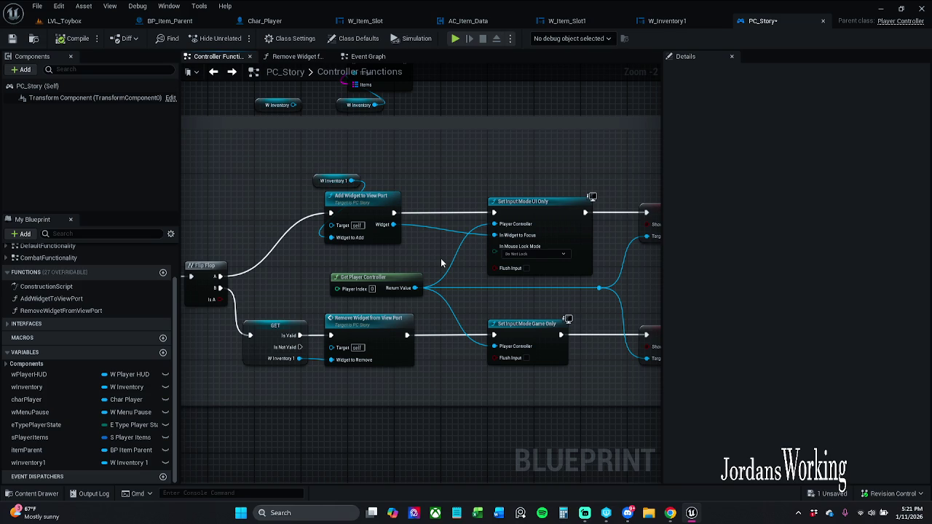
mouse_move(395, 179)
left_mouse_down()
mouse_move(364, 178)
mouse_move(382, 173)
mouse_move(412, 233)
left_mouse_up()
left_click(396, 171)
left_click_drag(396, 176, 365, 170)
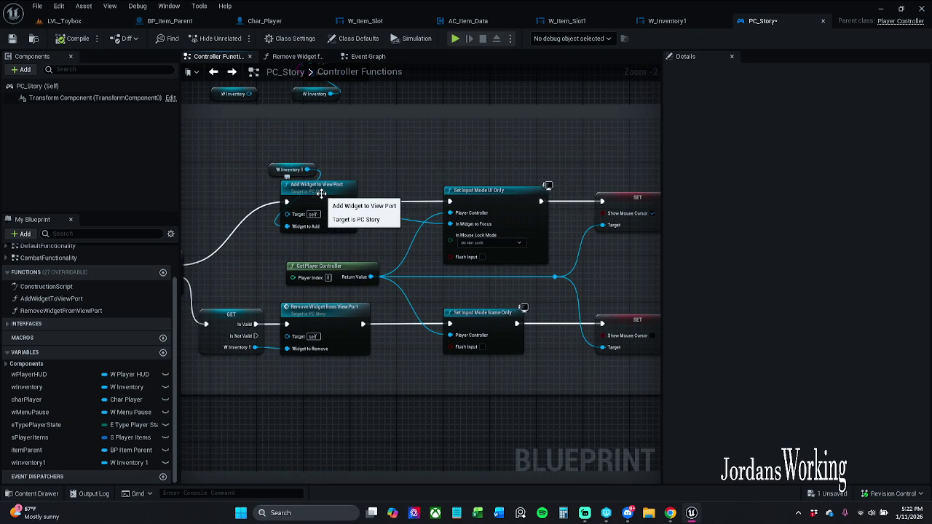
mouse_move(422, 158)
left_mouse_down()
mouse_move(608, 266)
mouse_move(646, 239)
left_mouse_up()
left_click(628, 266)
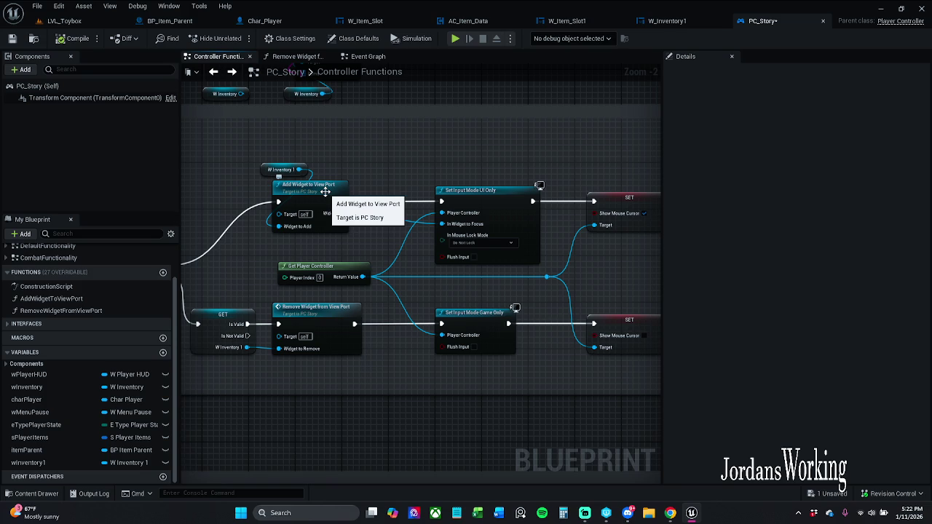
left_click_drag(293, 151, 305, 192)
left_click_drag(412, 165, 658, 215)
left_click(438, 175)
left_click_drag(438, 175, 499, 176)
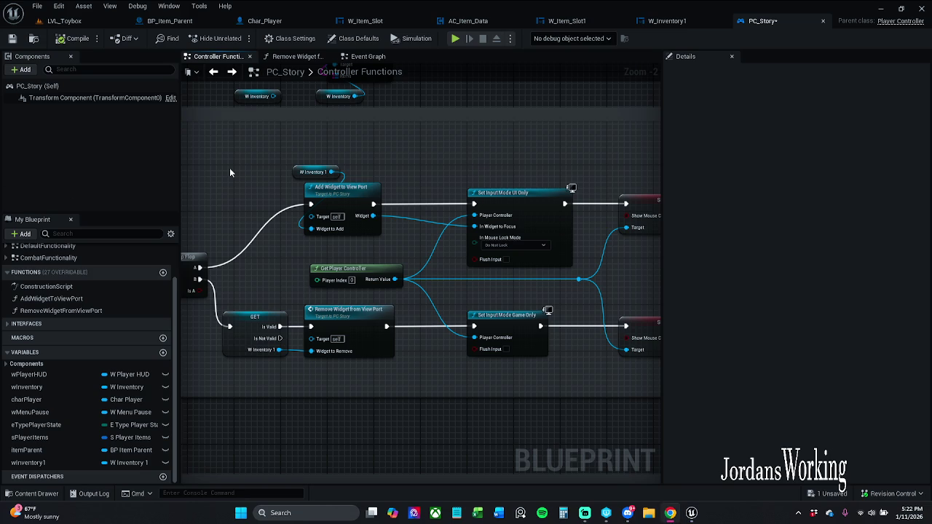
scroll(264, 172, "down", 1)
mouse_move(264, 172)
left_mouse_down()
mouse_move(358, 171)
mouse_move(355, 180)
mouse_move(362, 176)
mouse_move(290, 177)
mouse_move(491, 240)
mouse_move(575, 225)
left_mouse_up()
scroll(282, 162, "down", 1)
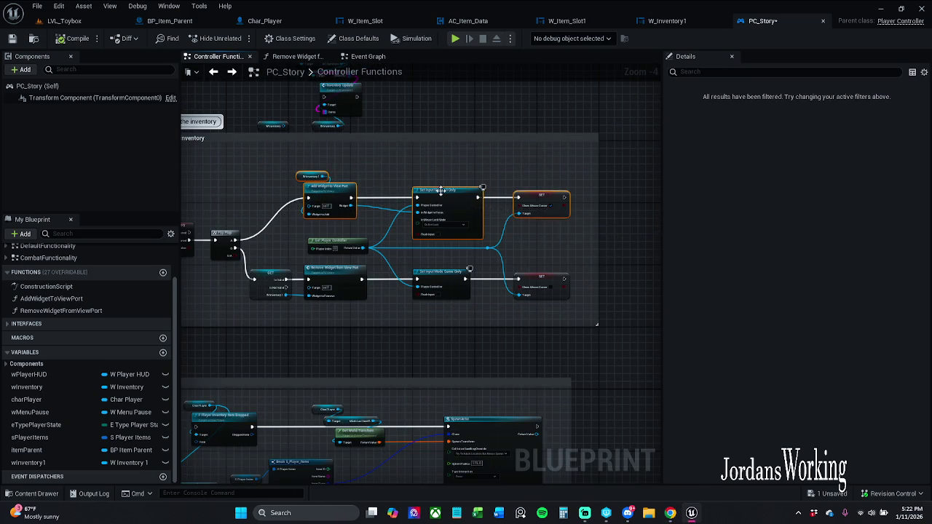
Step: Nudge the four widget-adding nodes and Get Player Controller with its knot up-left, then save
left_click_drag(441, 190, 425, 179)
left_click(554, 250)
left_click_drag(476, 267, 490, 246)
scroll(490, 248, "up", 2)
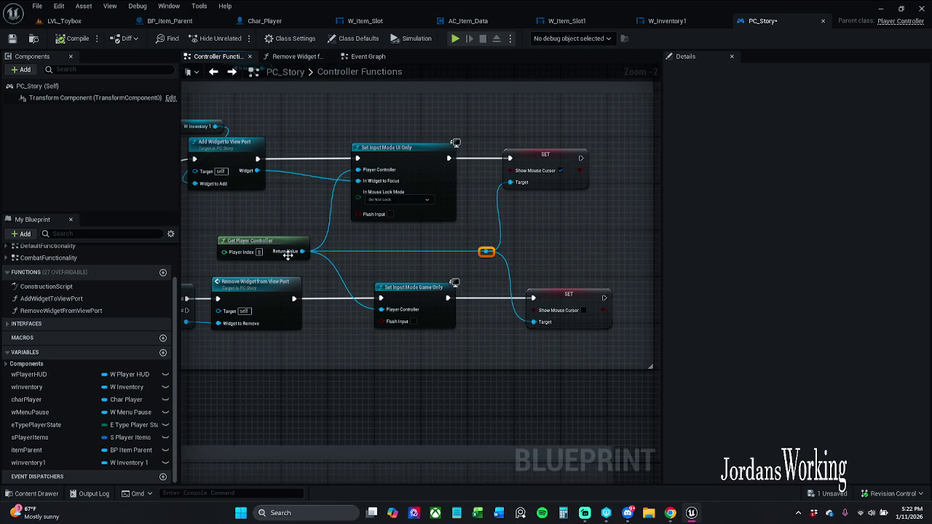
left_click_drag(287, 253, 282, 247)
left_click(526, 248)
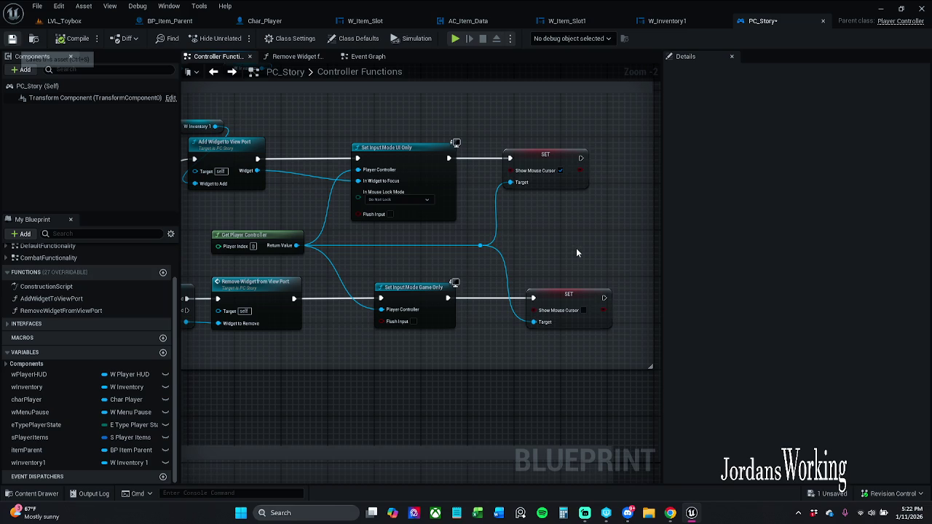
key("ctrl+s")
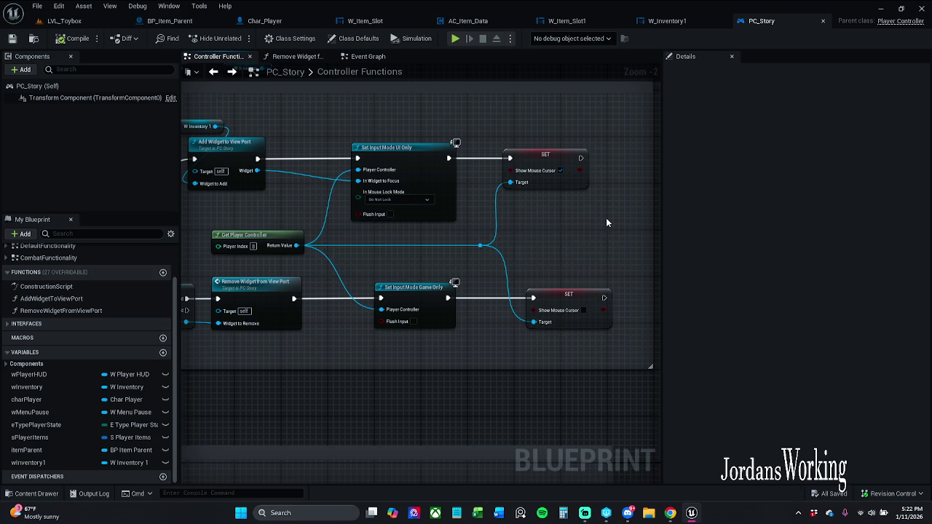
Step: Pan across the toggle graph and inspect the Remove Widget from View Port node
scroll(597, 224, "down", 1)
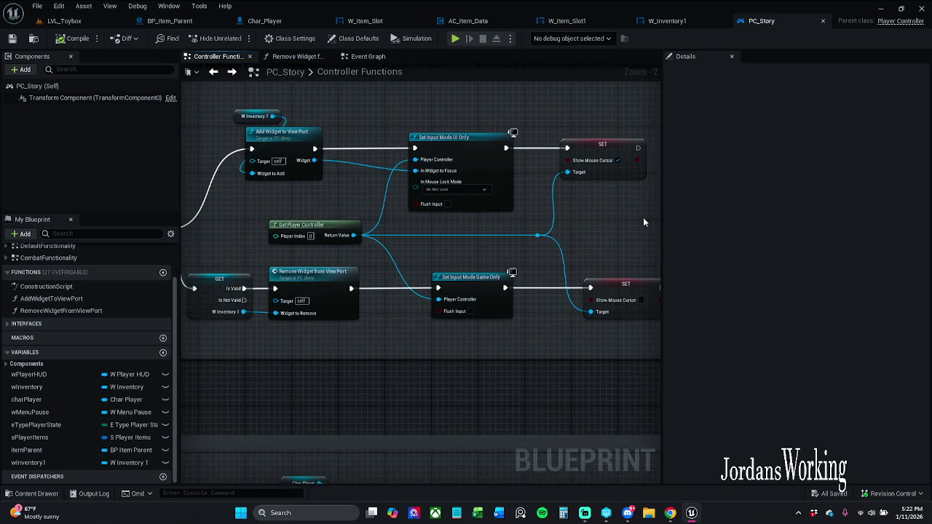
left_click_drag(605, 232, 645, 223)
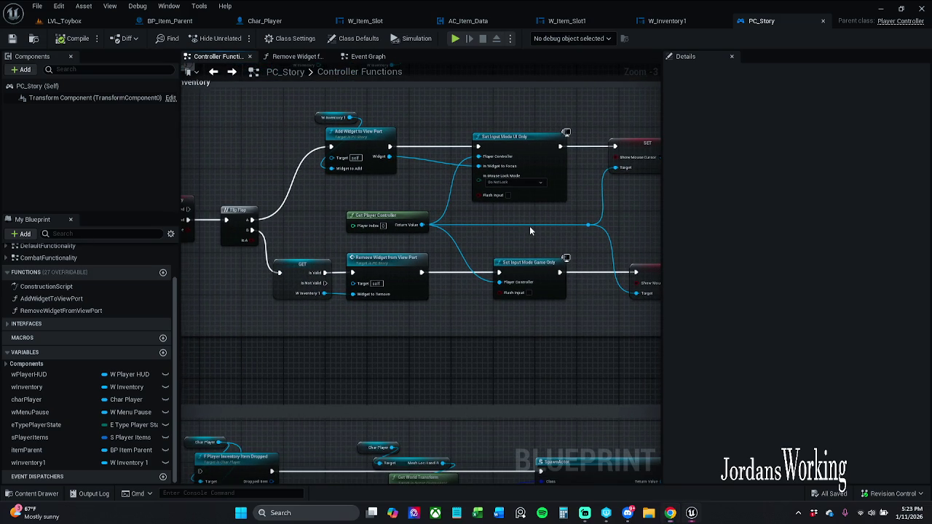
left_click_drag(530, 226, 397, 218)
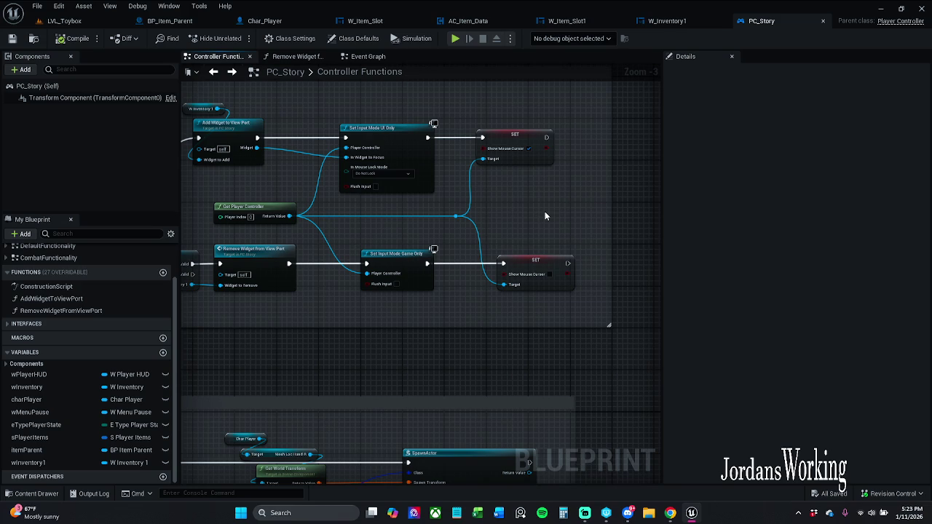
left_click_drag(531, 207, 584, 194)
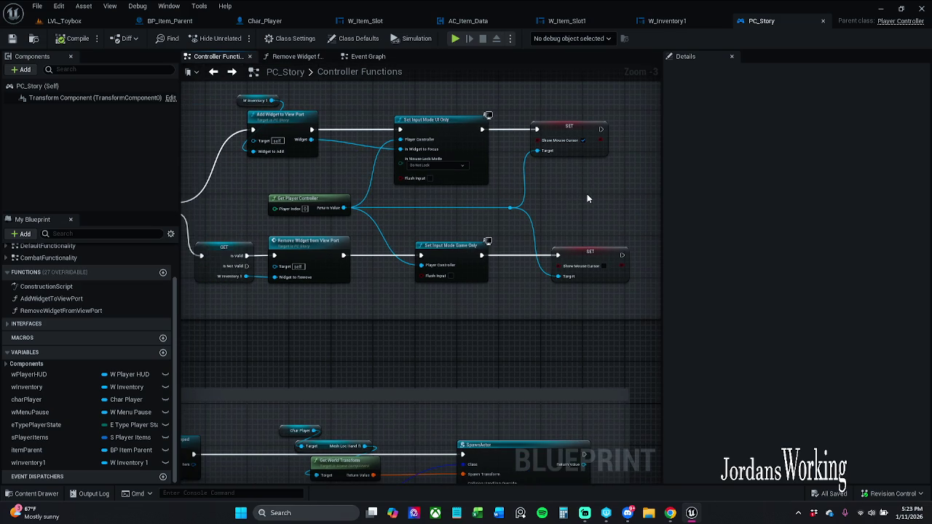
scroll(402, 228, "down", 1)
left_click(335, 253)
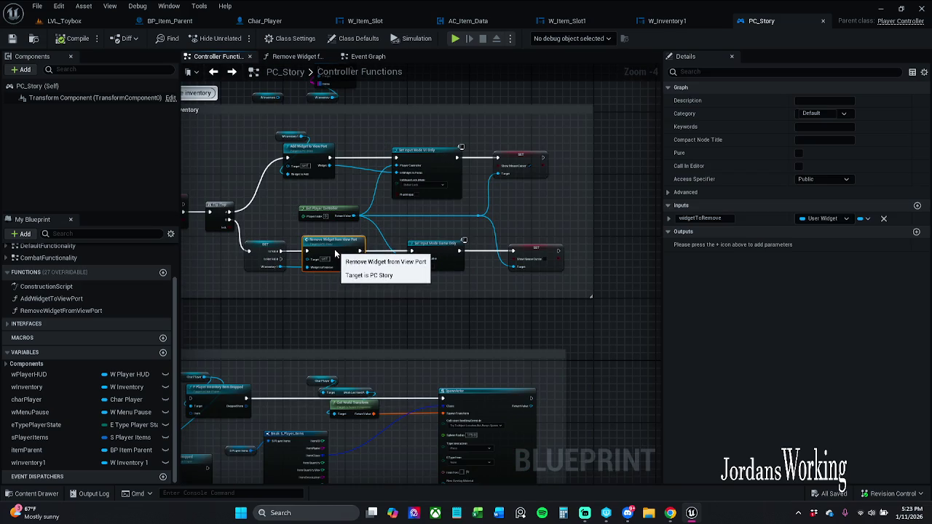
scroll(335, 252, "up", 2)
left_click(397, 294)
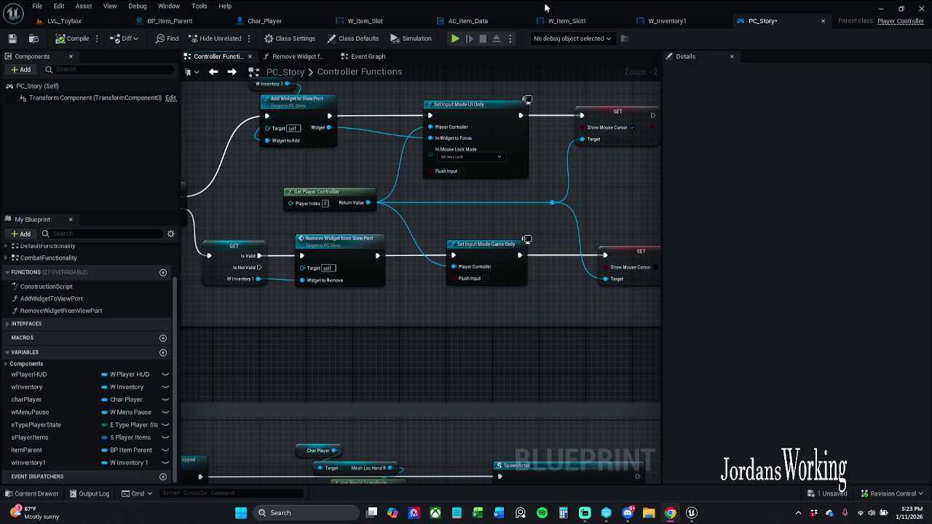
Step: Look through W_Item_Slot1 and AC_Item_Data, then close the W_Item_Slot editor
left_click(571, 21)
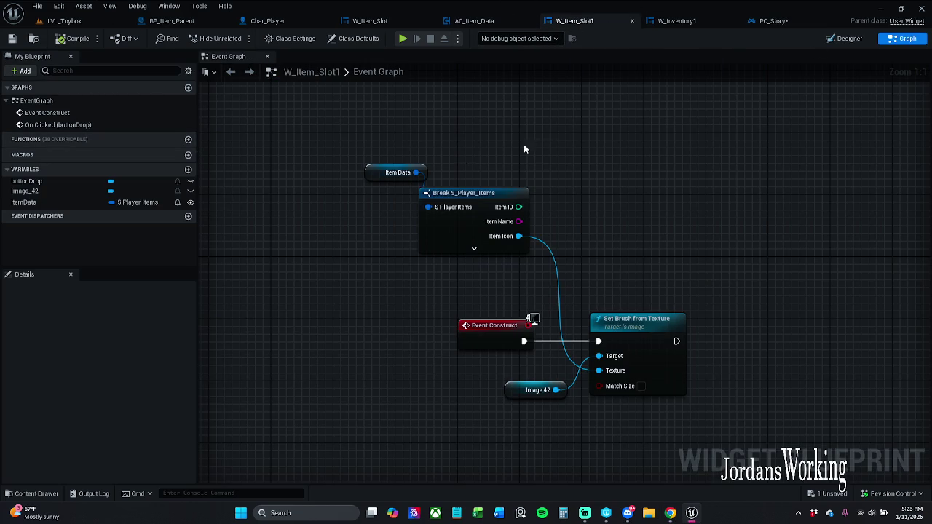
left_click(487, 21)
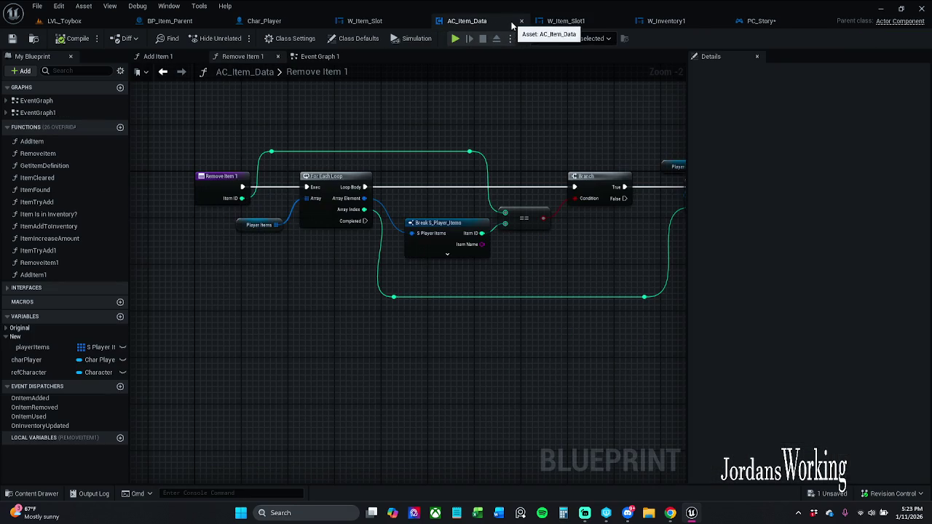
left_click(547, 22)
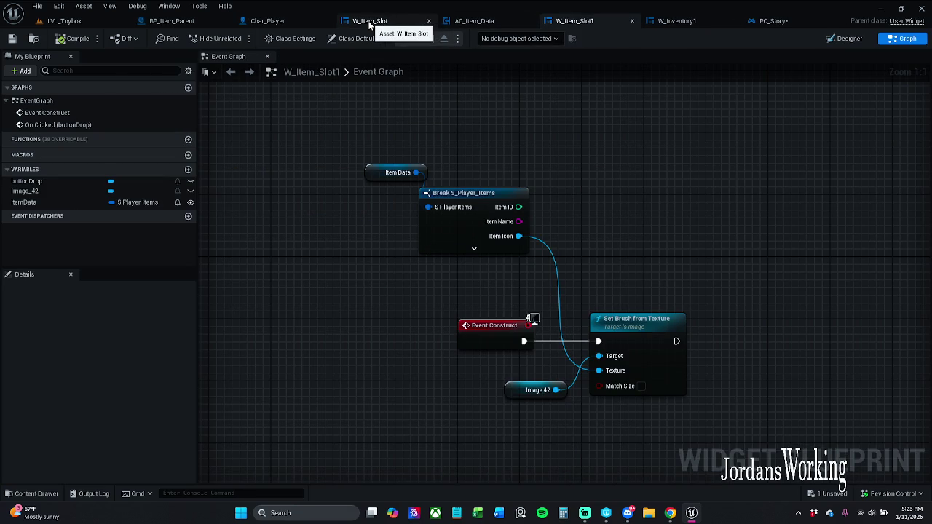
left_click(370, 23)
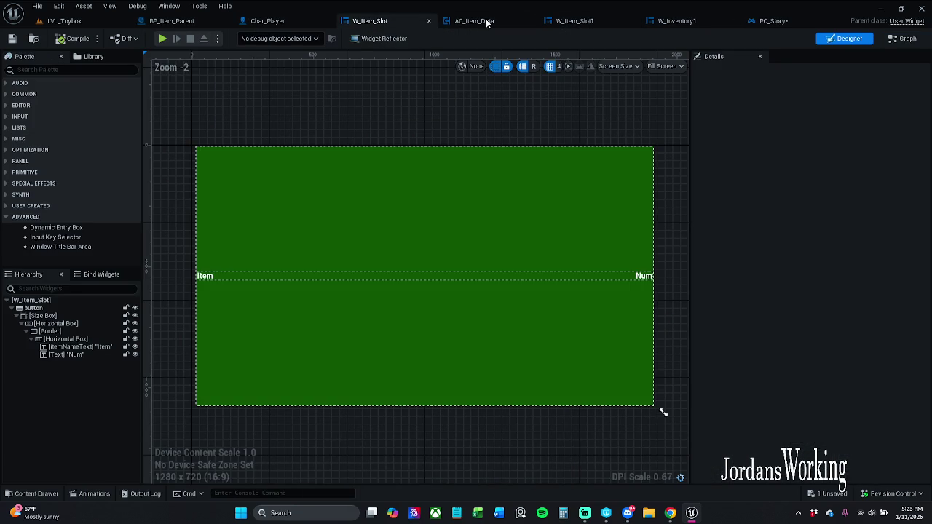
left_click(430, 21)
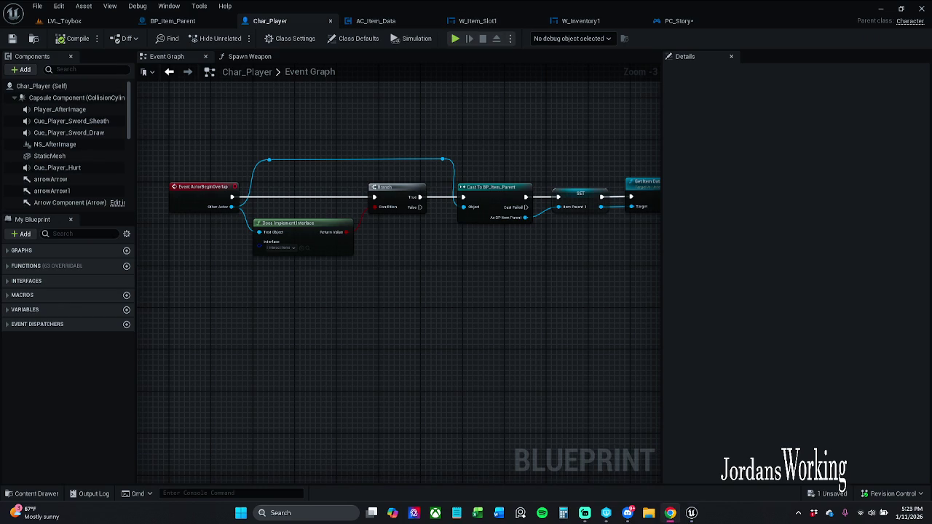
Step: Close the BP_Item_Parent editor and bring up the W_Item_Slot1 event graph
left_click(182, 21)
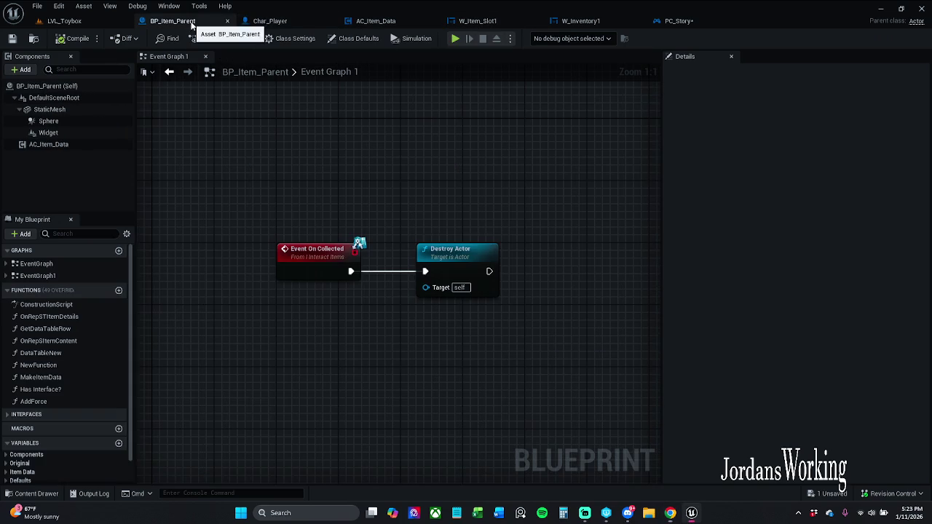
left_click(228, 22)
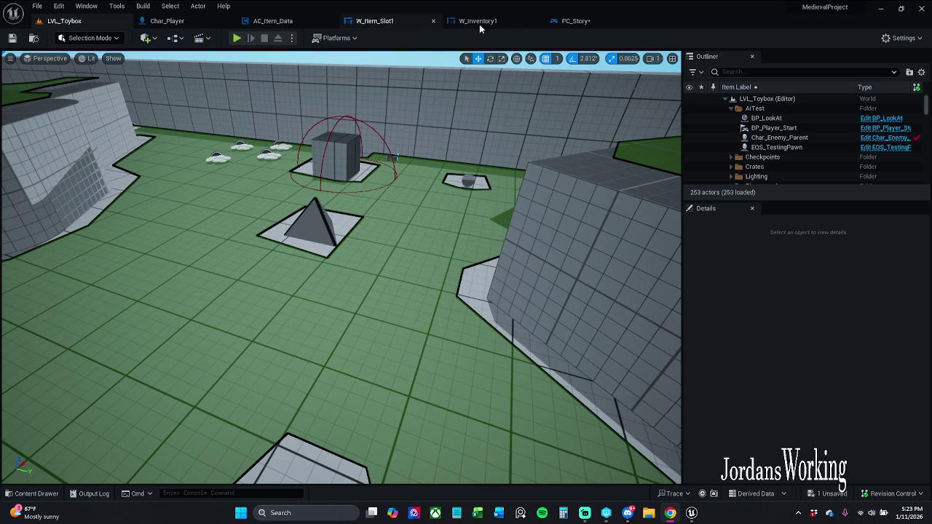
left_click(375, 20)
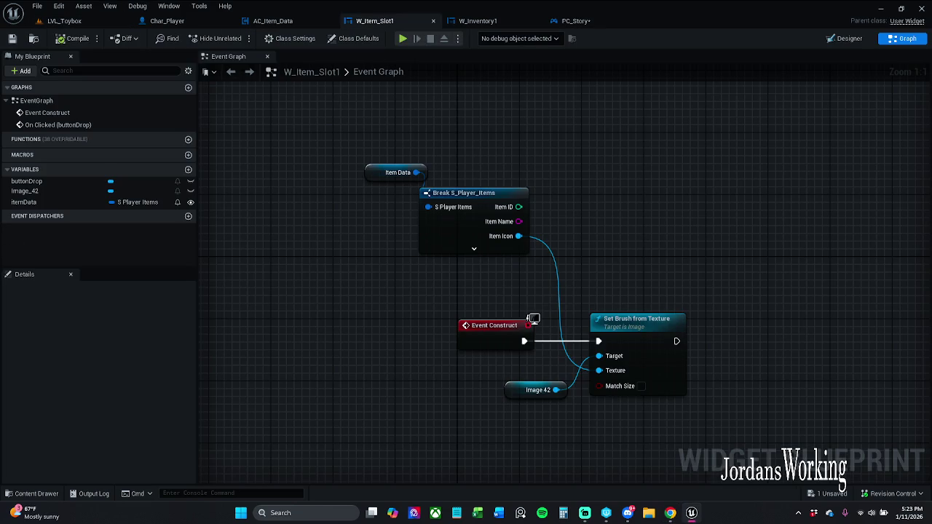
Step: Zoom and pan to centre the On Clicked (buttonDrop) chain calling Remove Item 1 with Item ID
scroll(384, 236, "down", 7)
scroll(354, 270, "up", 4)
scroll(373, 220, "up", 4)
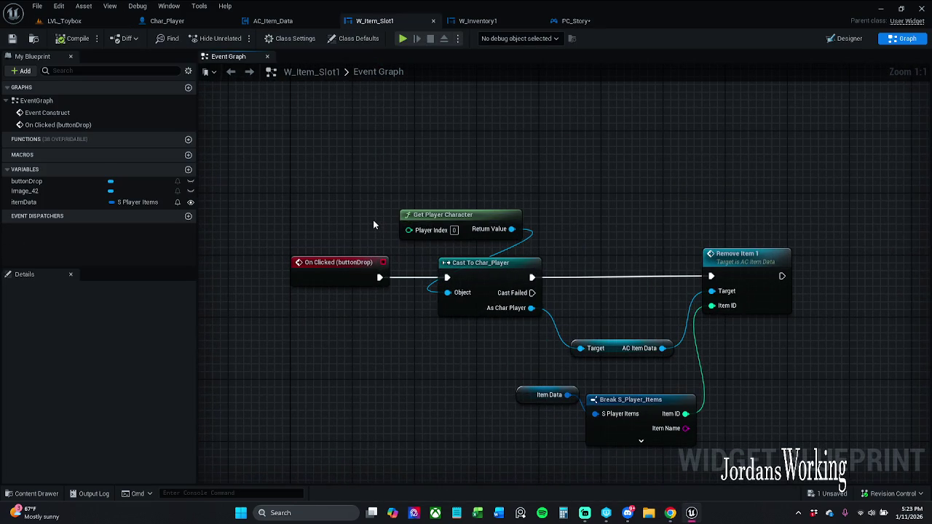
mouse_move(418, 183)
left_mouse_down()
mouse_move(366, 164)
mouse_move(350, 145)
left_mouse_up()
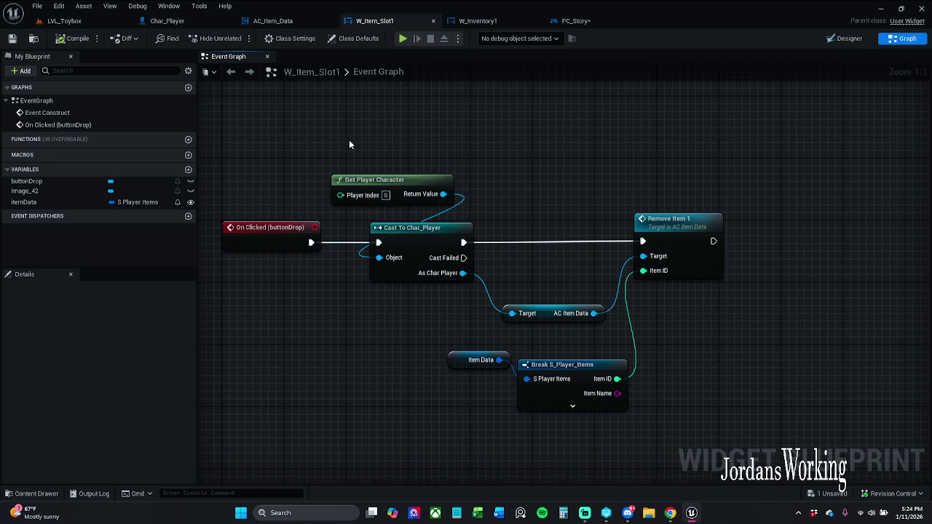
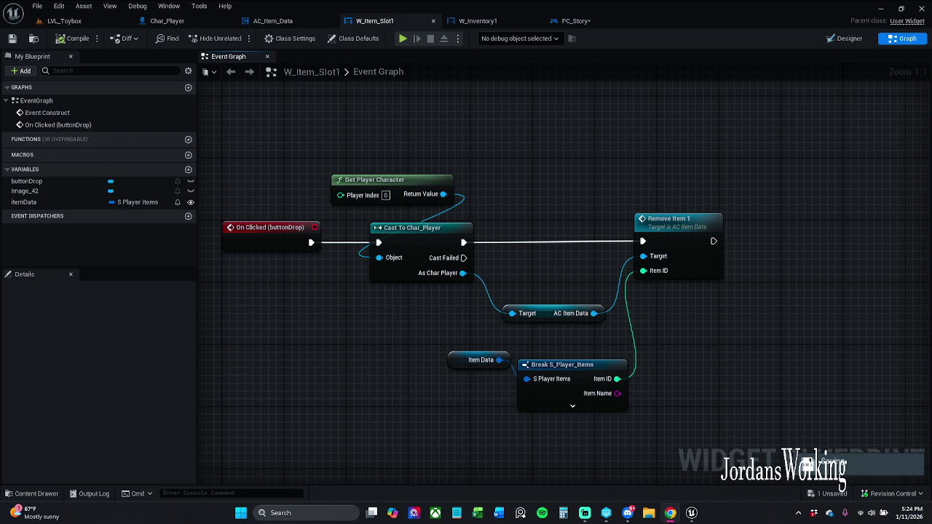
Step: Leave W_Item_Slot1's Drop-button graph and bring up W_Inventory1's Event Graph
left_click_drag(825, 195, 790, 201)
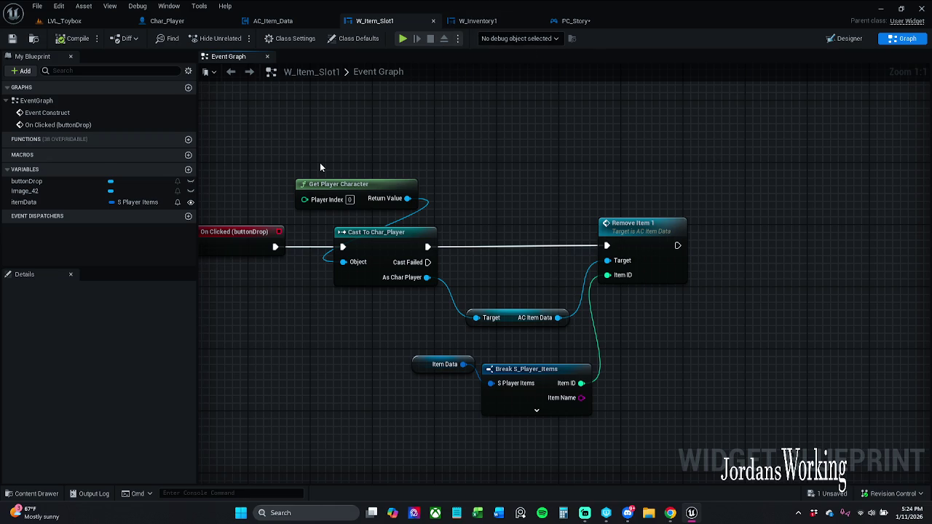
left_click_drag(554, 179, 537, 151)
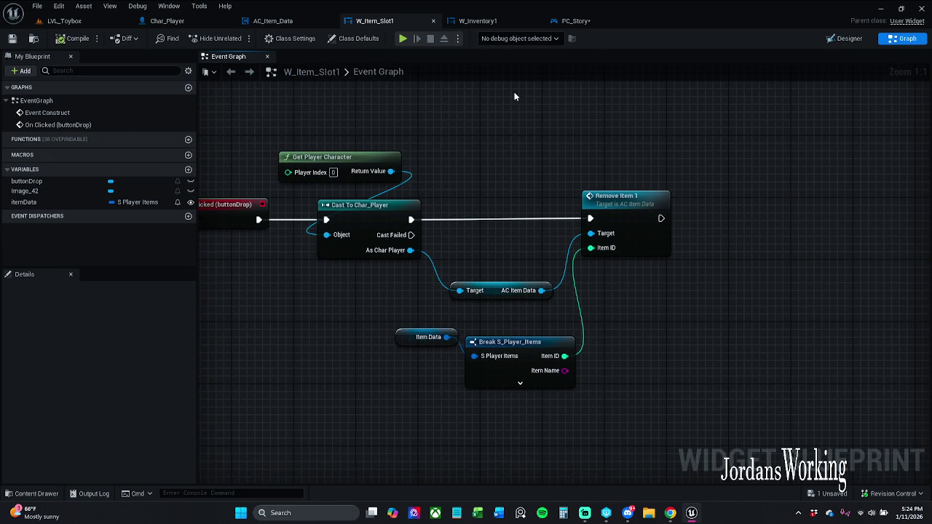
left_click(485, 21)
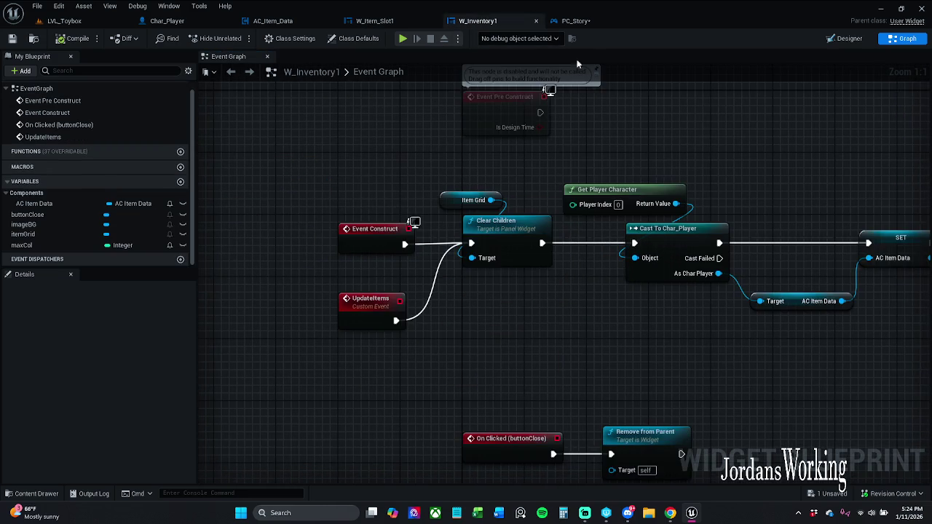
Step: Add a Set Horizontal Alignment node fed by Add Child to Uniform Grid's Return Value
left_click_drag(535, 163, 426, 180)
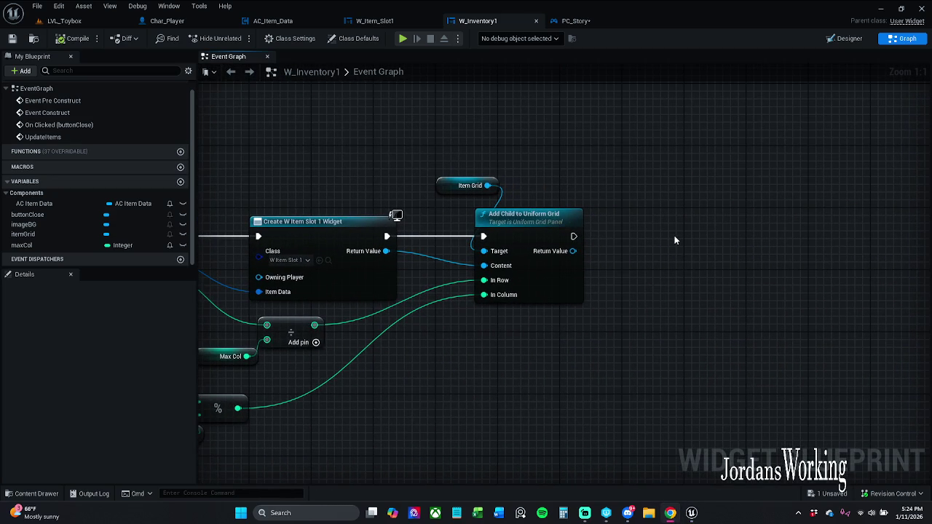
mouse_move(609, 237)
left_mouse_down()
mouse_move(491, 238)
mouse_move(513, 255)
left_mouse_up()
type("set h")
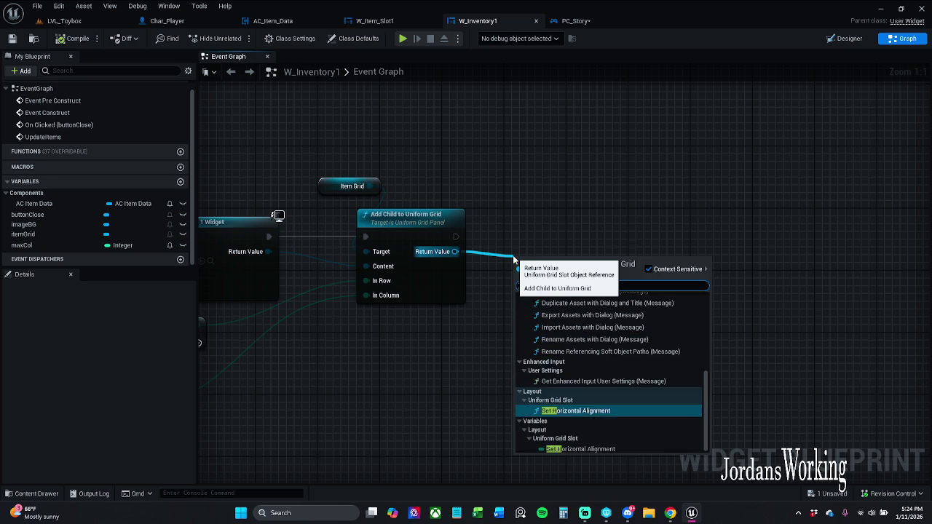
type("or")
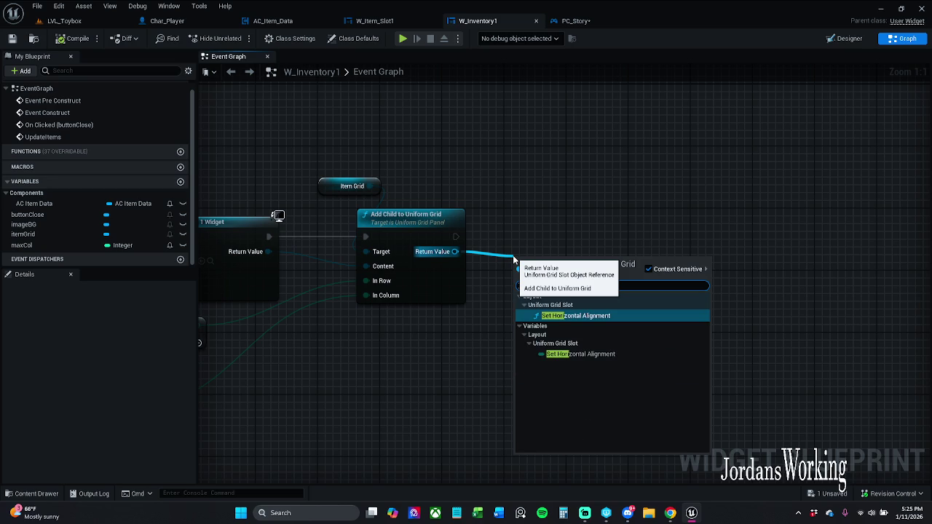
key("Return")
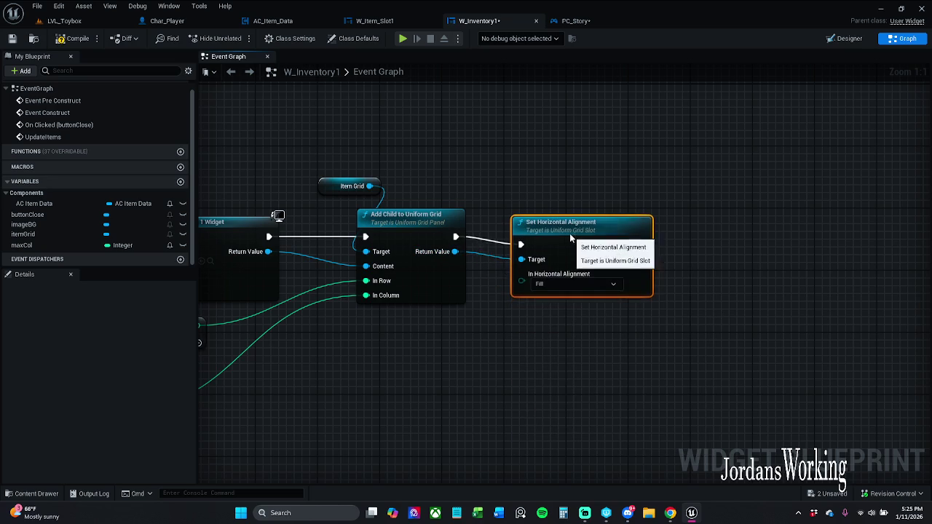
left_click(687, 207)
left_click_drag(635, 237, 707, 234)
key("Escape")
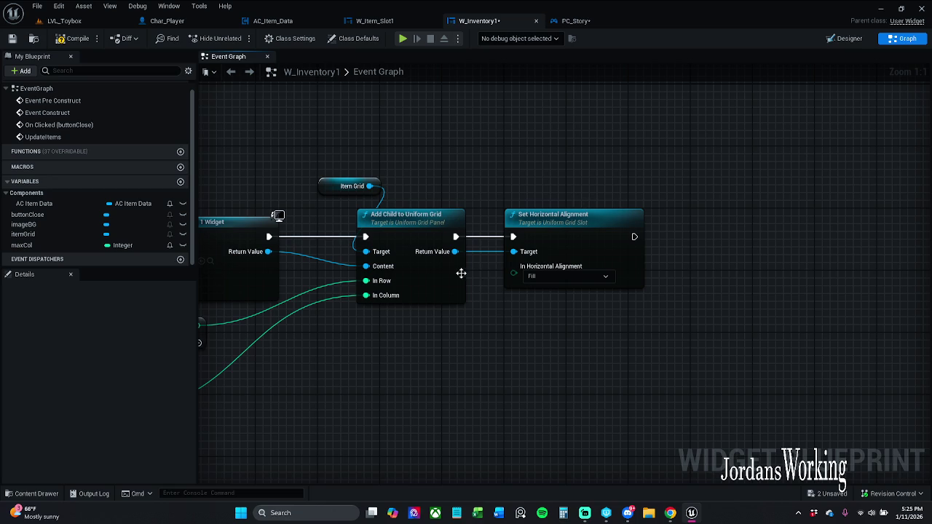
Step: Add Set Vertical Alignment on the same grid slot, chained after Set Horizontal Alignment
left_click_drag(455, 251, 601, 365)
type("set vert")
key("Escape")
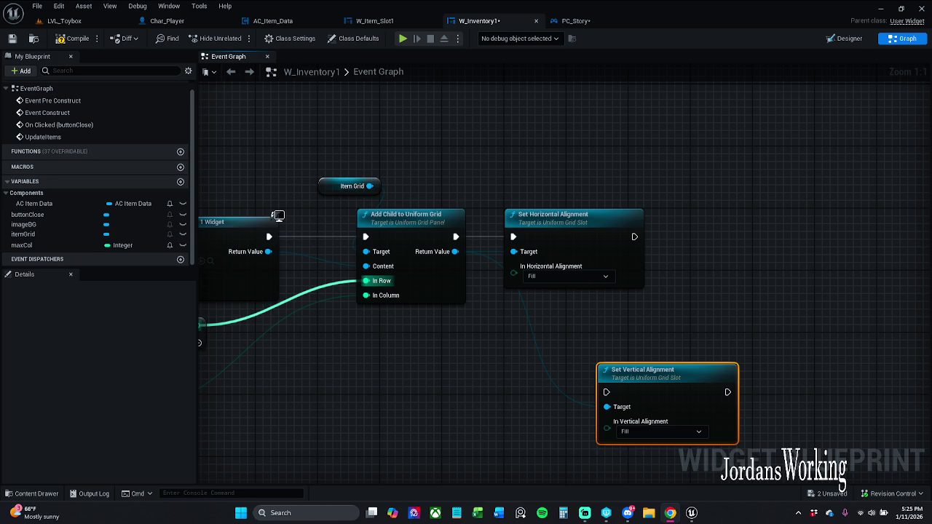
mouse_move(607, 392)
left_mouse_down()
mouse_move(652, 274)
mouse_move(635, 236)
left_mouse_up()
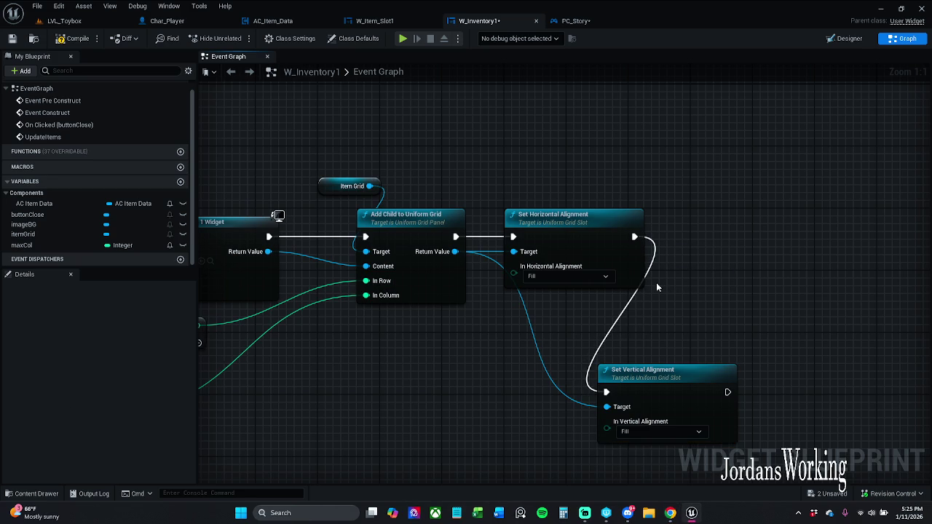
left_click(844, 38)
Step: Set itemGrid's ZOrder to -5 and compile W_Inventory1
left_click(830, 210)
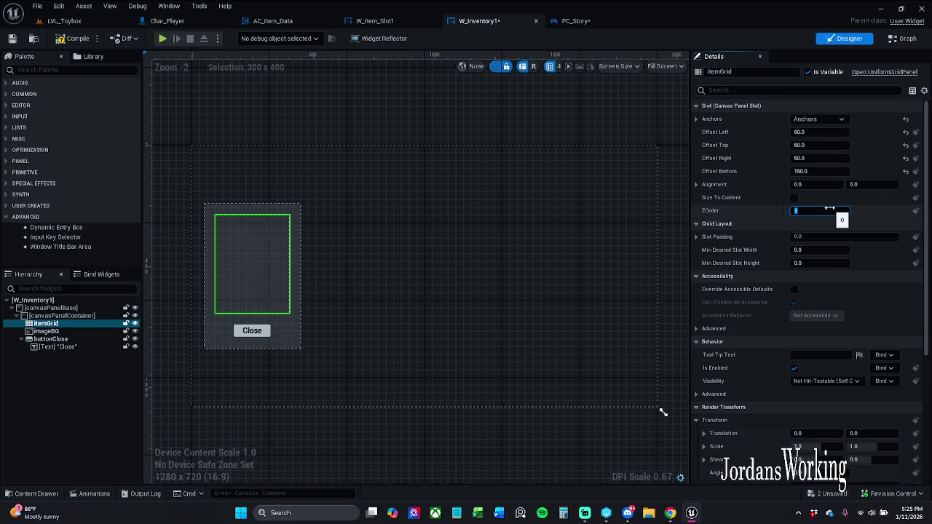
type("-5")
left_click(73, 39)
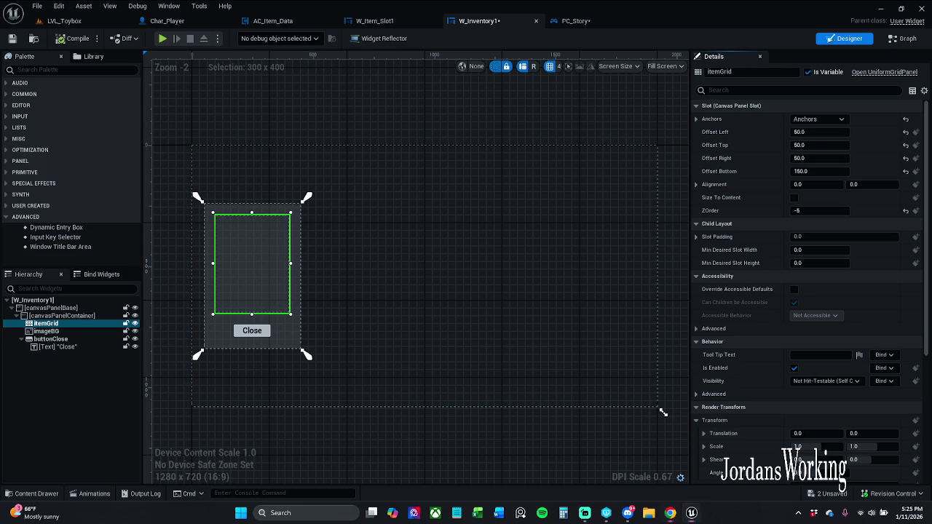
Step: Save the inventory widget, then use File > Save All for every modified asset
left_click(12, 38)
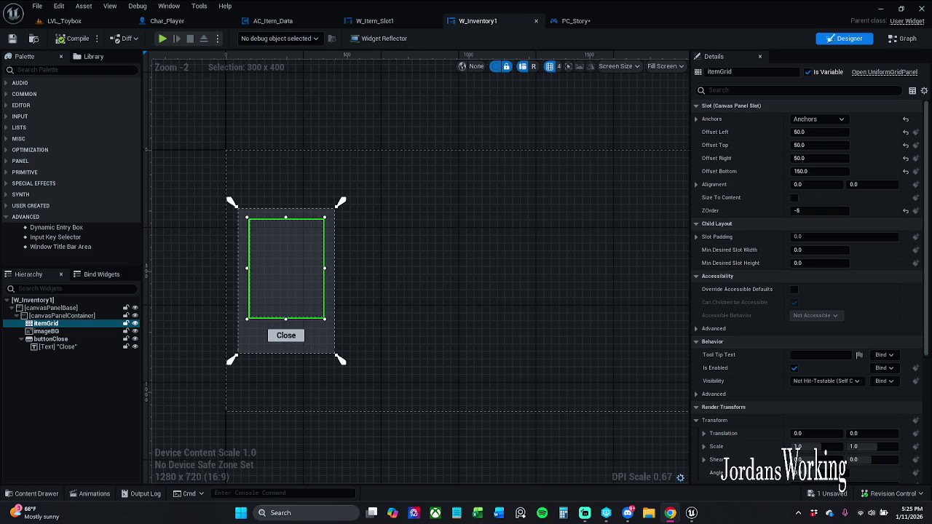
left_click(36, 6)
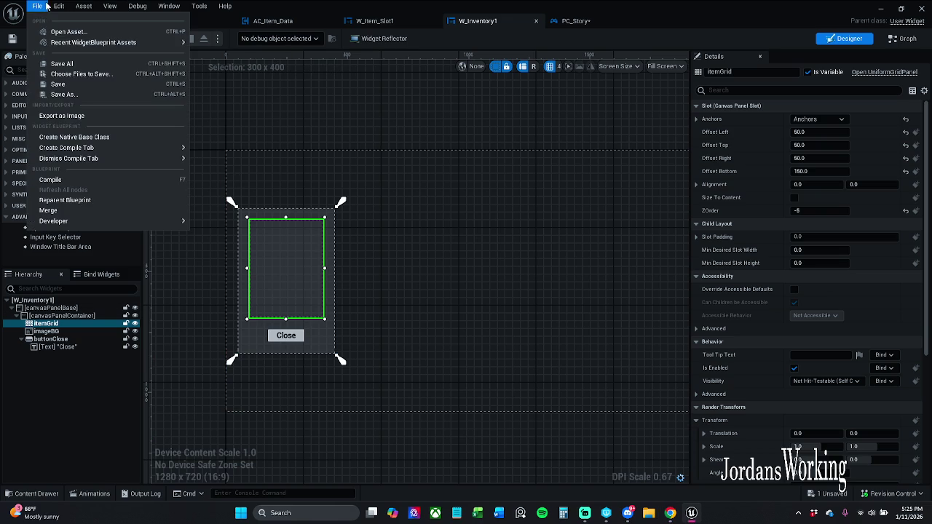
left_click(84, 64)
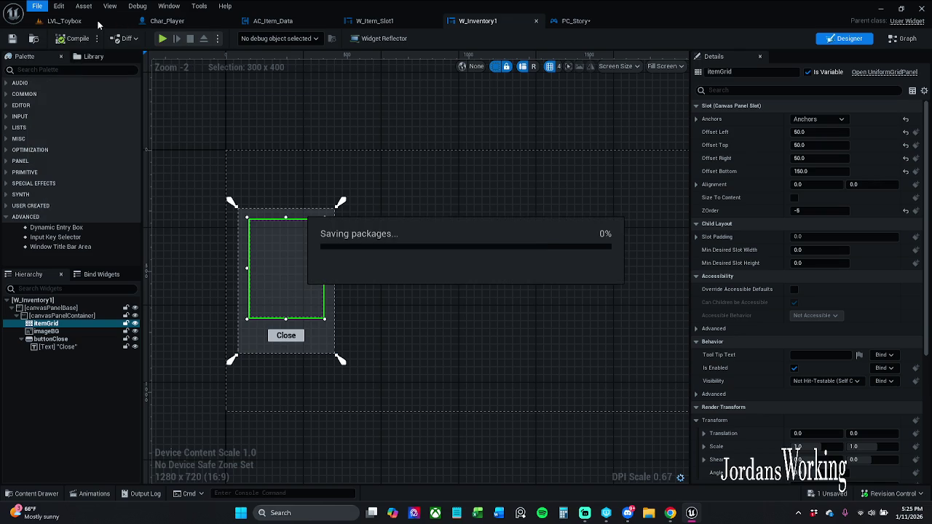
left_click(102, 21)
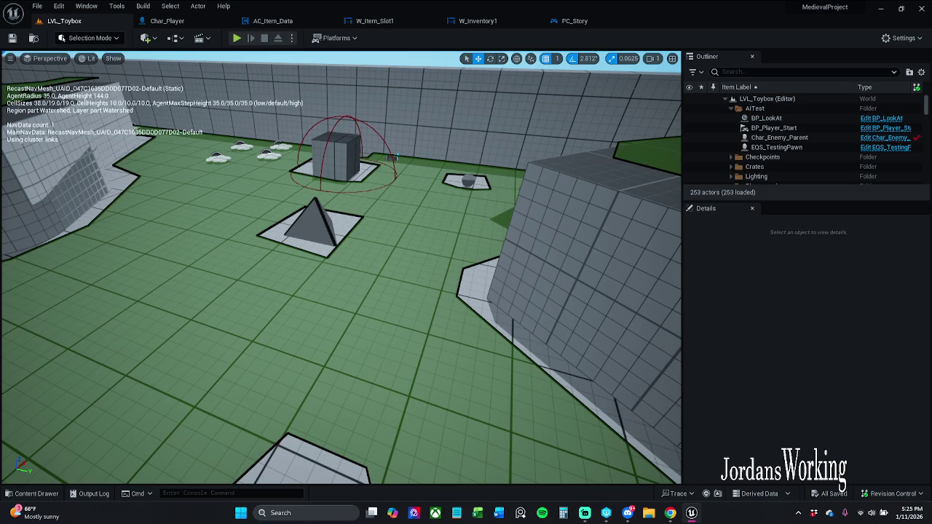
Step: Play LVL_Toybox, open the inventory with I, close it, and stop the session
mouse_move(341, 291)
left_mouse_down()
mouse_move(342, 307)
mouse_move(379, 284)
mouse_move(383, 262)
mouse_move(383, 306)
mouse_move(367, 324)
left_mouse_up()
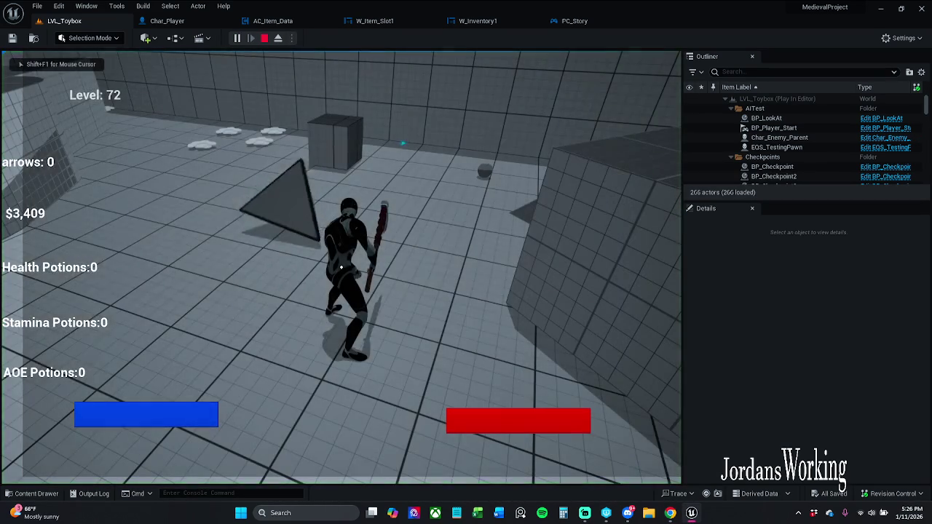
key("i")
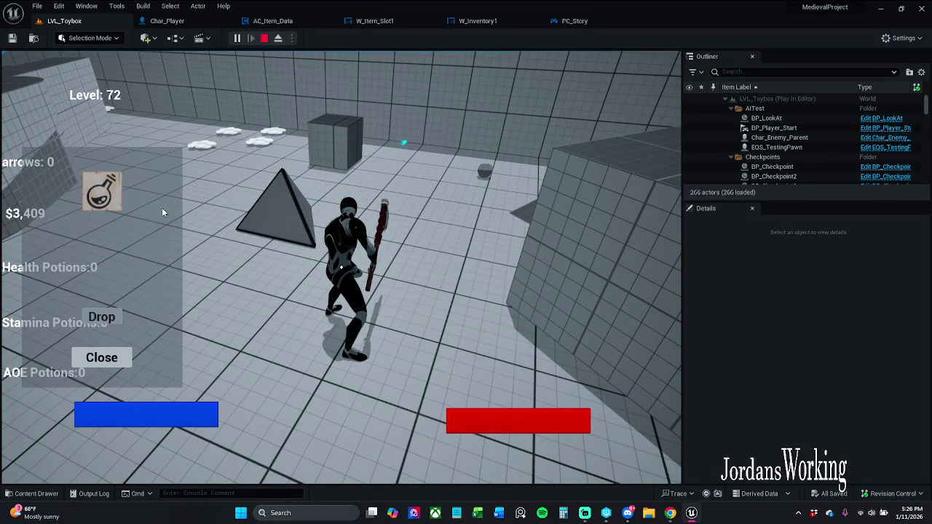
left_click(116, 357)
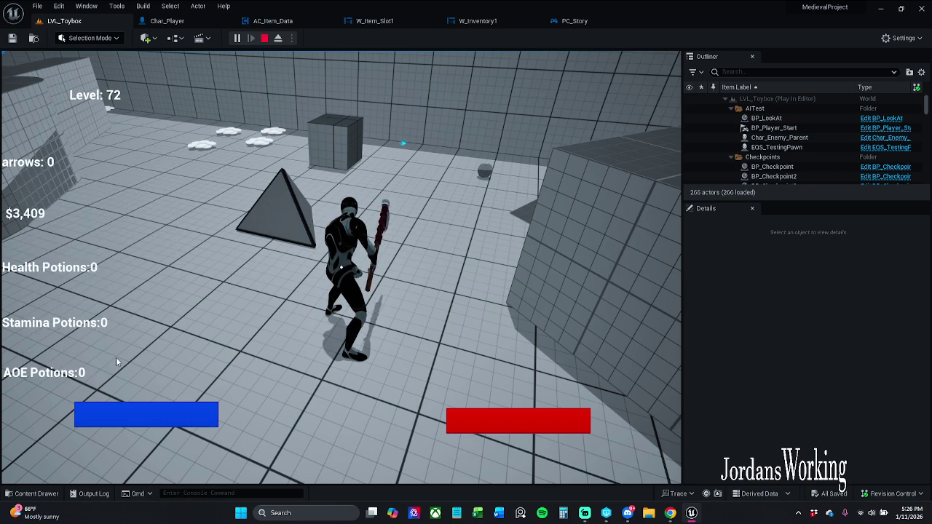
key("Escape")
scroll(341, 266, "down", 10)
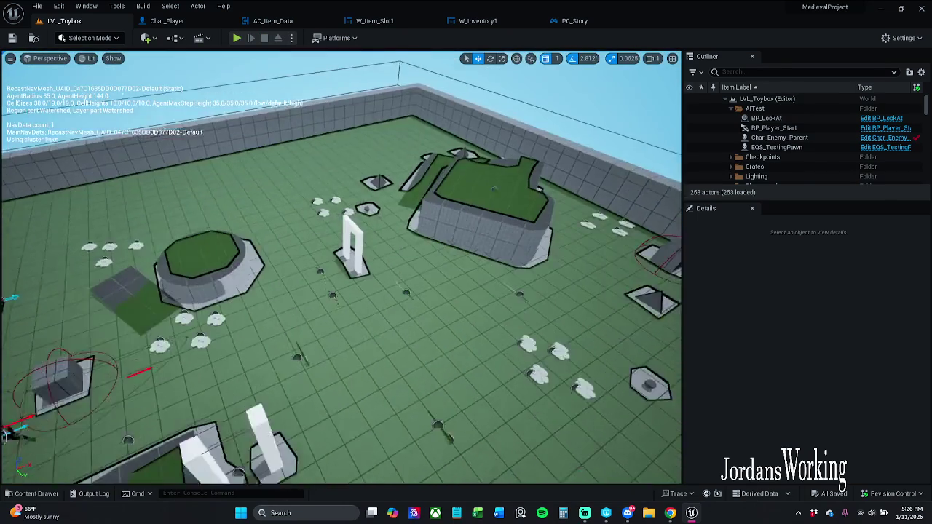
Step: Move BP_Checkpoint3 to 2710, -262, rotate it about -53 degrees, and save with check-out
left_click(356, 244)
left_click_drag(371, 249, 270, 169)
key("e")
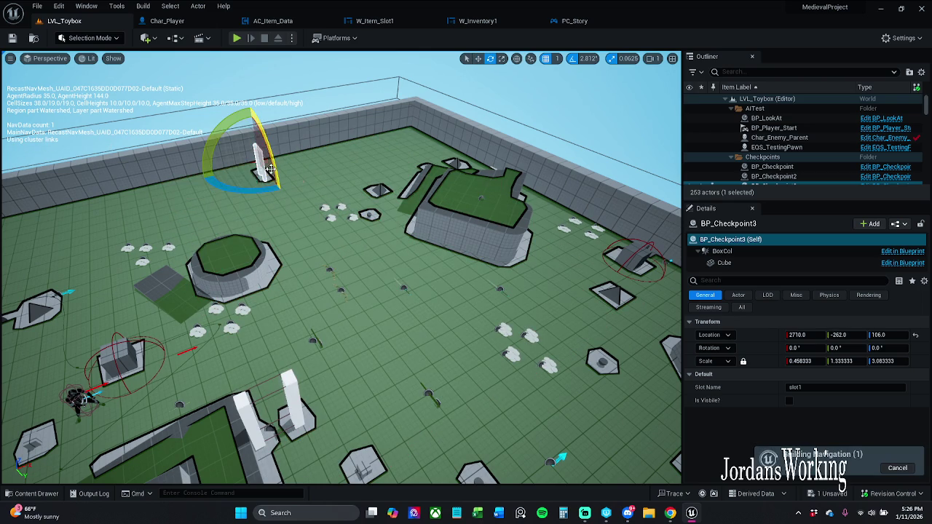
left_click_drag(343, 306, 306, 295)
left_click_drag(204, 178, 241, 182)
left_click(12, 38)
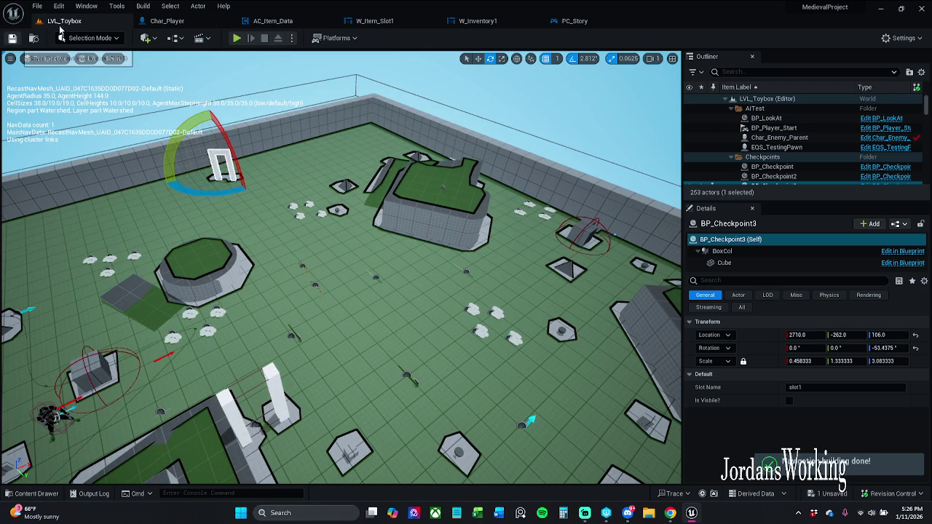
left_click(480, 366)
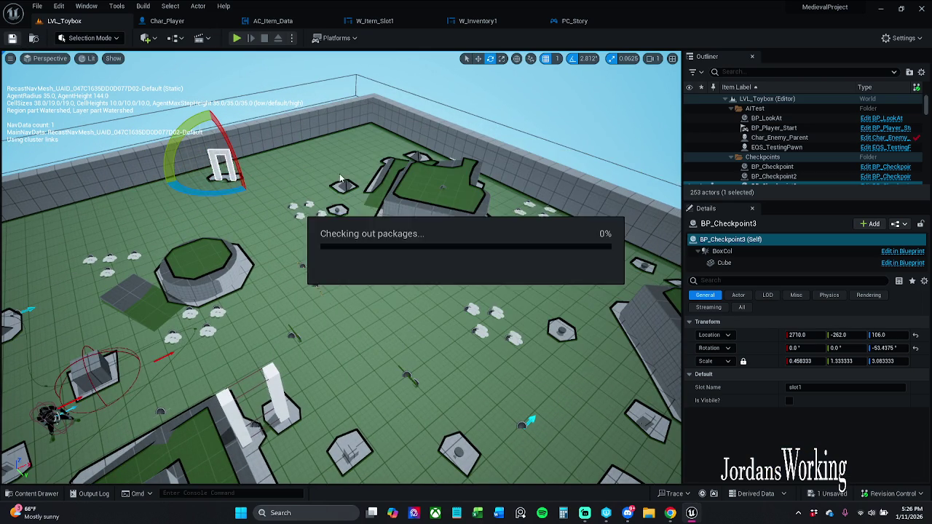
Step: Play the level and run the character through the checkpoint arch
left_click(237, 37)
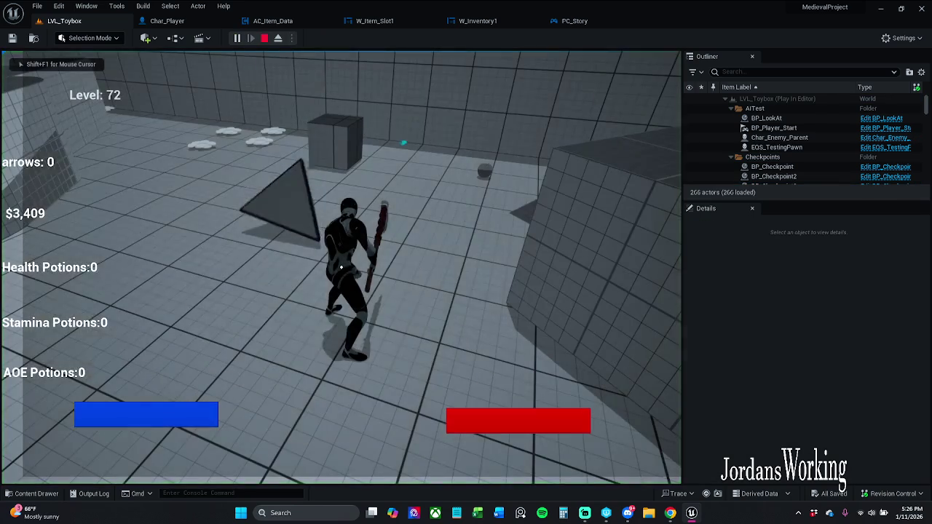
key("w")
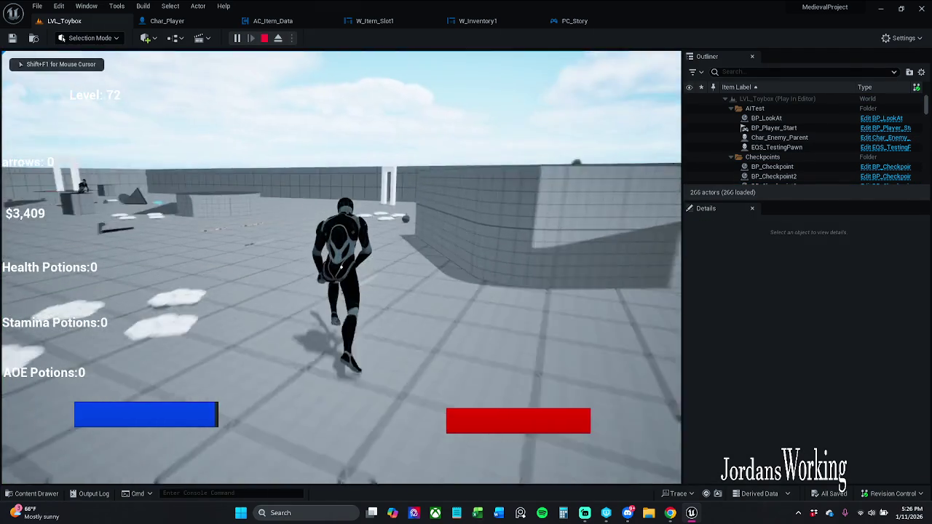
key("space")
key("w")
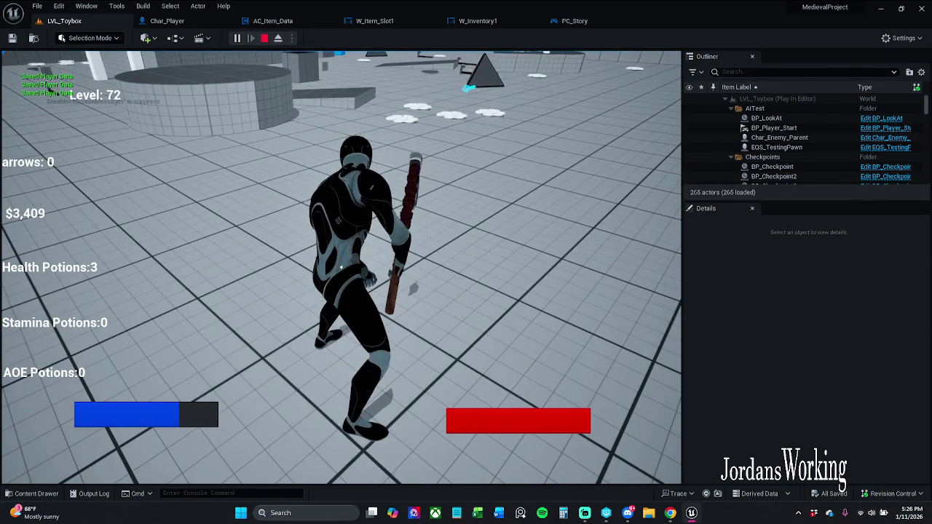
key("Escape")
Step: Play again, open and close the inventory, then stop the session
left_click(243, 39)
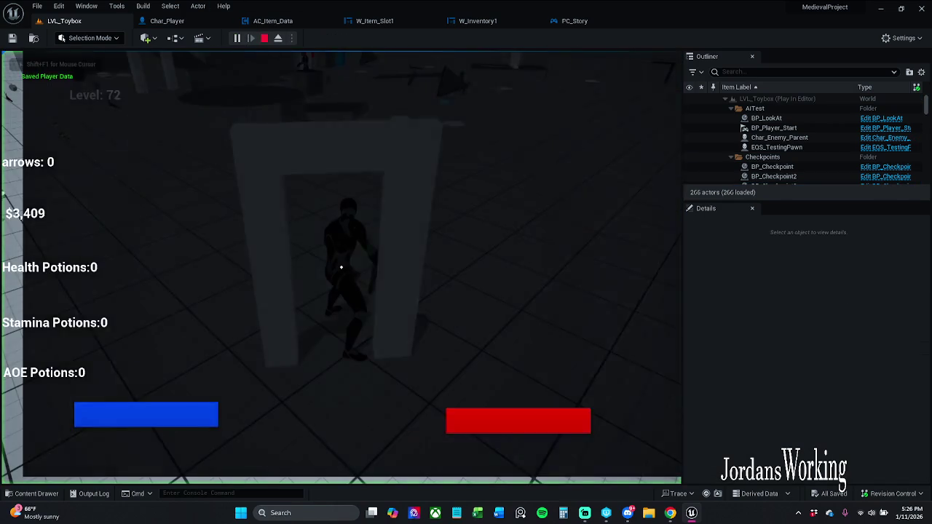
key("i")
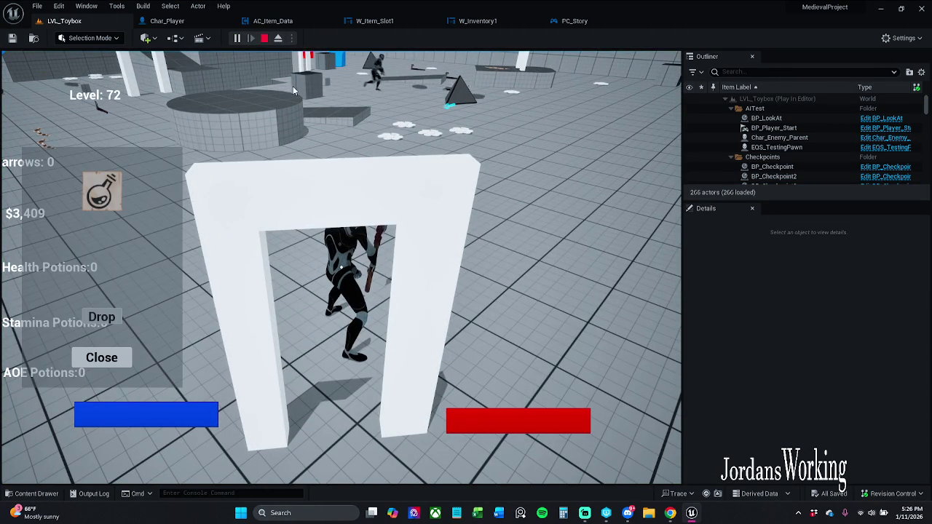
left_click(104, 357)
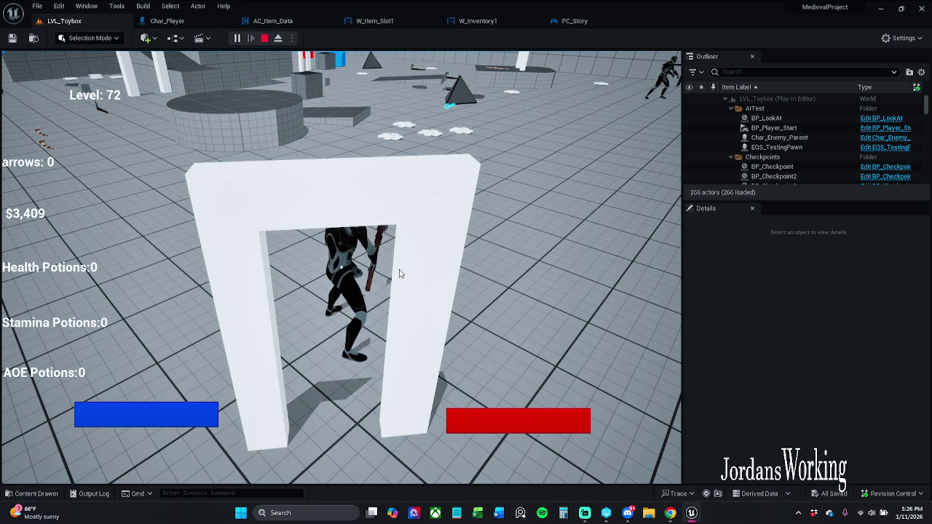
key("Escape")
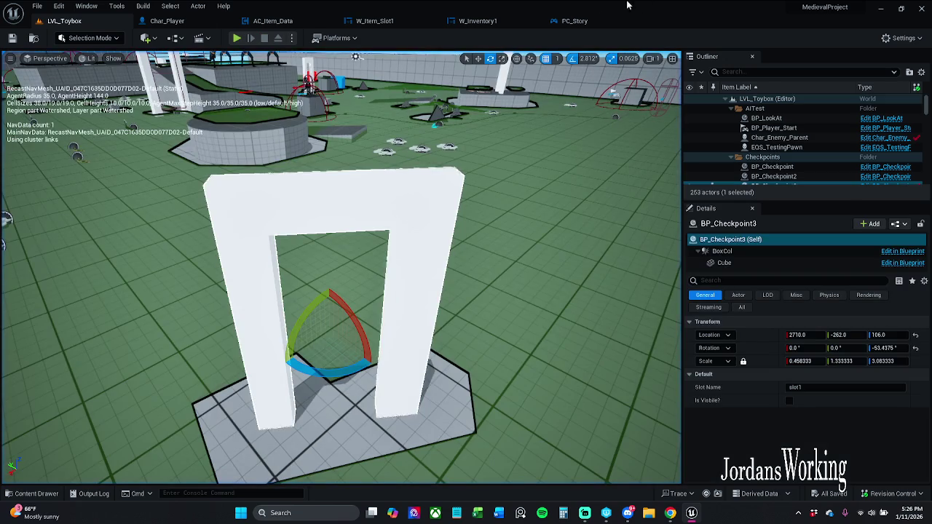
left_click(587, 21)
scroll(441, 227, "up", 2)
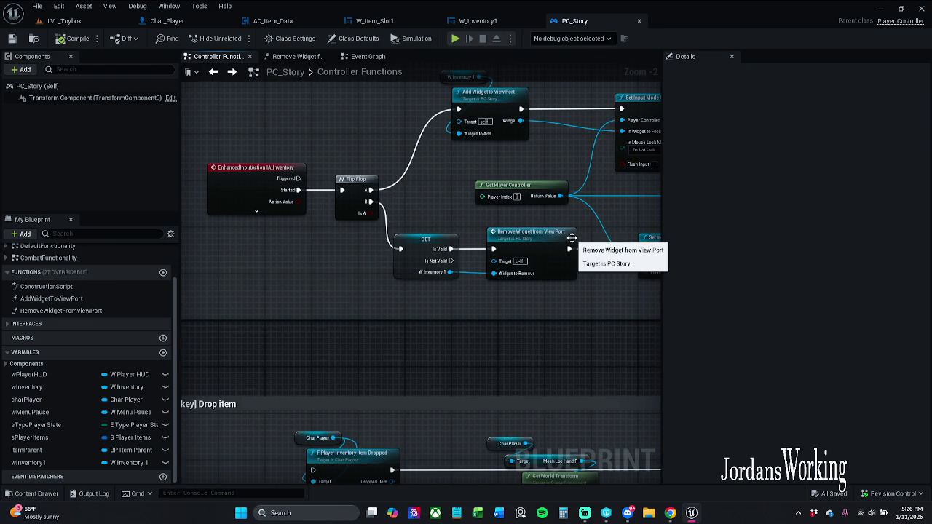
left_click_drag(572, 238, 498, 252)
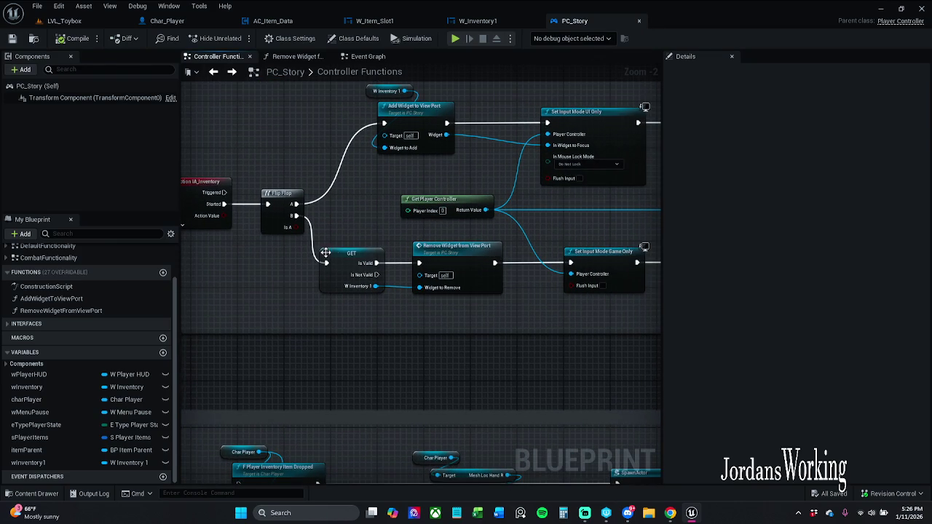
left_click_drag(382, 236, 327, 219)
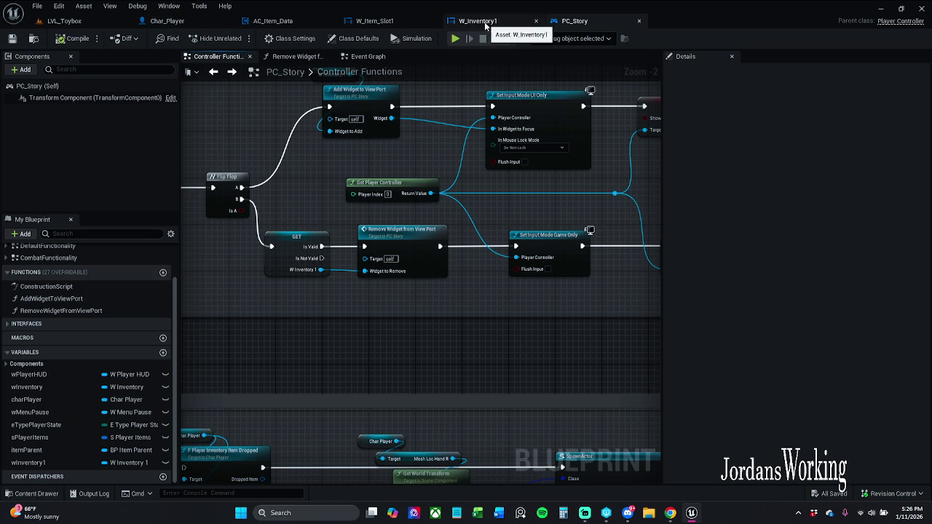
left_click(64, 21)
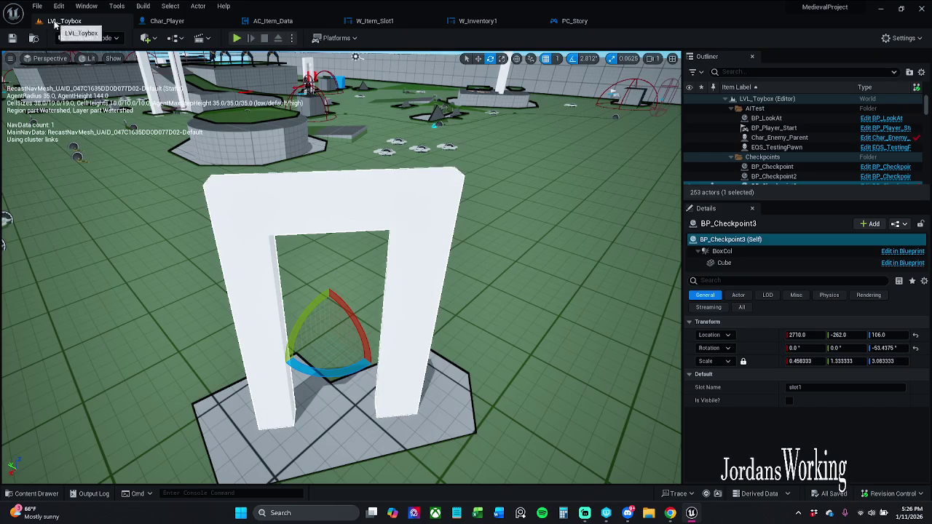
left_click(236, 38)
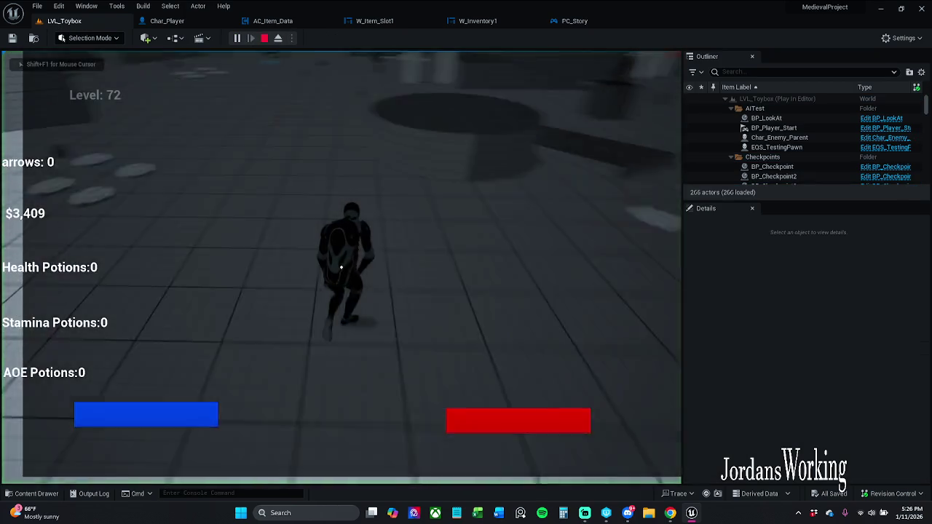
key("i")
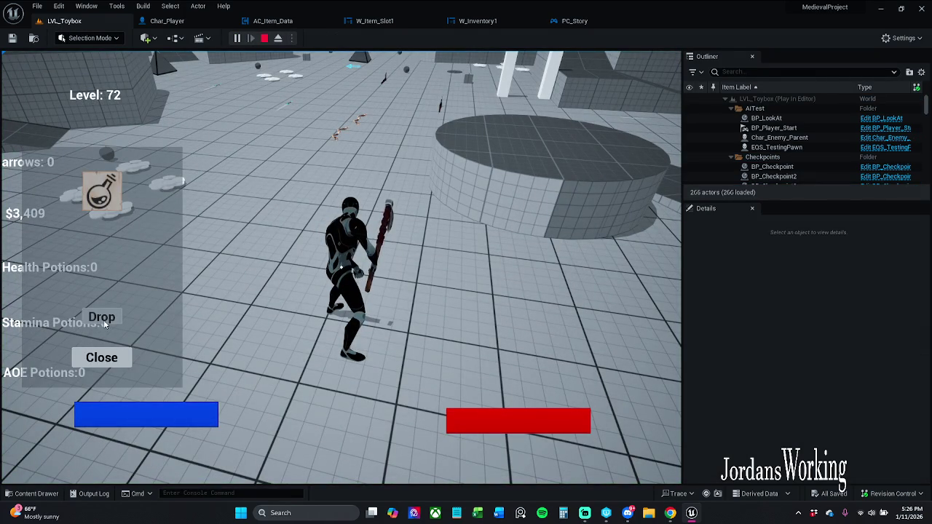
left_click(121, 359)
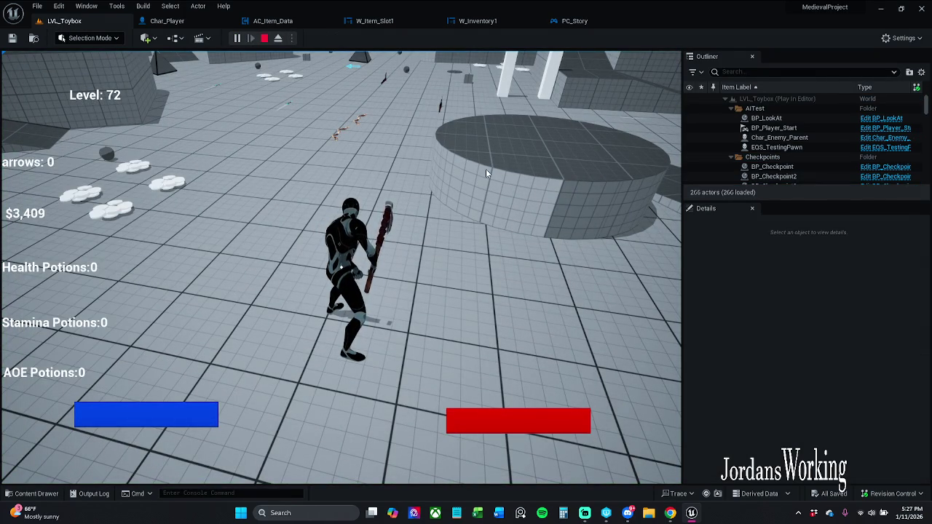
key("Escape")
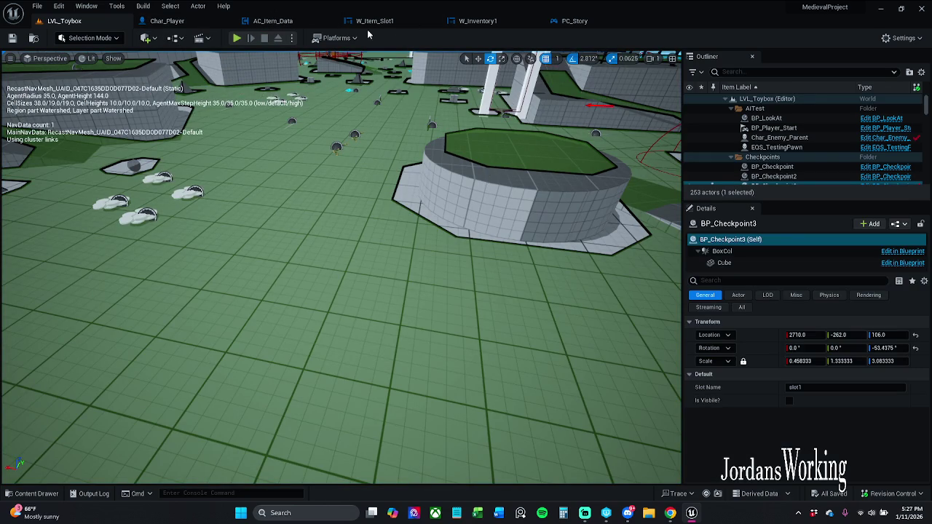
left_click(390, 28)
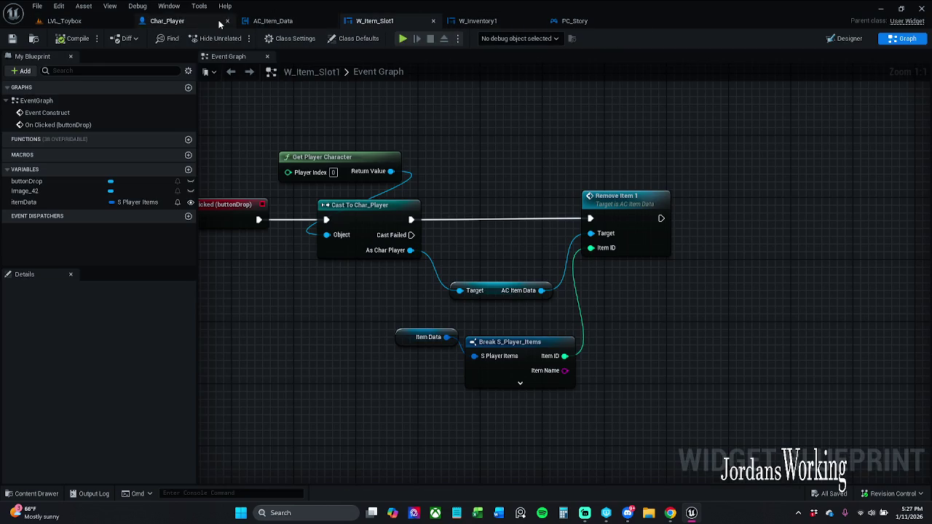
Step: Cut Set Input Mode Game Only and the show-cursor SET from PC_Story's inventory-closing branch
left_click(575, 21)
mouse_move(488, 259)
left_mouse_down()
mouse_move(404, 248)
mouse_move(433, 269)
mouse_move(185, 290)
mouse_move(335, 289)
left_mouse_up()
scroll(315, 291, "down", 1)
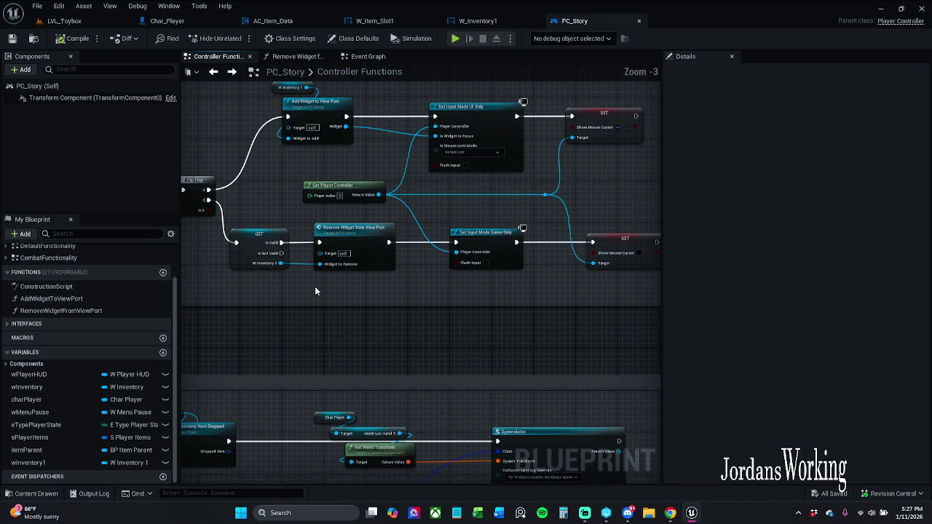
mouse_move(277, 276)
left_mouse_down()
mouse_move(630, 236)
mouse_move(637, 222)
mouse_move(559, 275)
mouse_move(254, 308)
mouse_move(276, 298)
left_mouse_up()
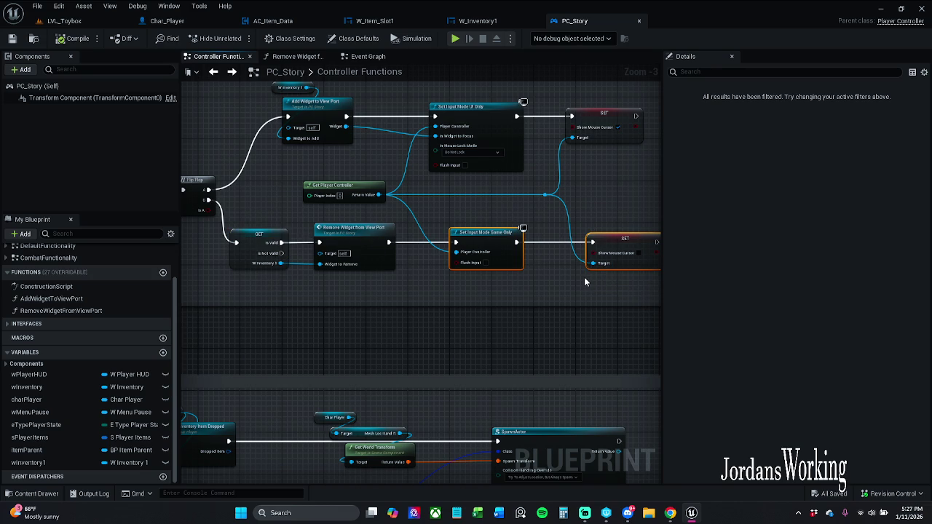
key("Delete")
left_click(484, 21)
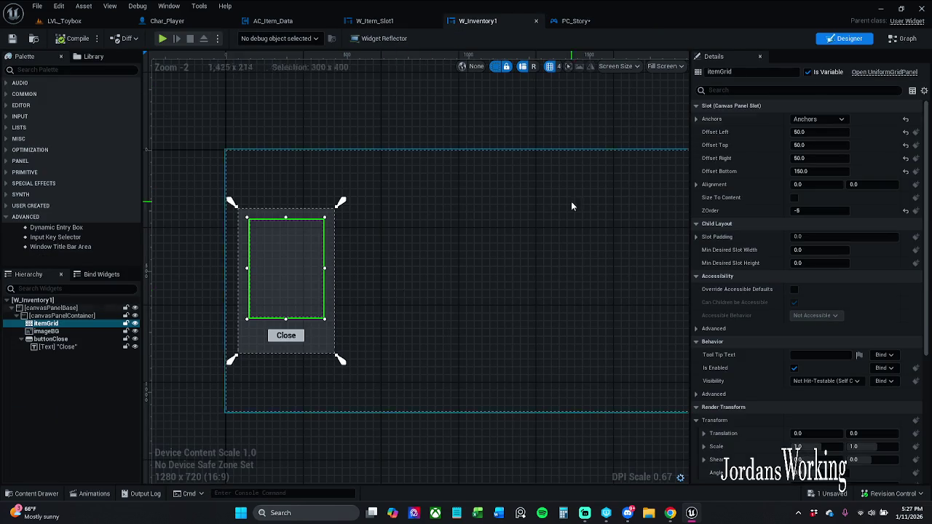
Step: Select the inventory's Close button and add its On Clicked event
left_click(302, 347)
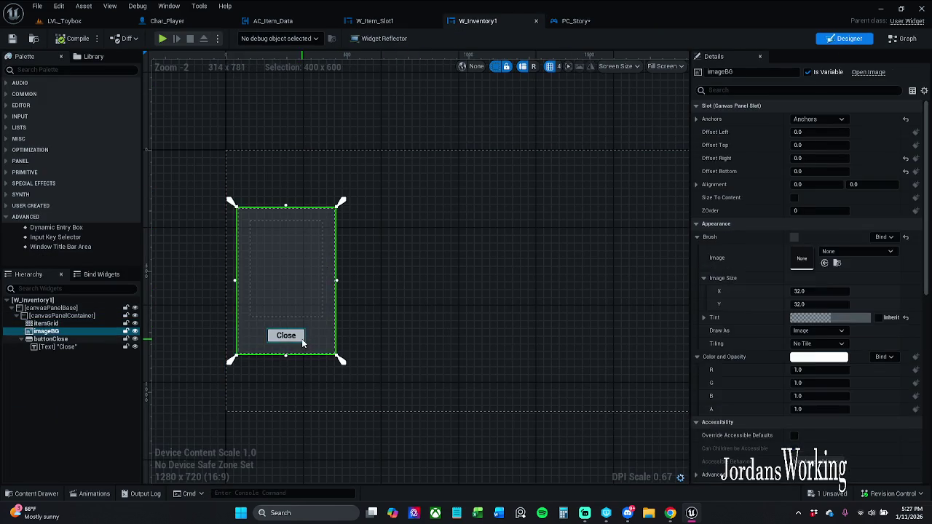
left_click(286, 336)
scroll(925, 191, "down", 3)
scroll(925, 219, "down", 10)
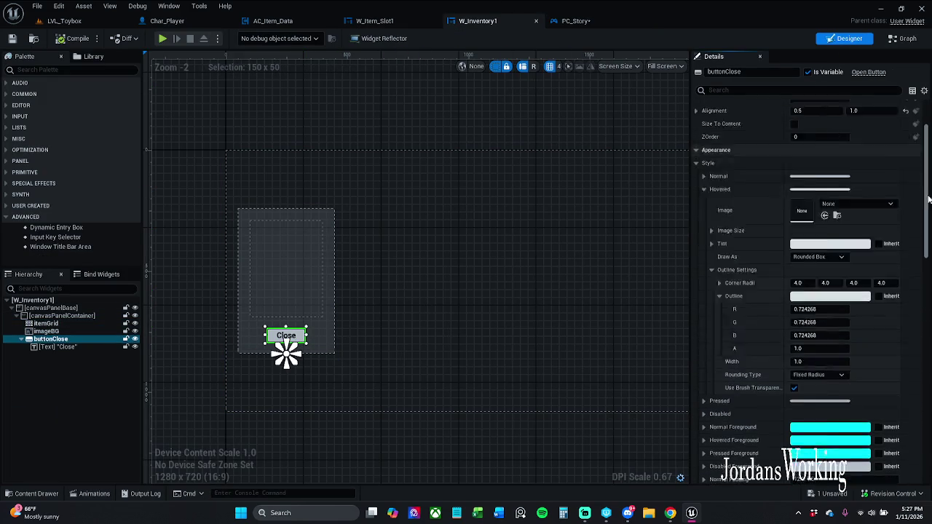
left_click(899, 427)
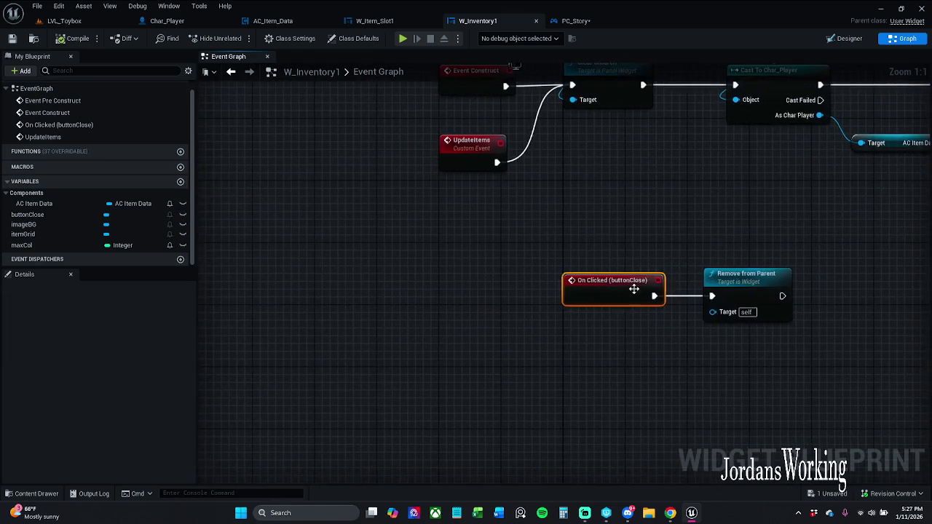
scroll(510, 291, "down", 2)
Step: Paste the Set Input Mode Game Only and SET nodes after Remove from Parent
left_click(487, 294, "shift")
mouse_move(419, 269)
left_mouse_down()
mouse_move(294, 378)
mouse_move(325, 403)
mouse_move(320, 386)
left_mouse_up()
left_click(514, 313)
mouse_move(514, 313)
left_mouse_down()
mouse_move(396, 281)
mouse_move(457, 362)
mouse_move(357, 363)
left_mouse_up()
key("ctrl+v")
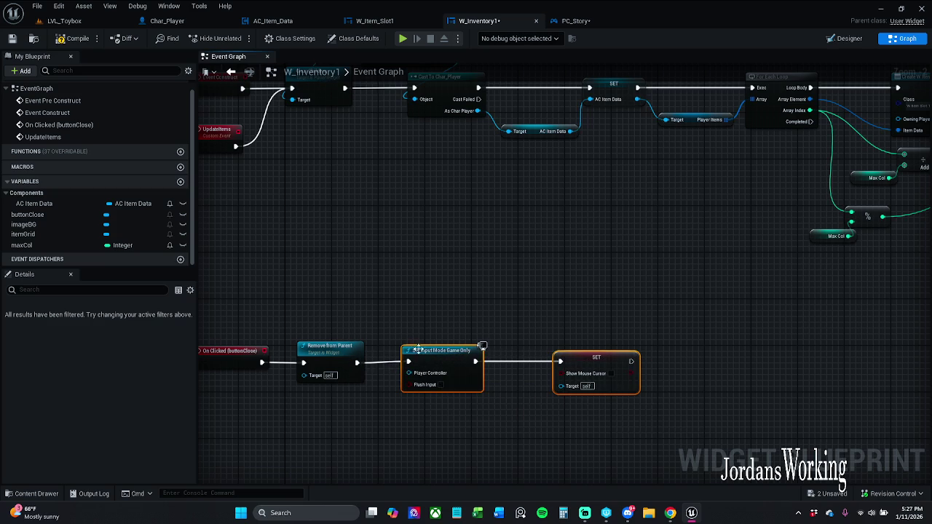
Step: Line the pasted nodes up with the Close button's Remove from Parent chain
left_click(166, 20)
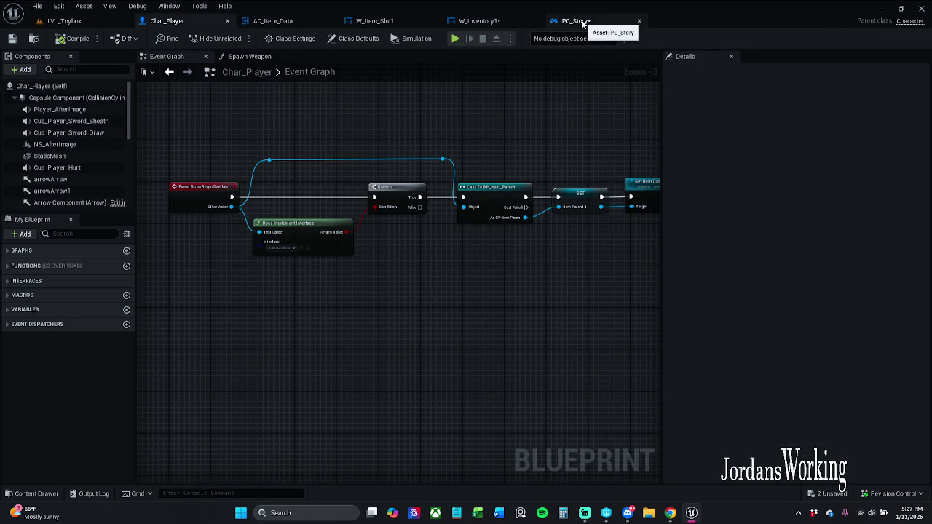
left_click(576, 21)
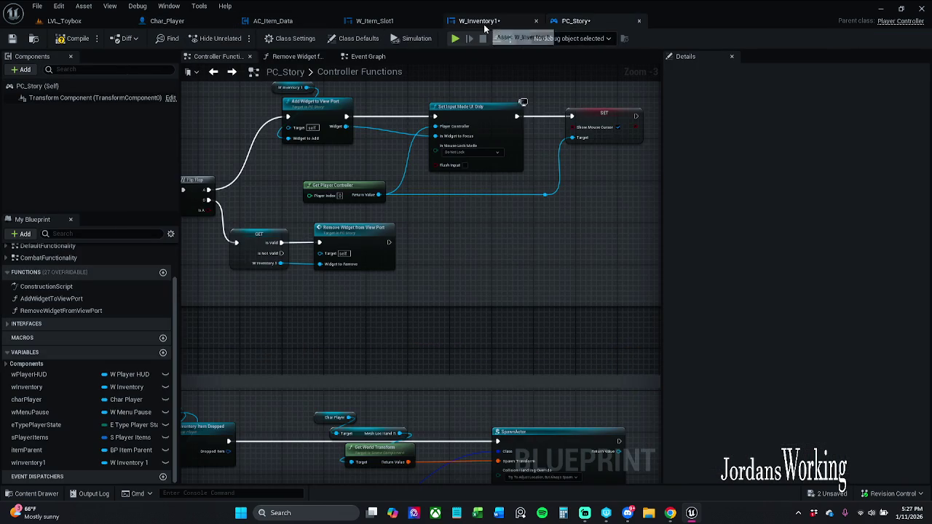
left_click(478, 20)
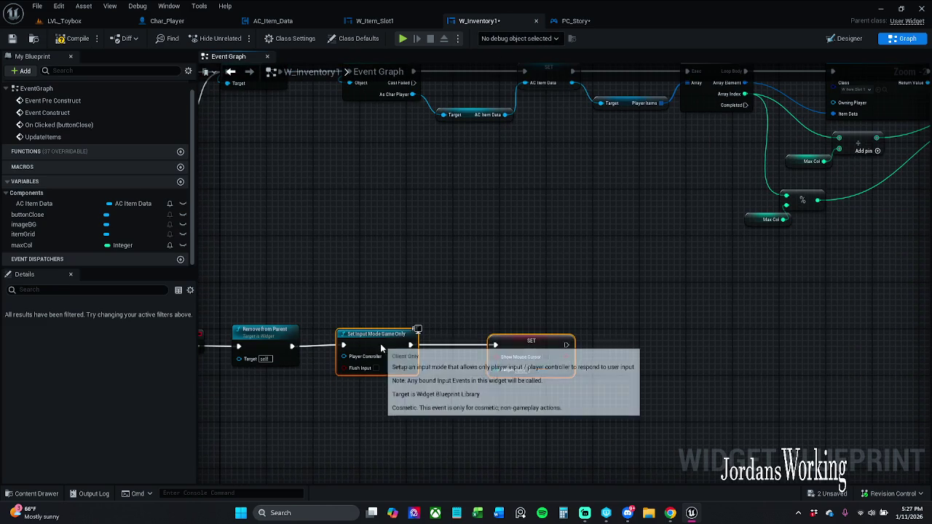
left_click_drag(365, 348, 370, 348)
left_click_drag(335, 320, 416, 317)
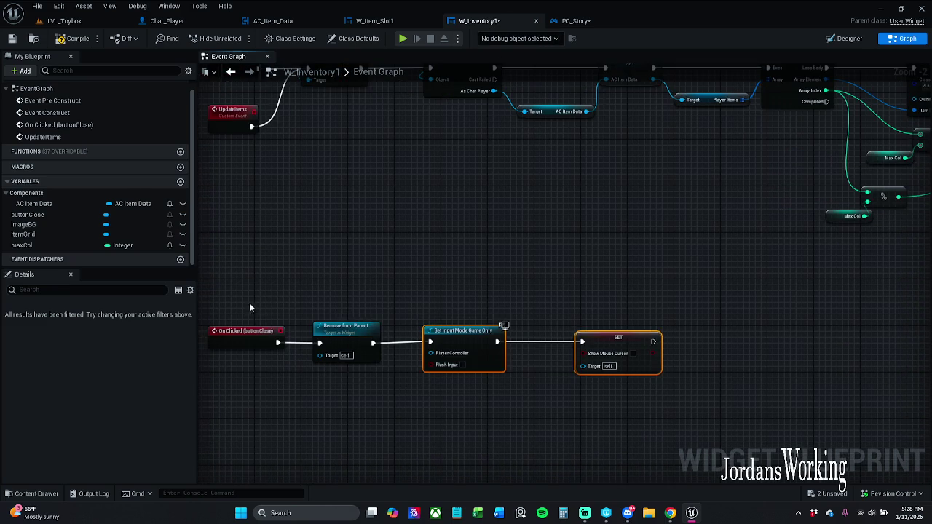
left_click_drag(249, 303, 545, 394)
key("super+Down")
mouse_move(608, 105)
left_mouse_down()
mouse_move(666, 70)
mouse_move(703, 65)
left_mouse_up()
left_click(743, 72)
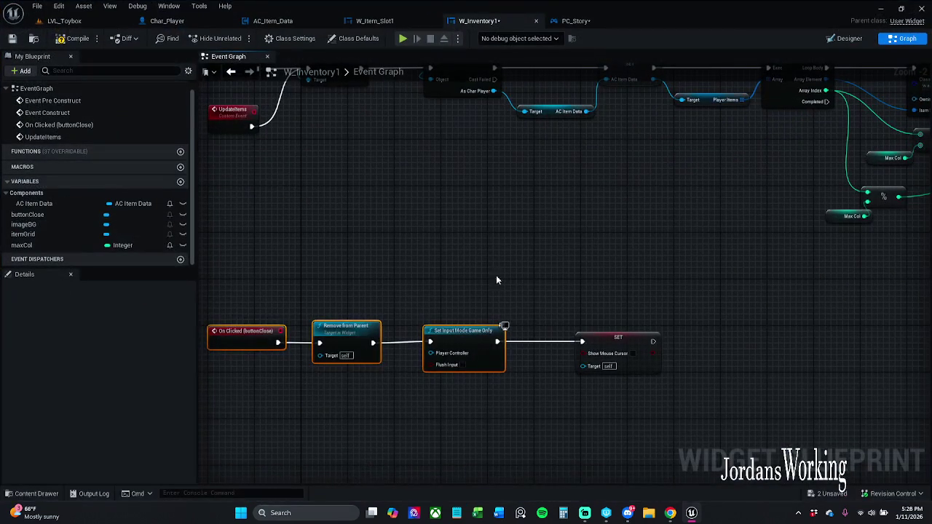
mouse_move(231, 299)
left_mouse_down()
mouse_move(588, 392)
mouse_move(707, 408)
left_mouse_up()
left_click(715, 399)
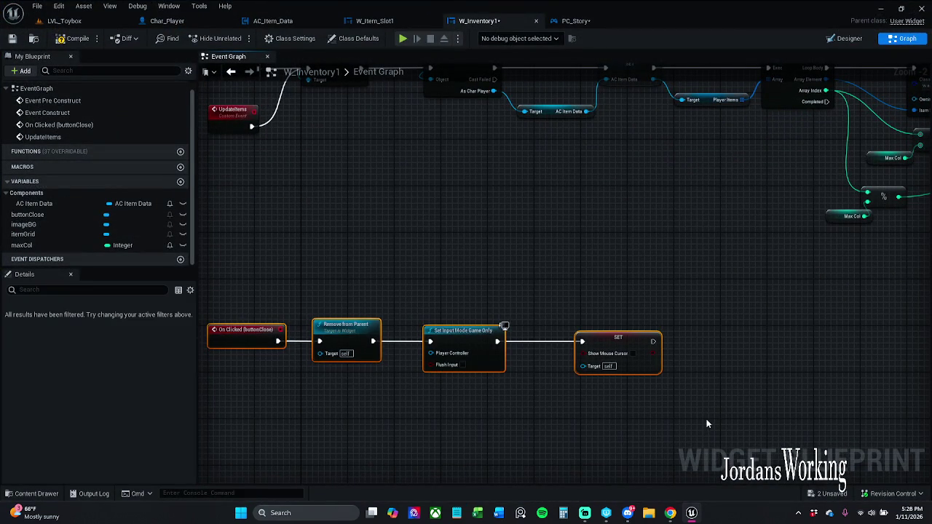
Step: Uncheck Show Mouse Cursor, wire Get Player Controller to SET's Target, and compile
left_click(634, 353)
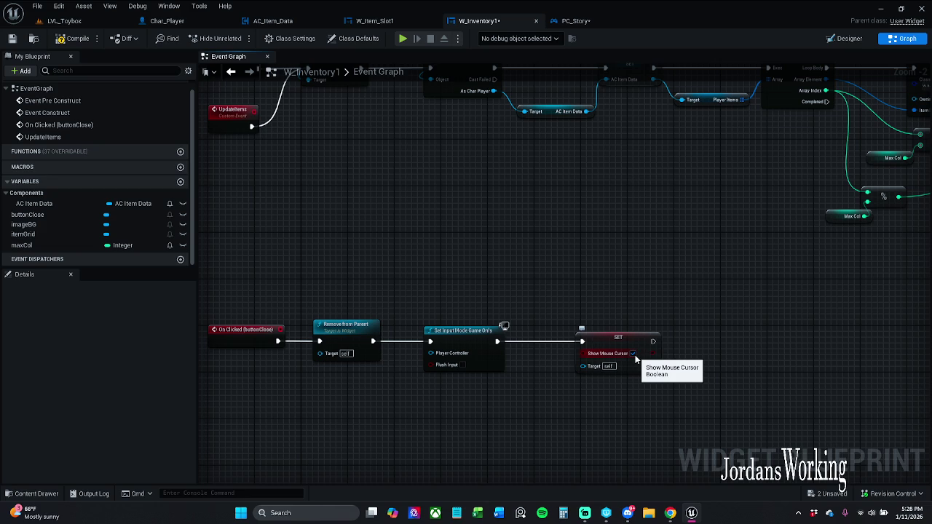
left_click(634, 354)
left_click_drag(586, 375, 572, 398)
type("get")
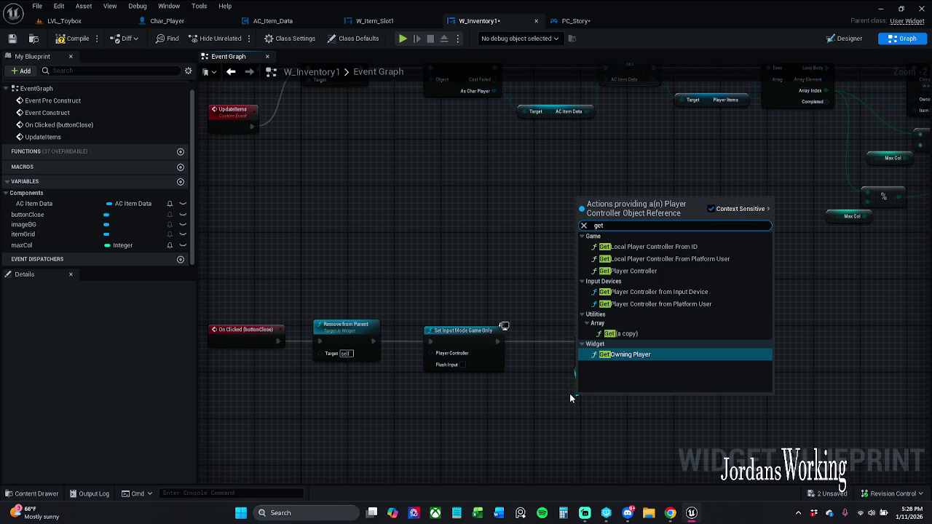
key("BackSpace")
key("BackSpace")
key("BackSpace")
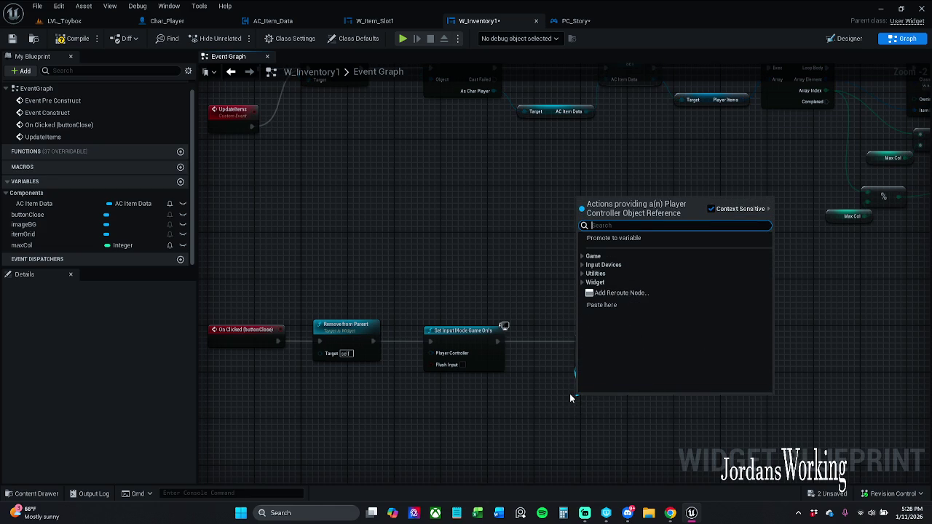
type("get")
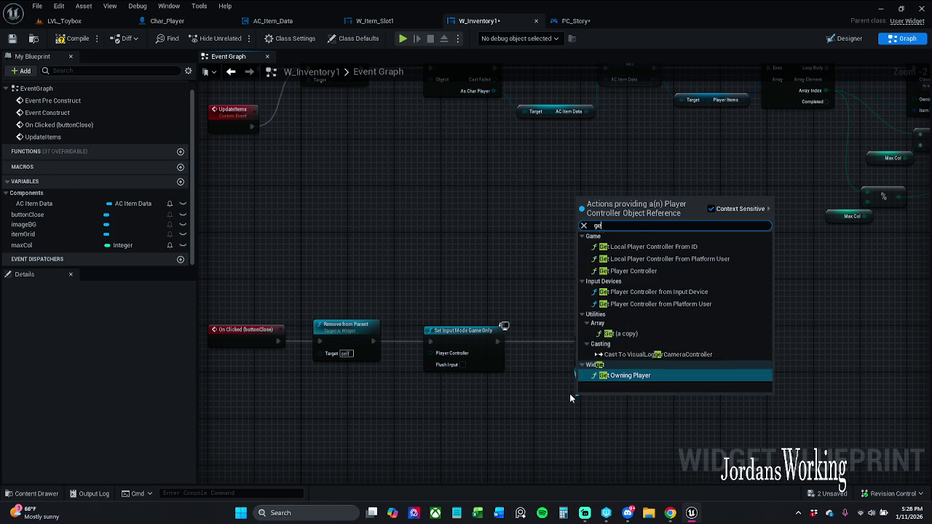
left_click(649, 271)
left_click(72, 38)
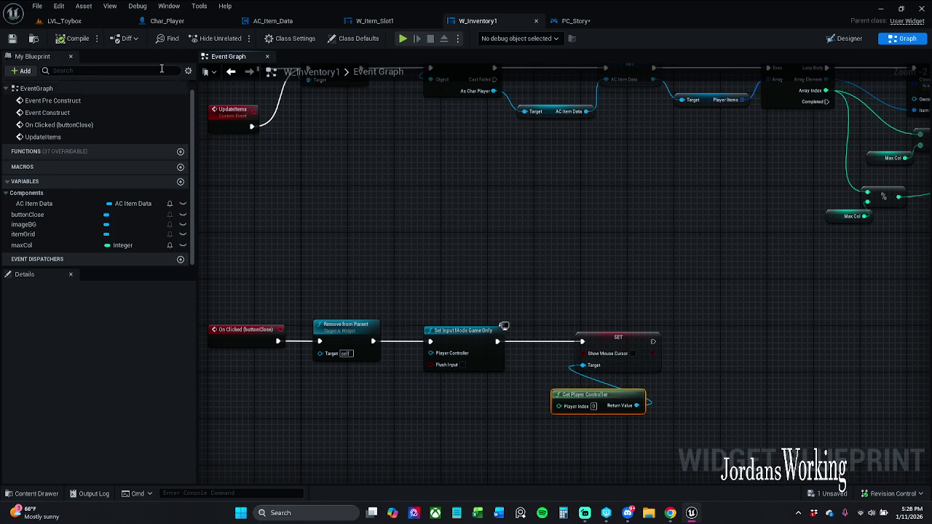
left_click(81, 22)
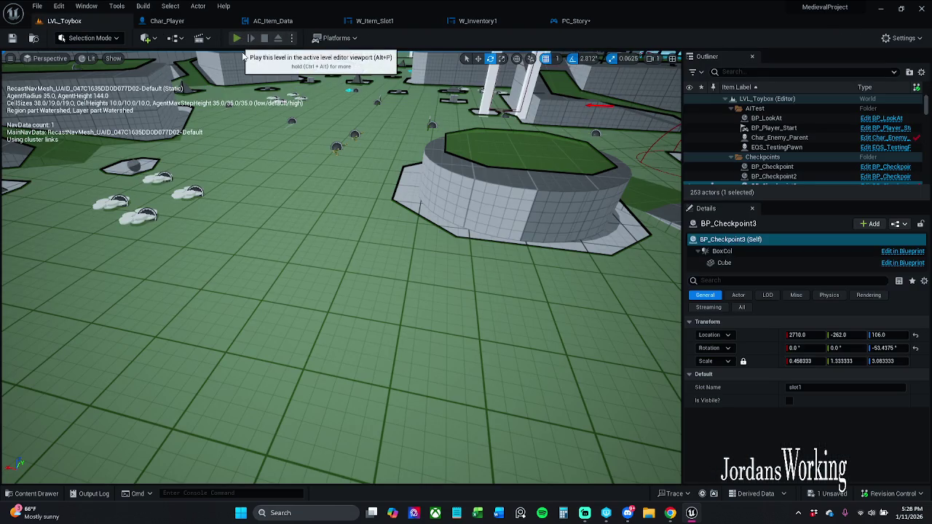
Step: Play-test opening and closing the inventory, stop the game, then open PC_Story
left_click(237, 37)
key("i")
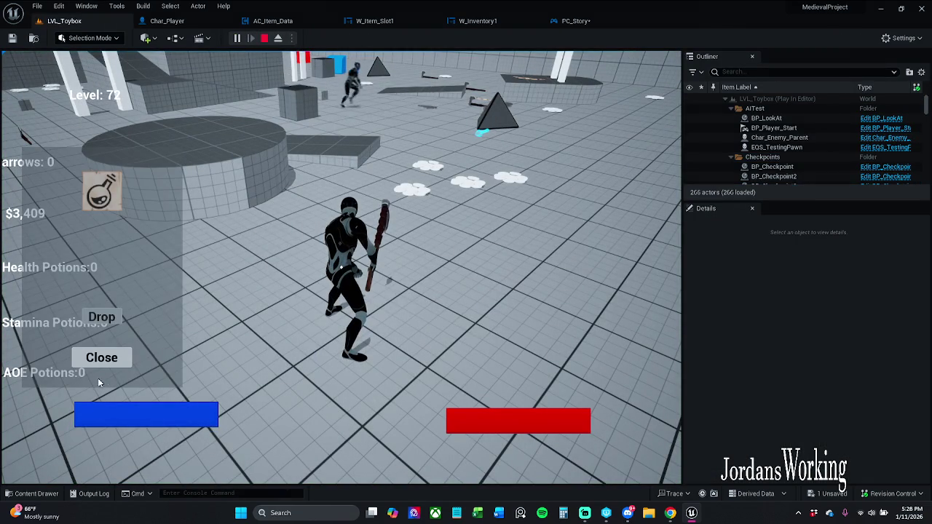
left_click(101, 358)
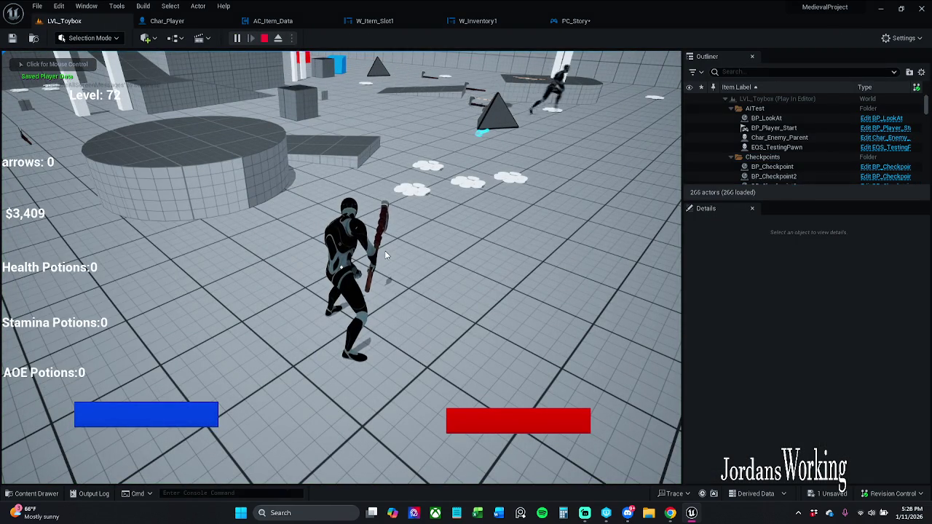
key("Escape")
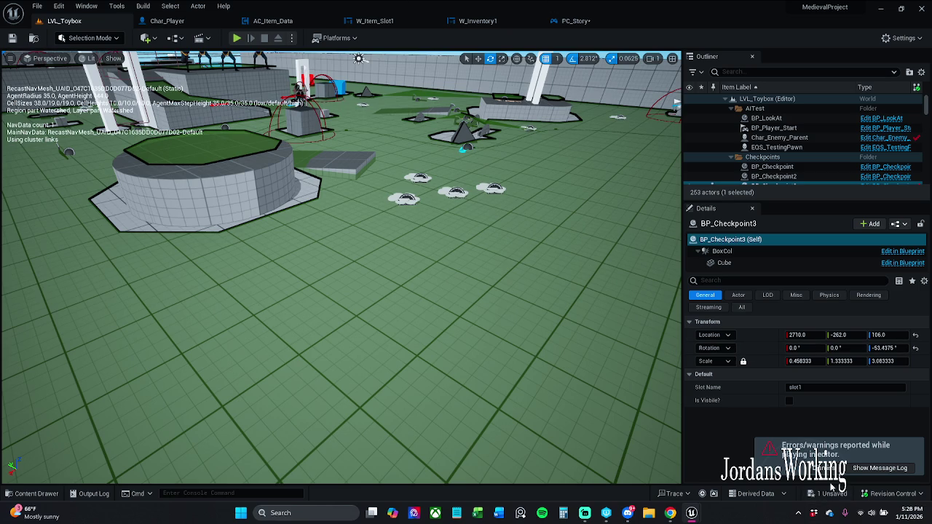
left_click(583, 21)
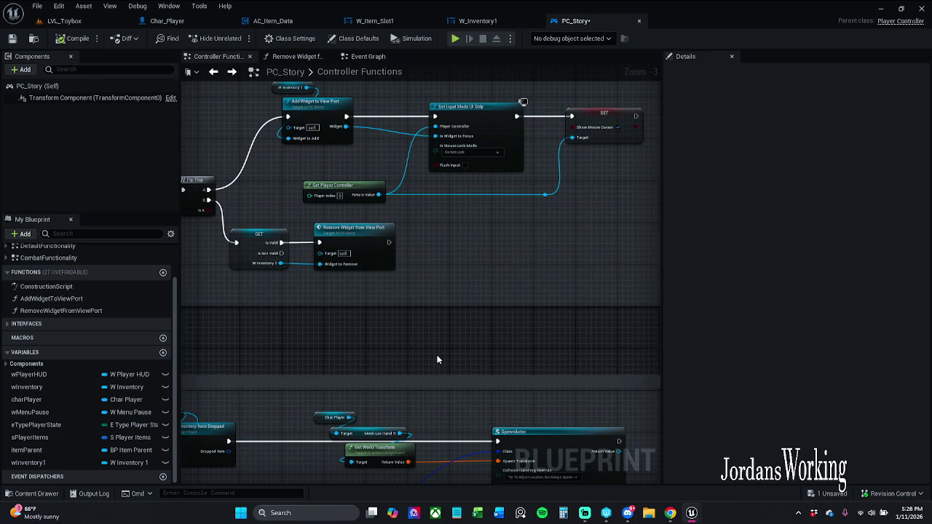
Step: Break the wire from Flip Flop's B output to the widget-removal GET node in PC_Story
left_click_drag(437, 360, 491, 250)
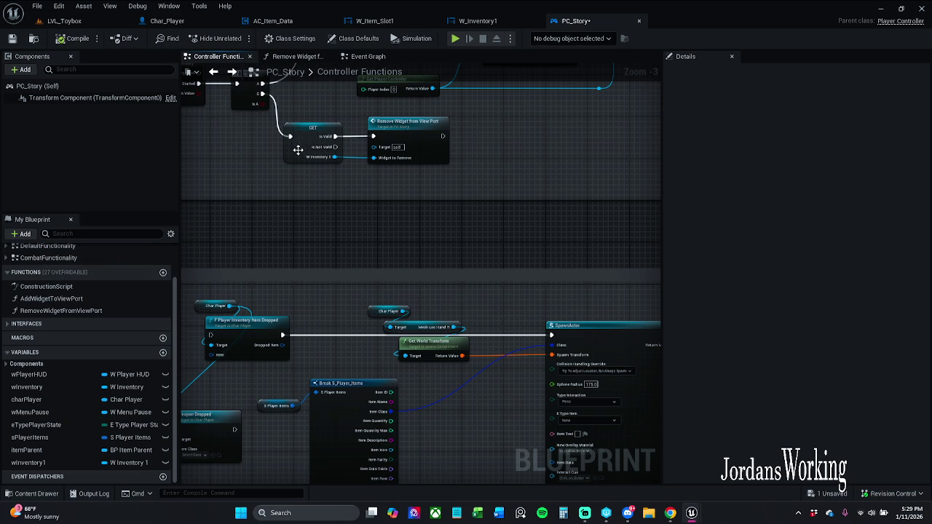
left_click_drag(298, 149, 364, 190)
left_click_drag(332, 138, 356, 175)
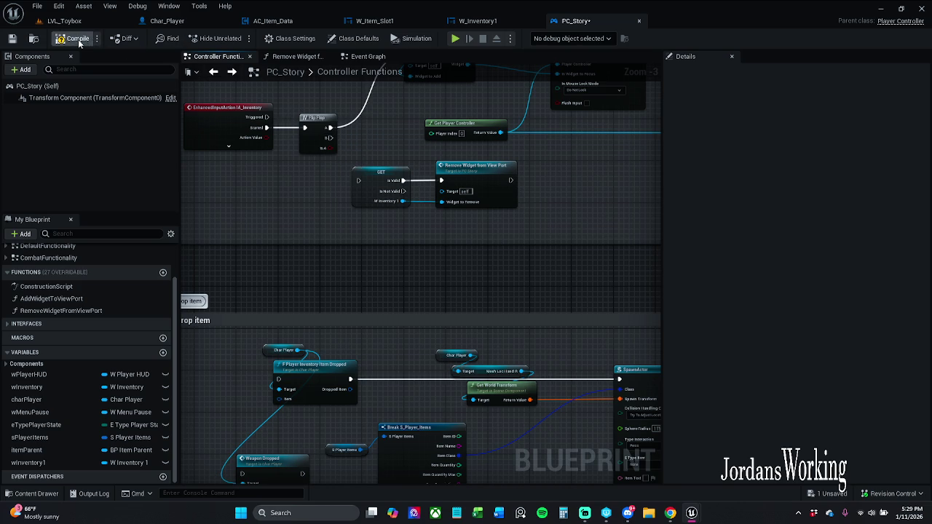
left_click(503, 21)
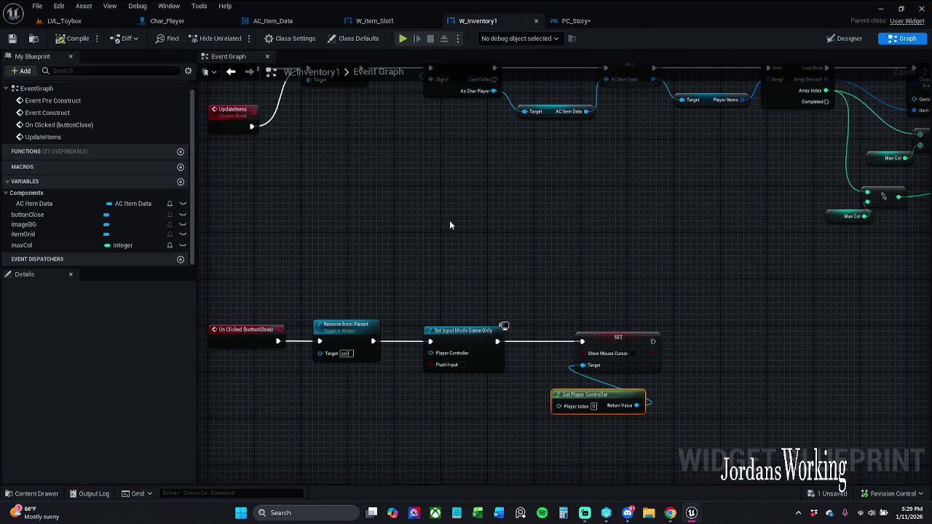
Step: Add an Is Valid node fed by Get Player Controller's Return Value
left_click_drag(561, 322, 490, 248)
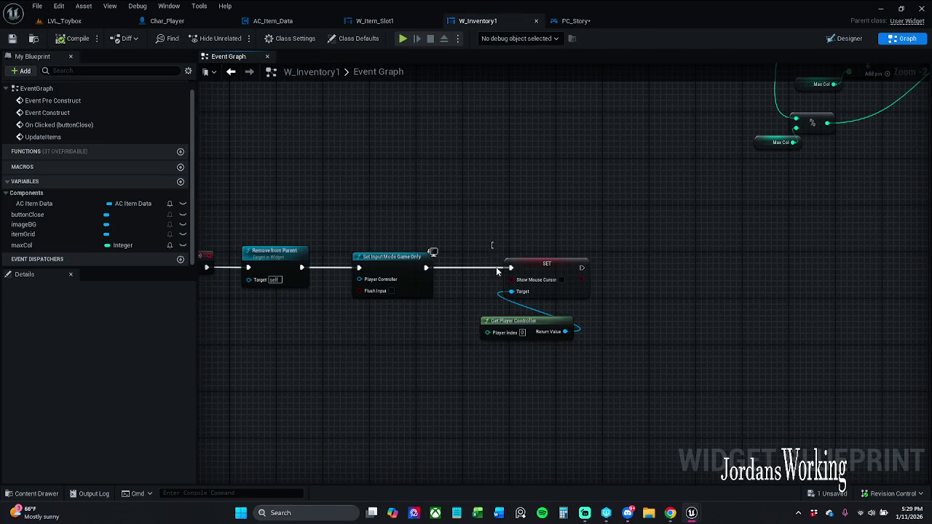
left_click(550, 293)
left_click_drag(541, 269, 622, 269)
left_click(552, 295)
mouse_move(647, 331)
left_mouse_down()
mouse_move(500, 286)
mouse_move(510, 290)
left_mouse_up()
type("is")
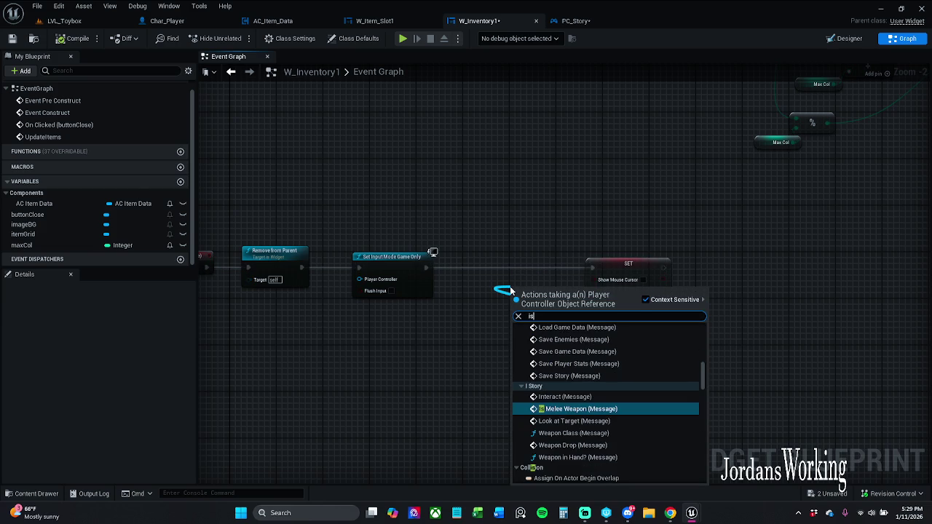
type("Vali")
key("Down")
key("Return")
Step: Place Is Valid between Set Input Mode Game Only and SET in the execution chain
left_click_drag(517, 298, 428, 268)
left_click(397, 260)
mouse_move(534, 298)
left_mouse_down()
mouse_move(534, 268)
mouse_move(486, 259)
mouse_move(500, 259)
left_mouse_up()
left_click_drag(548, 268, 592, 268)
mouse_move(585, 324)
left_mouse_down()
mouse_move(397, 335)
mouse_move(397, 306)
left_mouse_up()
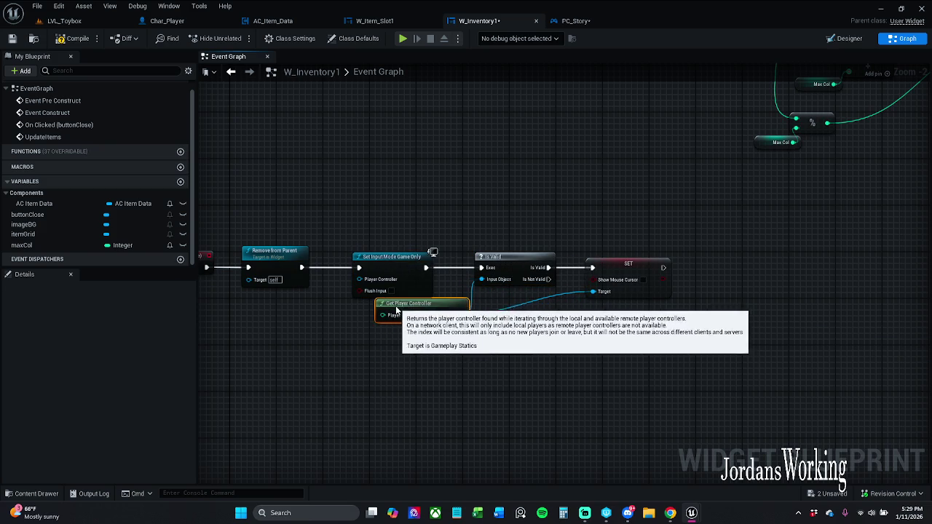
left_click(570, 295)
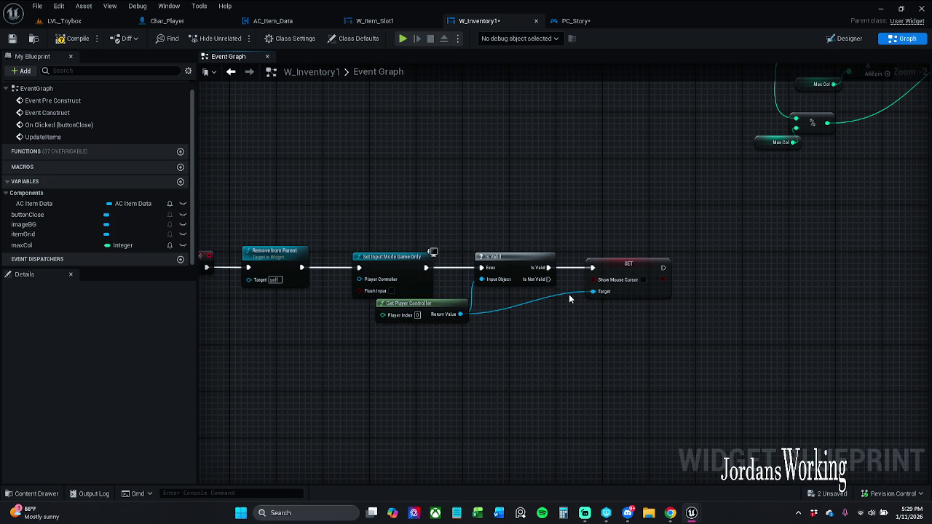
Step: Add an aligned reroute on the Get Player Controller to SET Target wire
double_click(568, 297)
left_click(436, 312, "ctrl")
key("q")
mouse_move(436, 318)
left_mouse_down()
mouse_move(448, 330)
mouse_move(442, 319)
left_mouse_up()
left_click(511, 336)
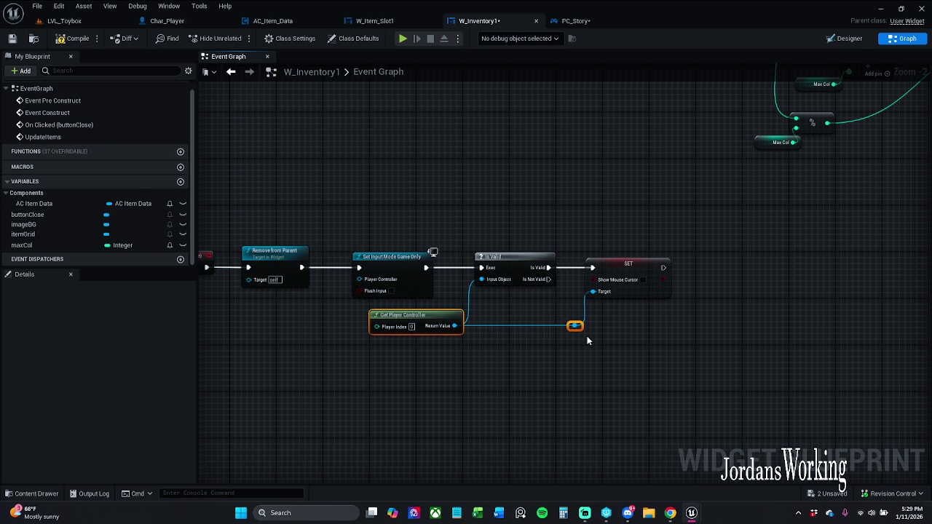
scroll(579, 335, "up", 2)
left_click(669, 331)
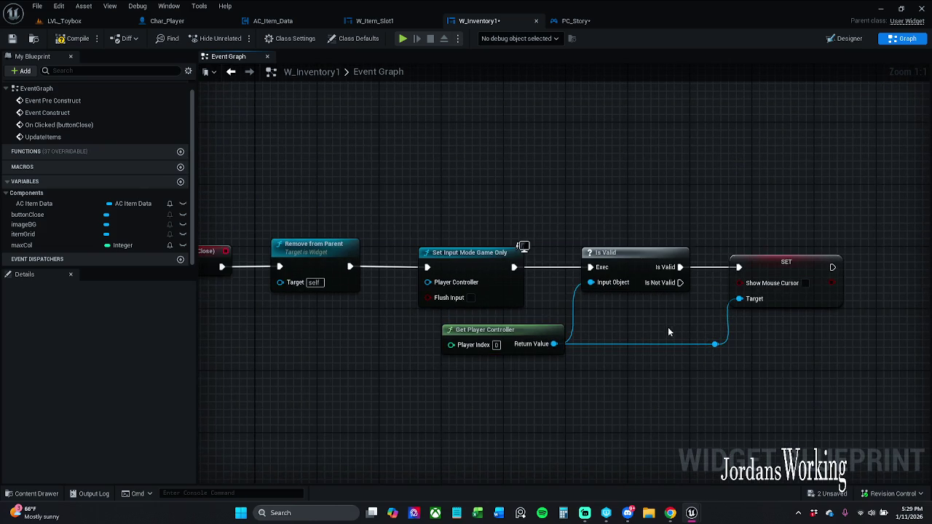
scroll(730, 298, "down", 1)
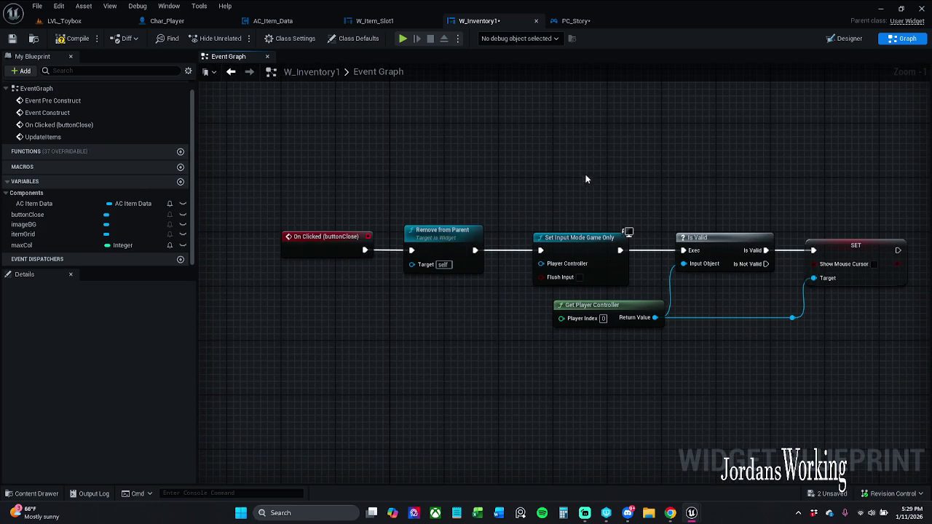
left_click(99, 22)
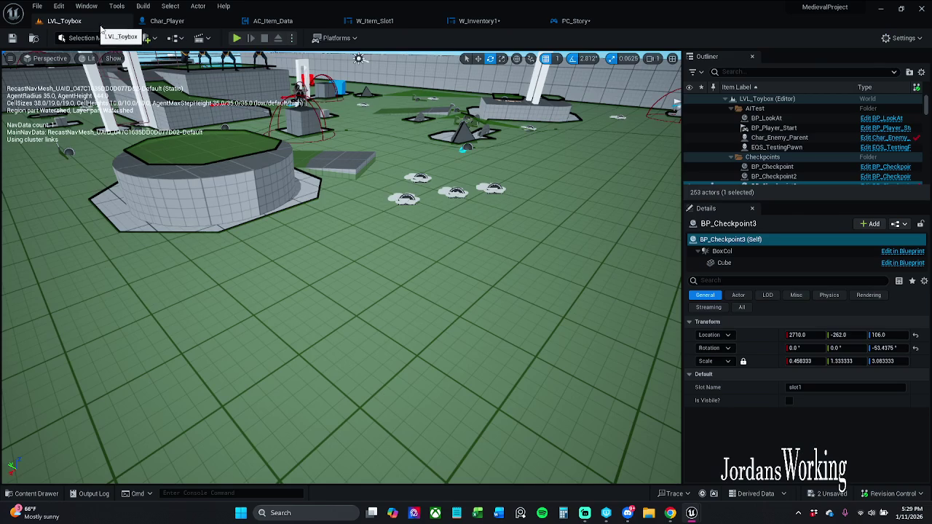
left_click(236, 38)
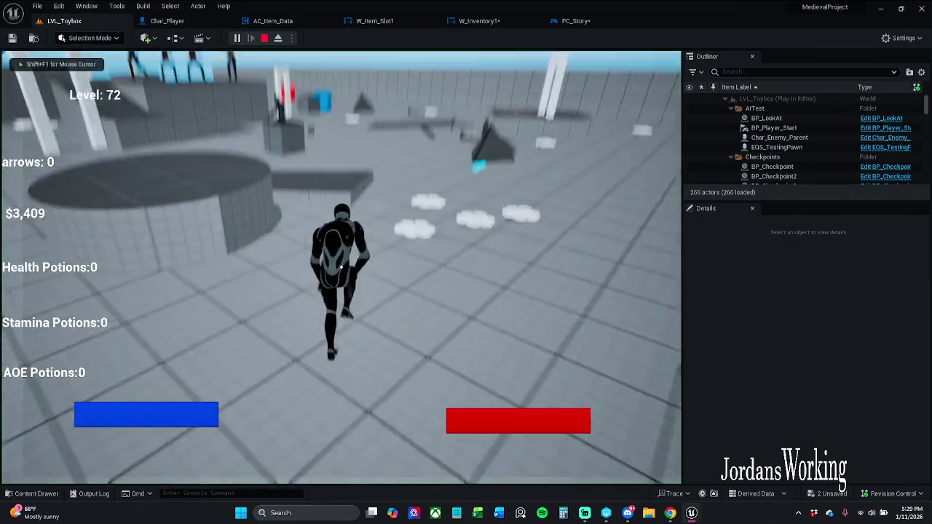
key("i")
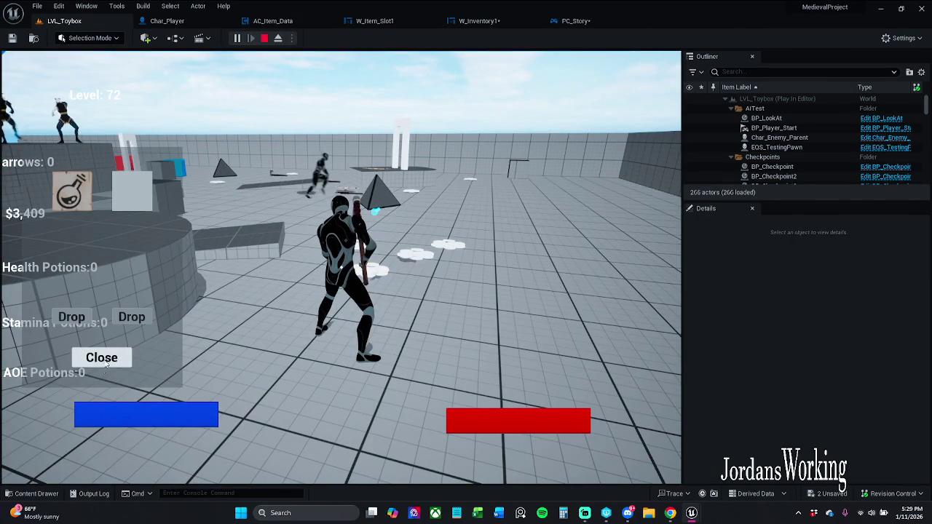
left_click(106, 364)
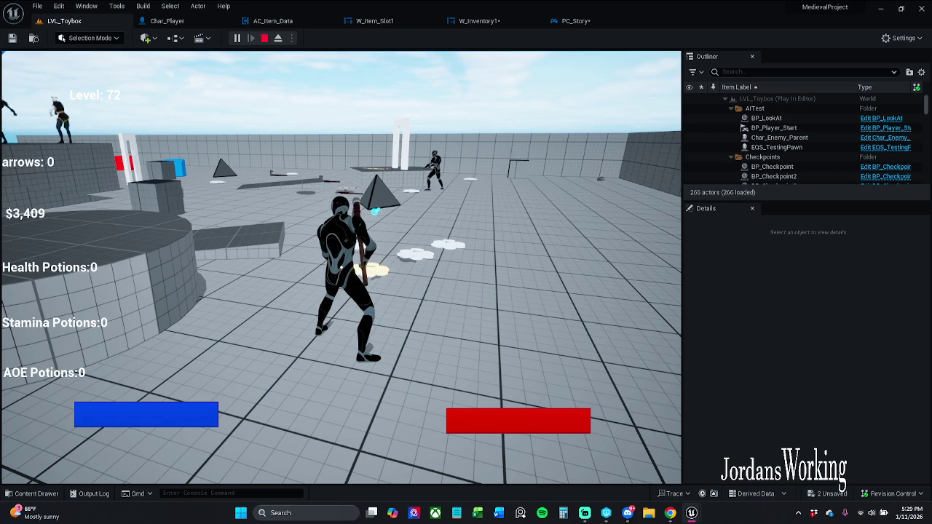
key("Escape")
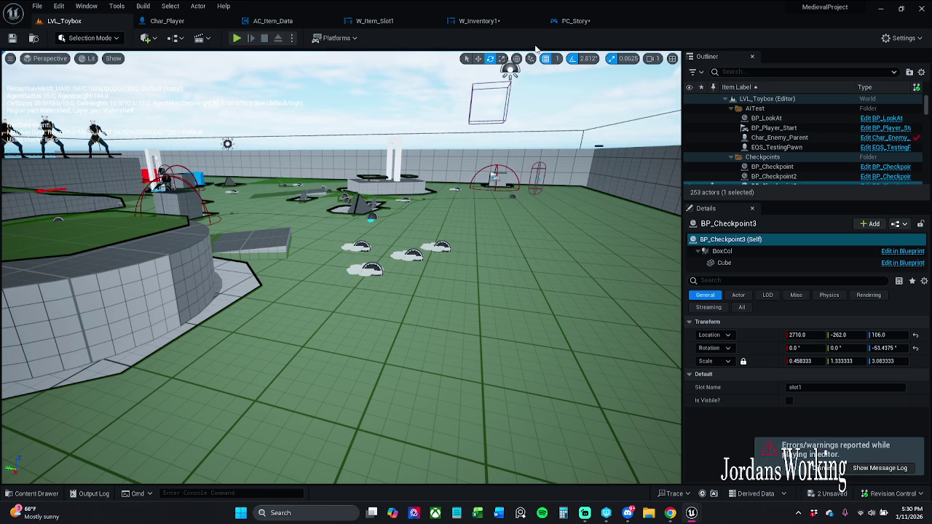
left_click(502, 23)
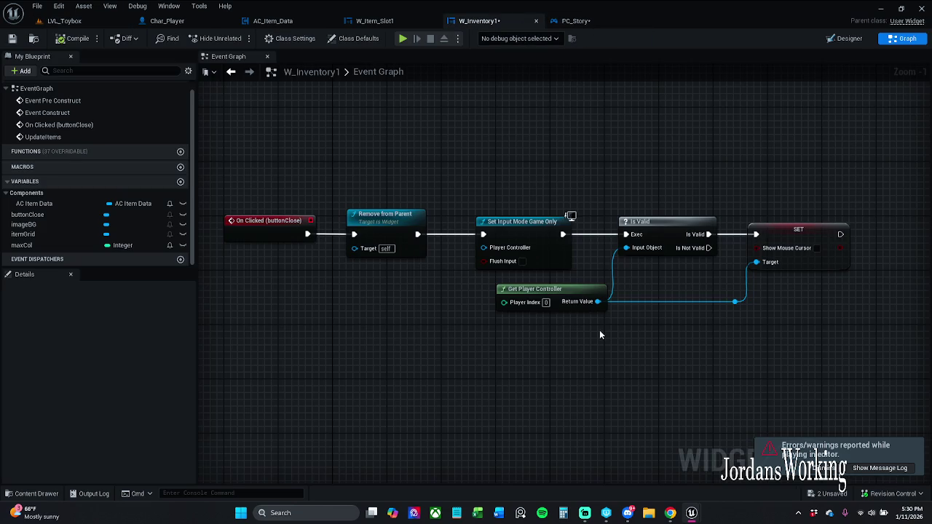
Step: Connect Get Player Controller to Set Input Mode Game Only's Player Controller input and straighten its wire
mouse_move(596, 295)
left_mouse_down()
mouse_move(447, 290)
mouse_move(479, 254)
mouse_move(491, 276)
left_mouse_up()
left_click(476, 272)
left_click(487, 250)
left_click_drag(487, 250, 448, 295)
left_click(408, 301)
left_click(735, 301)
key("q")
Step: Delete the Is Valid node and wire Set Input Mode's execution output directly into SET
left_click_drag(650, 209, 692, 273)
key("Delete")
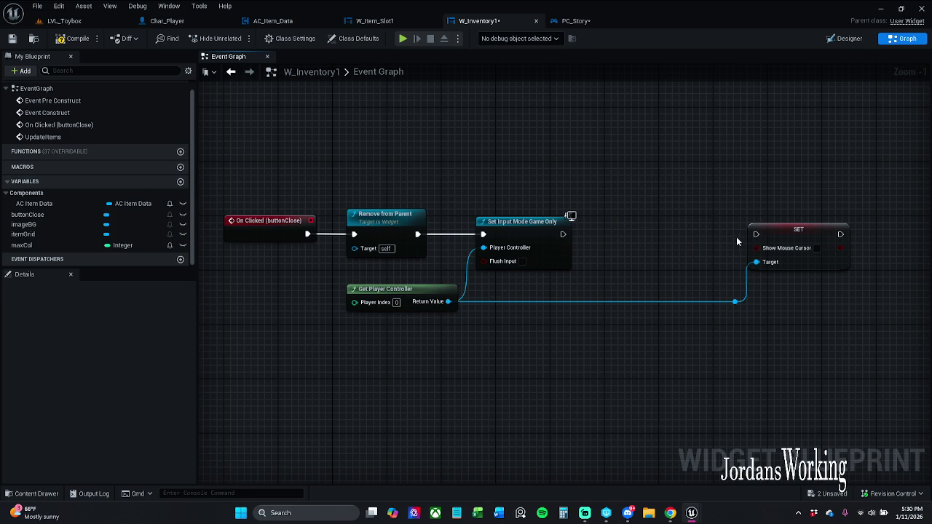
left_click_drag(756, 233, 563, 233)
left_click_drag(692, 212, 816, 368)
left_click_drag(807, 236, 686, 229)
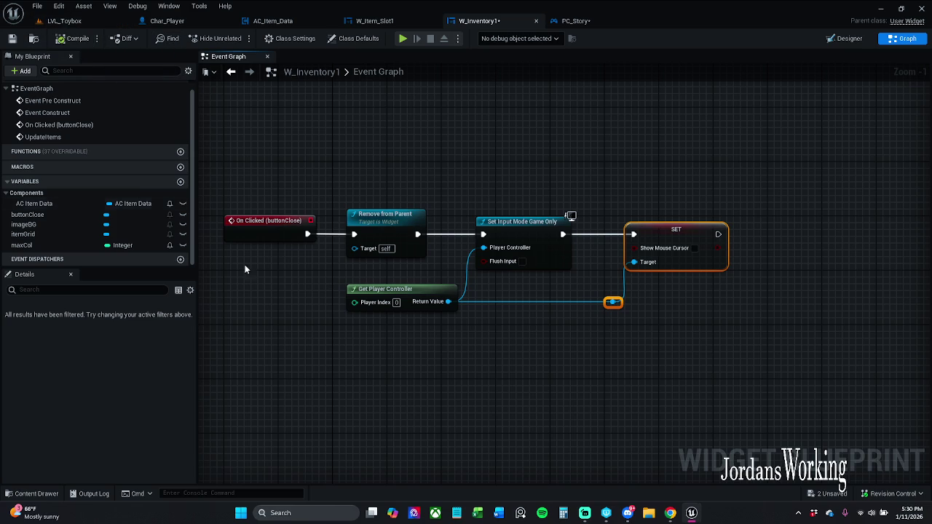
Step: Save W_Inventory1, then play-test LVL_Toybox by opening and closing the in-game inventory
left_click(12, 38)
left_click(88, 22)
left_click(236, 38)
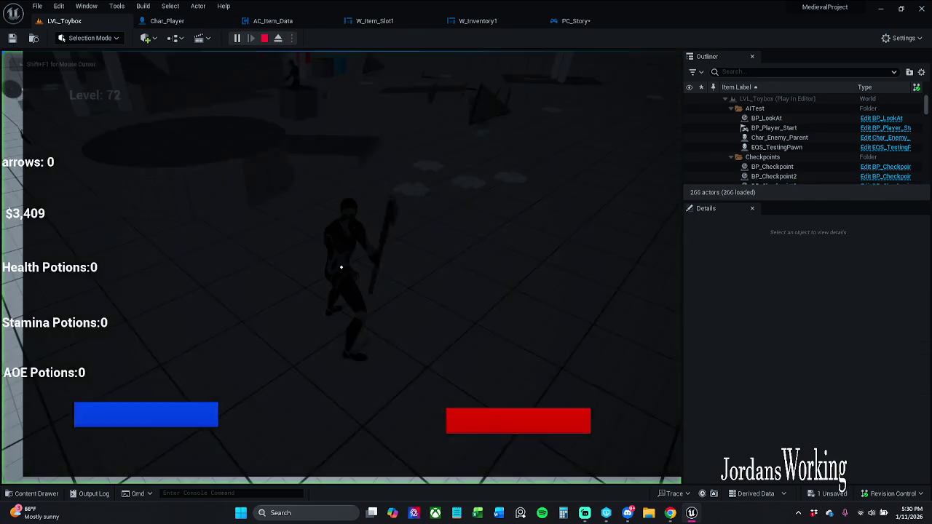
key("w")
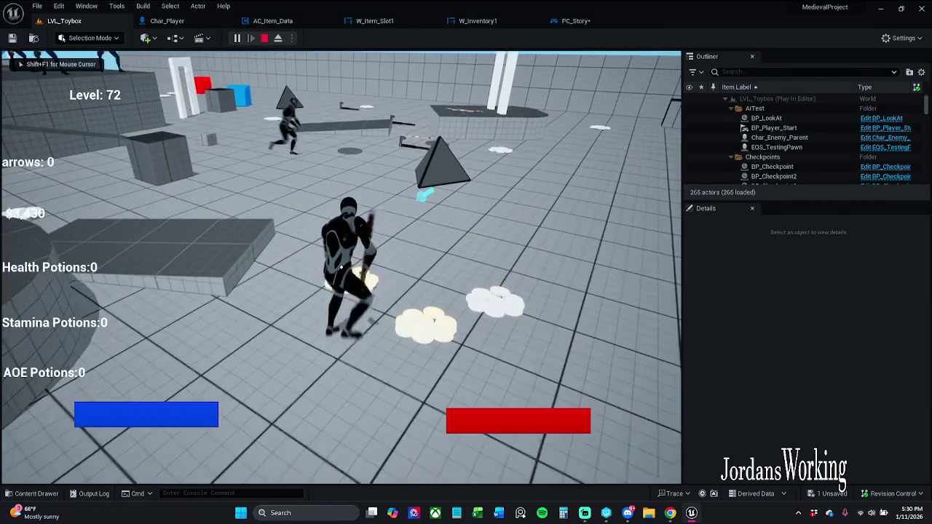
key("i")
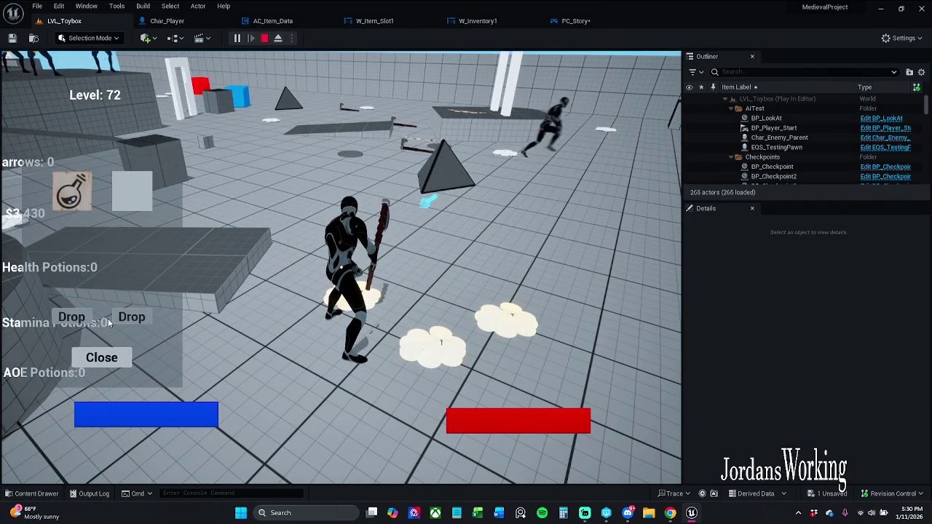
left_click(110, 351)
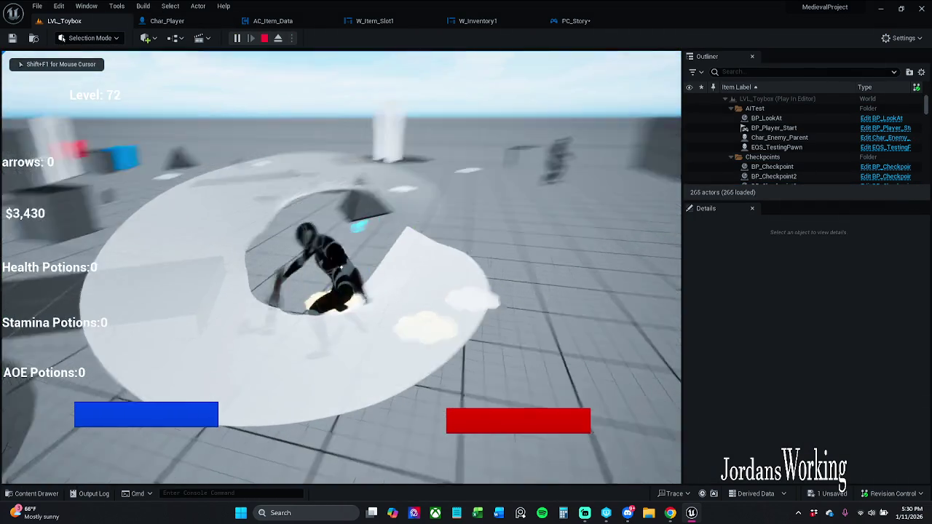
key("w")
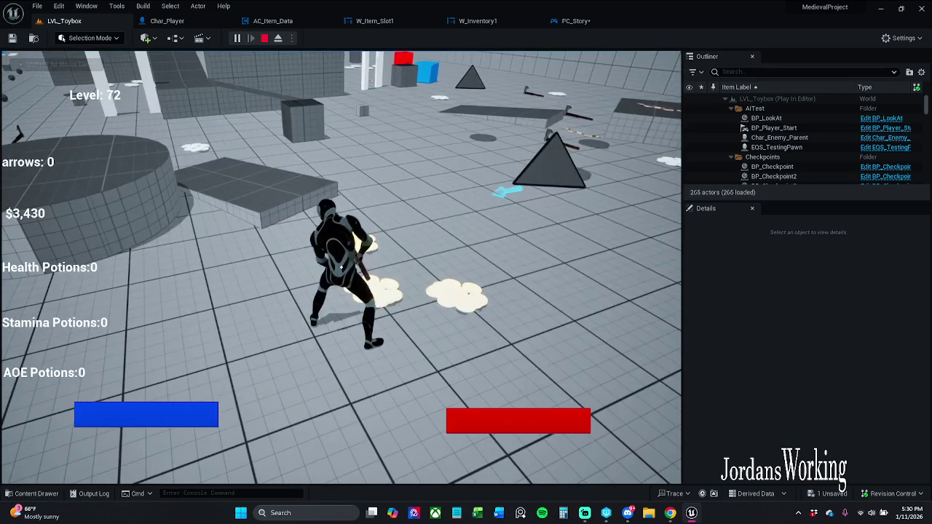
key("Escape")
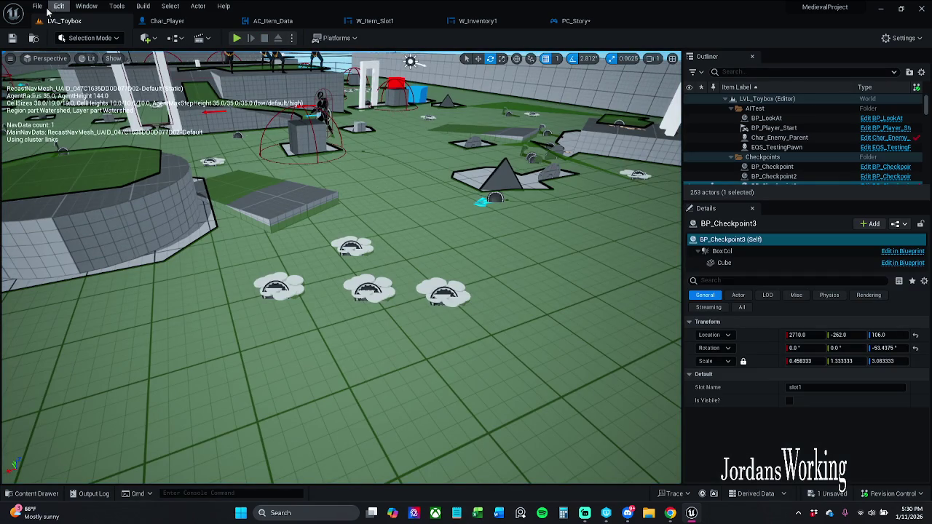
Step: Save all unsaved levels and assets, then run and stop two more quick play-tests
left_click(37, 5)
left_click(65, 136)
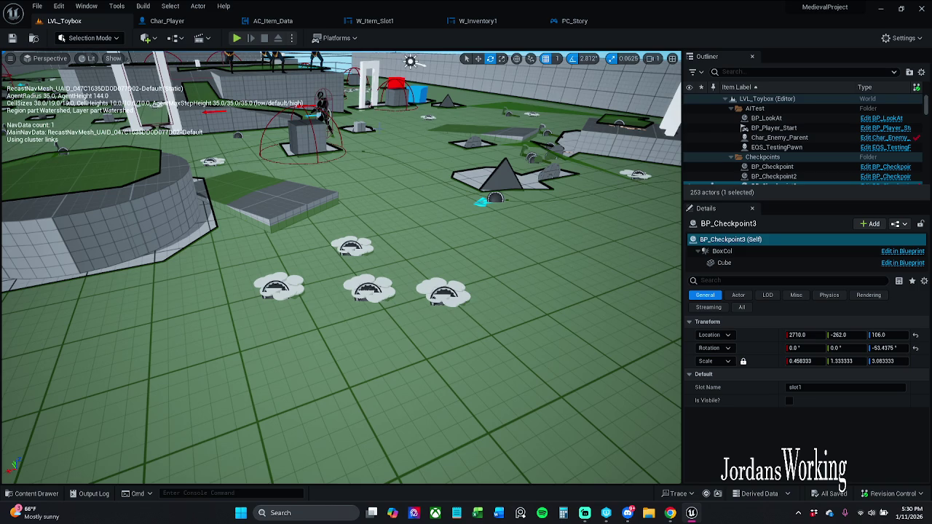
left_click(238, 39)
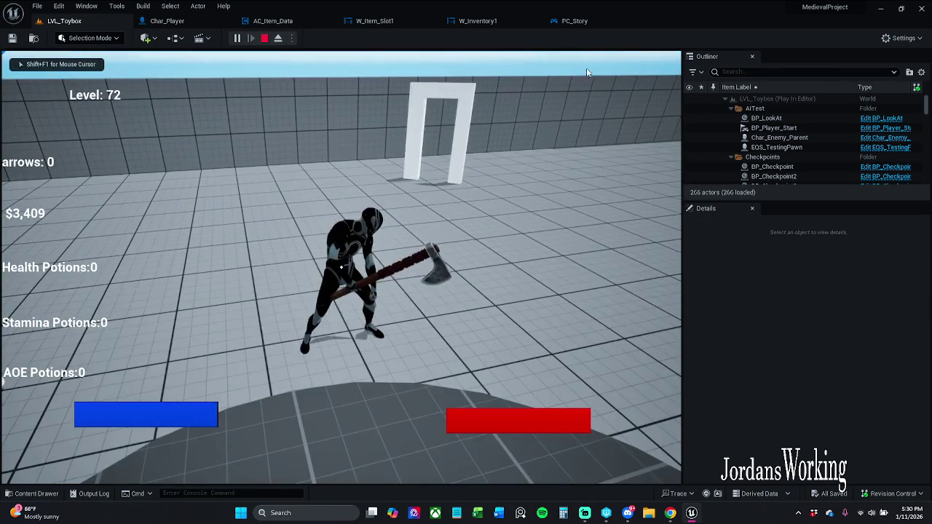
key("Escape")
left_click(237, 38)
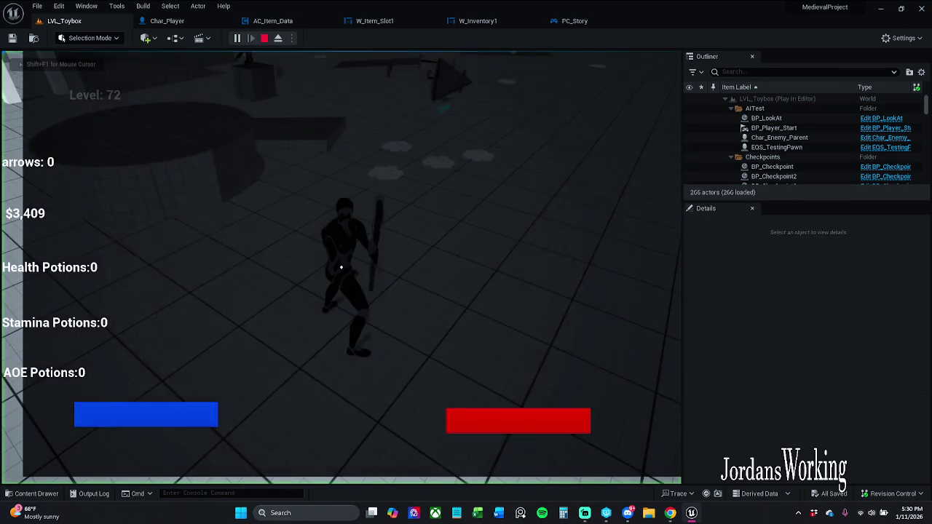
key("w")
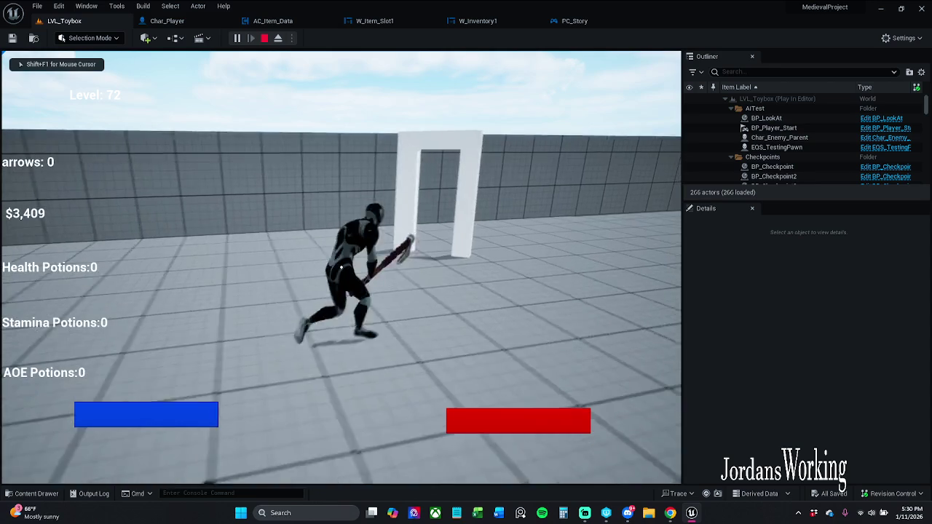
key("Escape")
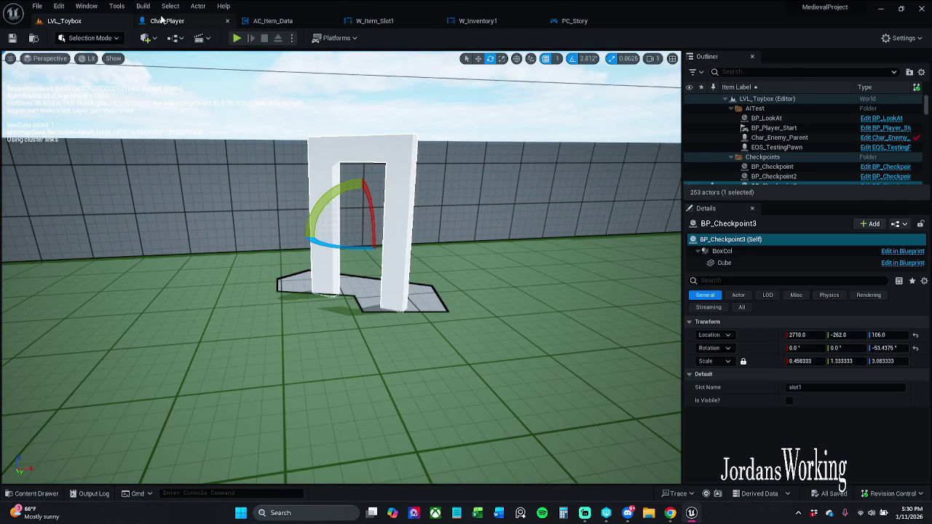
left_click(273, 20)
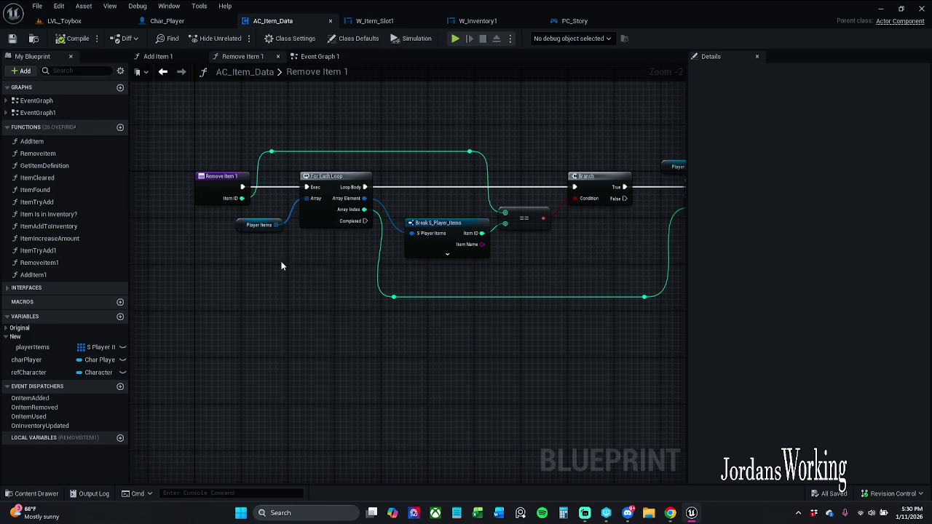
Step: Inspect AC_Item_Data's playerItems variable and briefly expand the Original variable group
left_click(43, 346)
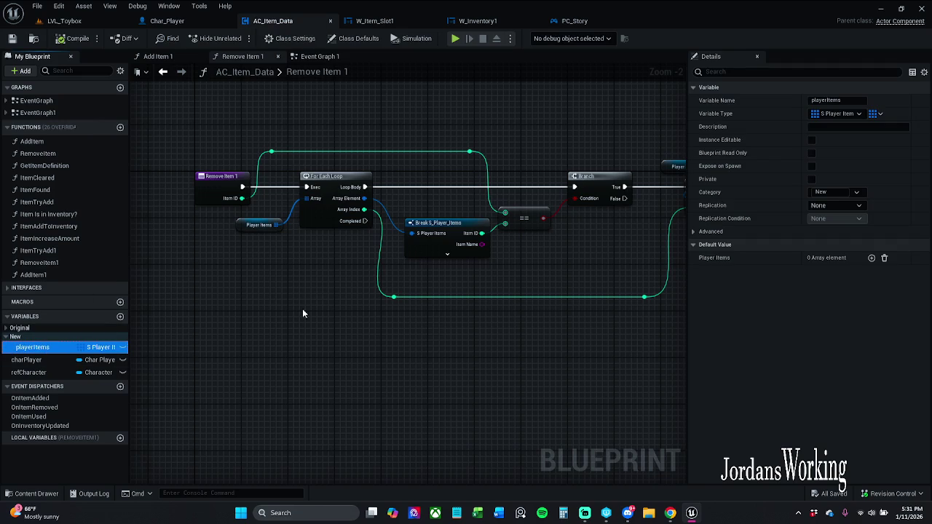
left_click(7, 329)
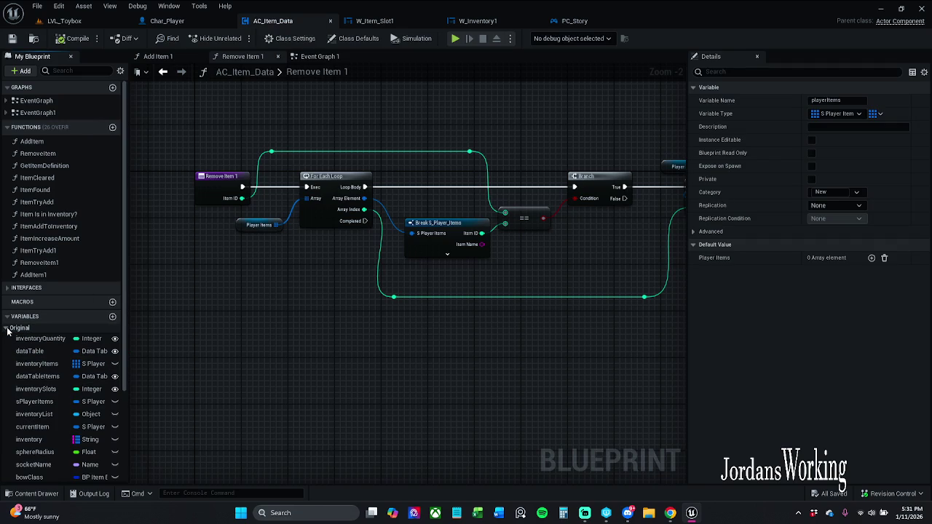
left_click(7, 329)
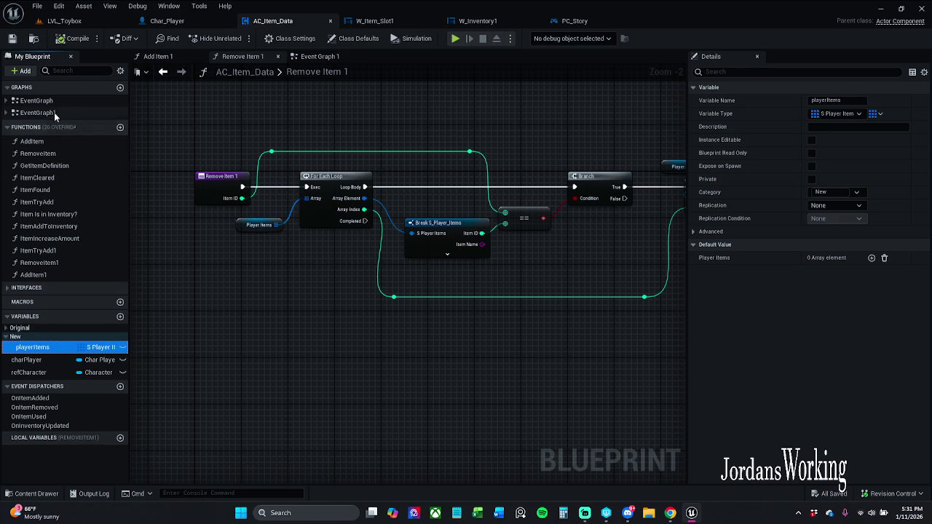
Step: Review the BeginPlay SET and RESIZE nodes and Inventory Items variable in the Event Graph, then close it
double_click(36, 100)
mouse_move(308, 309)
left_mouse_down()
mouse_move(362, 309)
mouse_move(350, 501)
left_mouse_up()
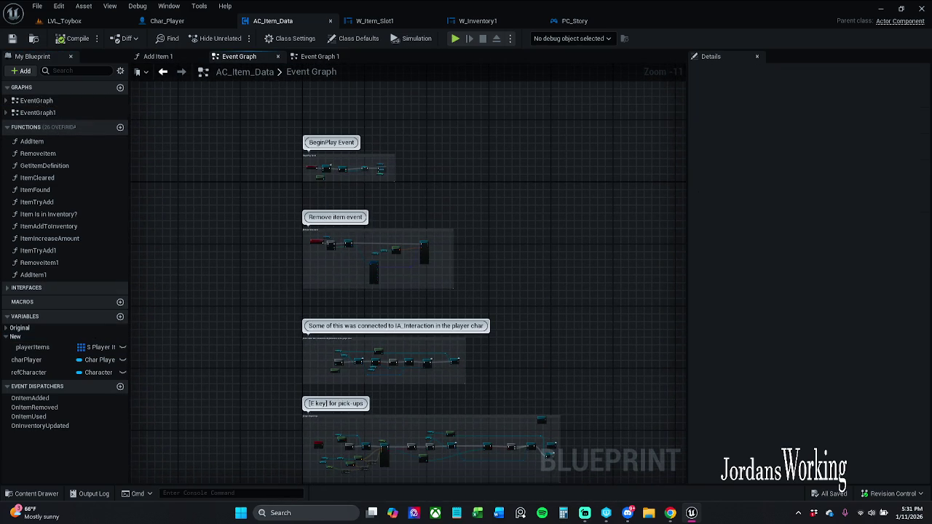
scroll(329, 182, "up", 12)
mouse_move(346, 162)
left_mouse_down()
mouse_move(298, 206)
mouse_move(220, 215)
left_mouse_up()
left_click(481, 130)
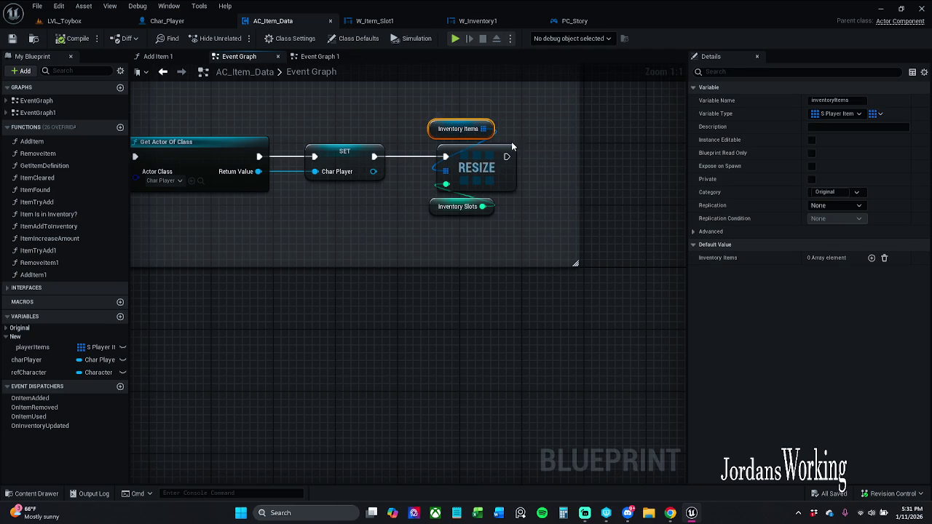
left_click(279, 56)
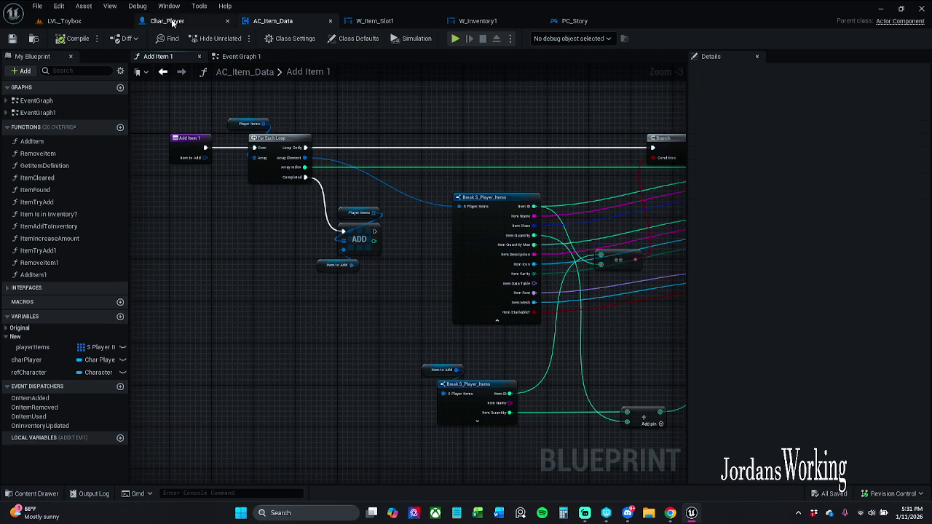
left_click(64, 21)
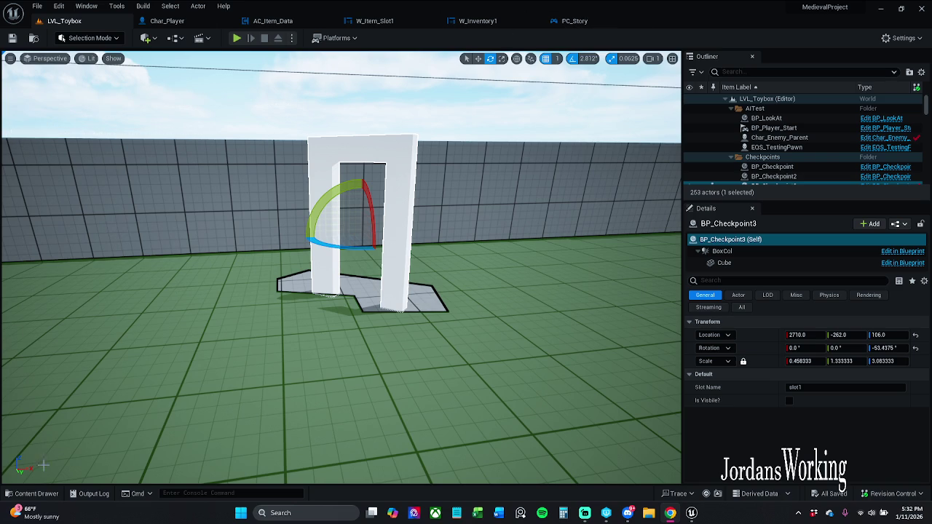
Step: Fly the viewport camera up to get an overview of the LVL_Toybox level
left_click_drag(319, 167, 378, 285)
Step: Select BP_Item_Potion_Health11, review its Details with Original collapsed, and open its blueprint for editing
left_click(321, 331)
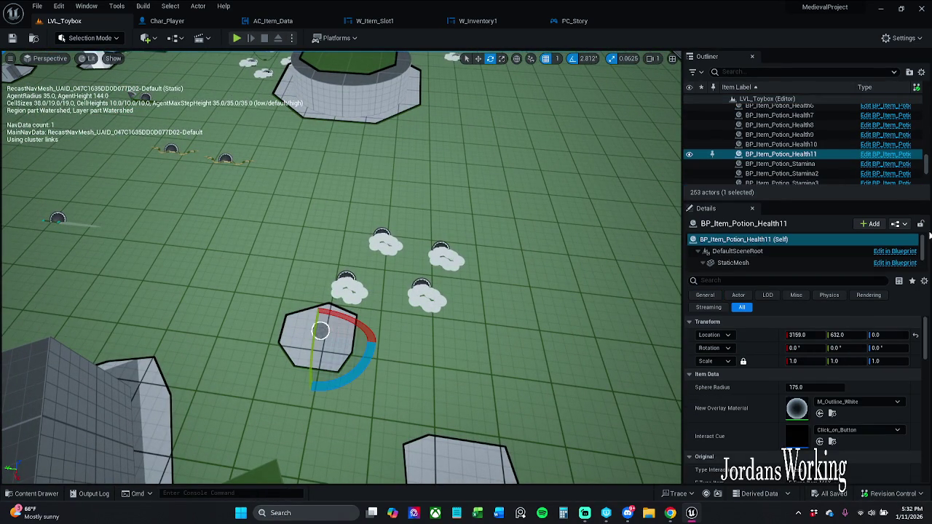
scroll(824, 393, "down", 2)
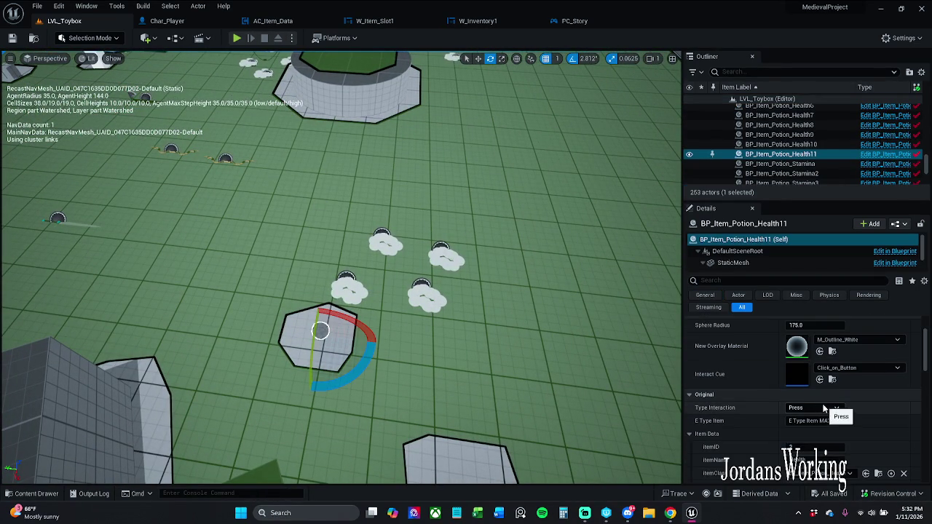
scroll(824, 408, "down", 2)
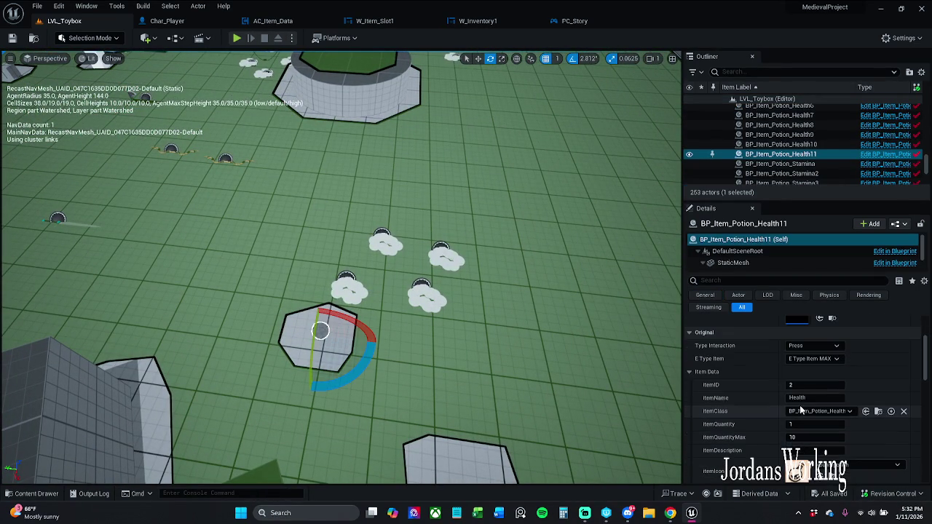
left_click(689, 333)
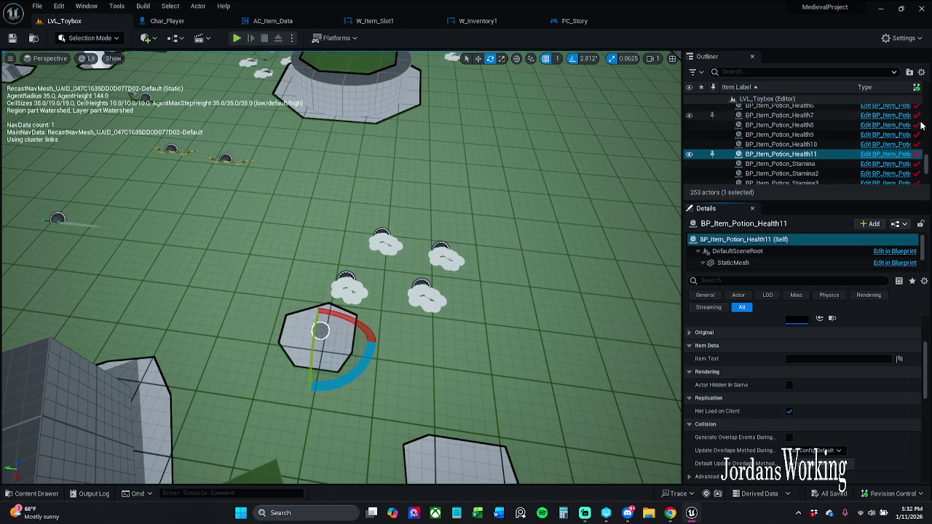
left_click(897, 155)
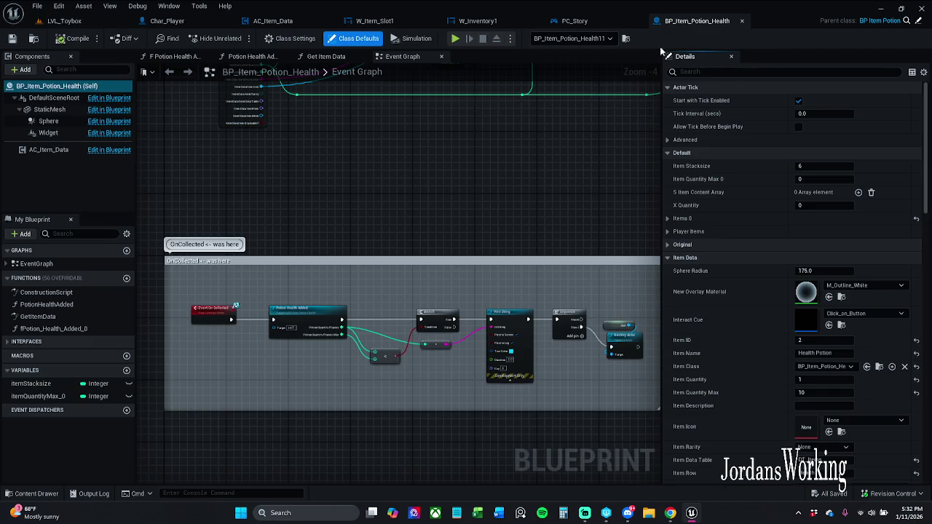
Step: Follow parent classes to BP_Item_Parent, closing the child blueprints, and review its Item Data variables
left_click(881, 20)
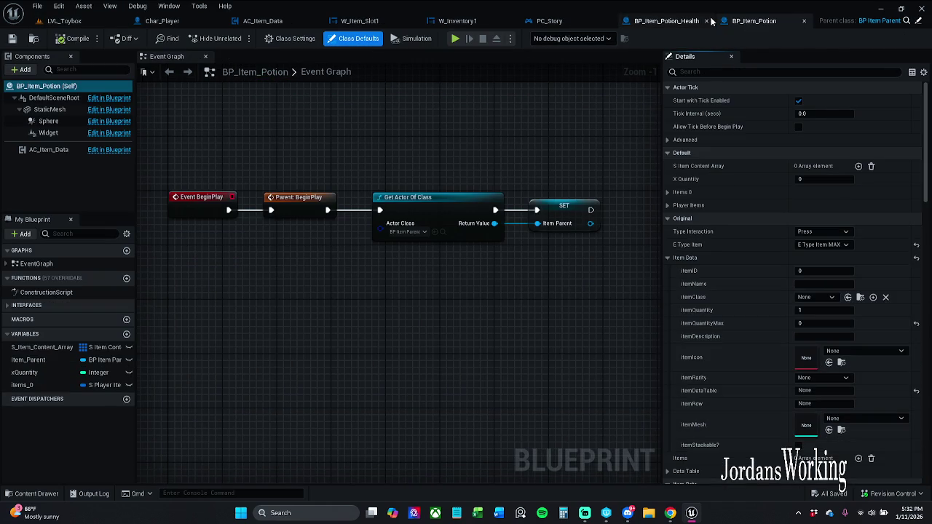
left_click(706, 21)
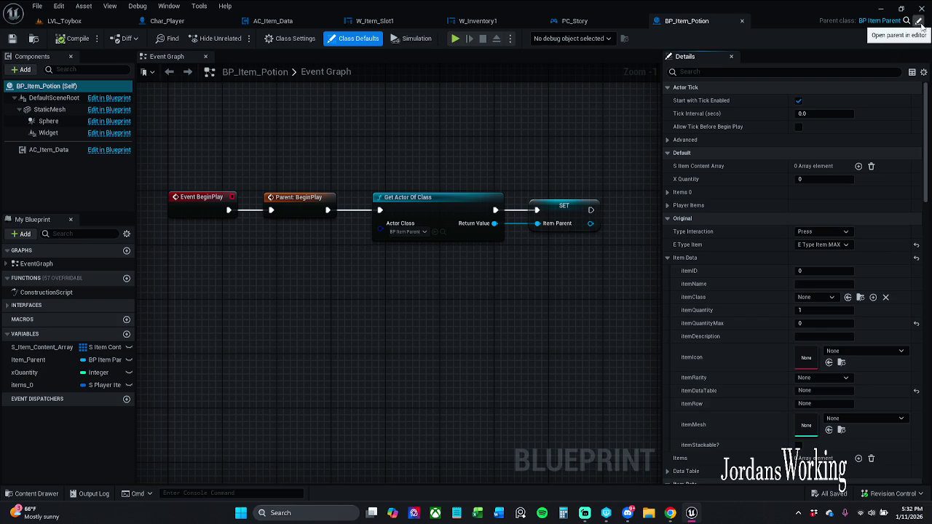
left_click(881, 20)
left_click(742, 24)
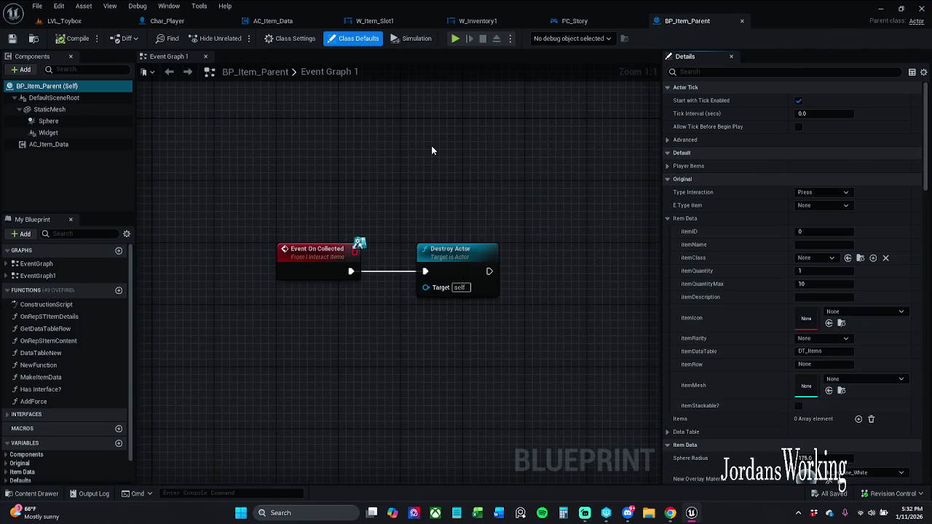
scroll(52, 436, "down", 2)
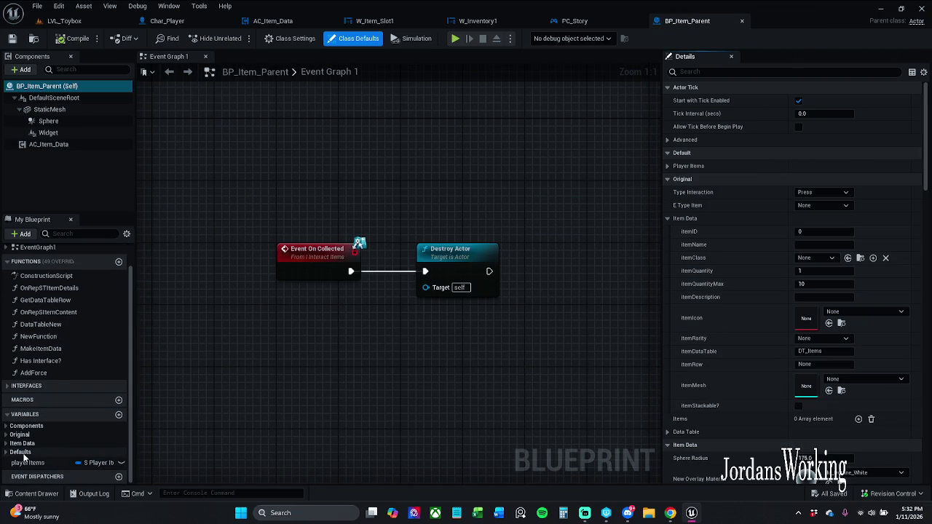
left_click(51, 441)
scroll(54, 438, "down", 4)
scroll(59, 432, "down", 2)
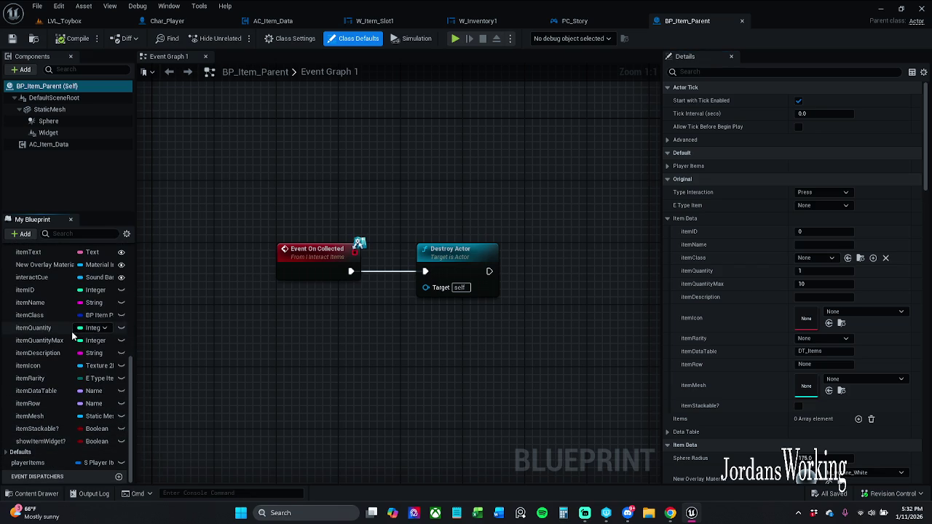
scroll(73, 336, "up", 5)
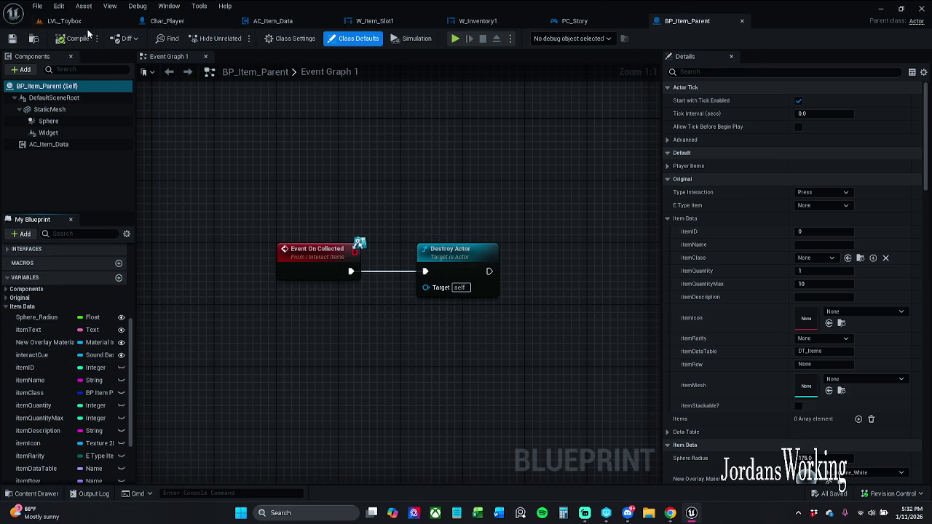
Step: Return to LVL_Toybox, briefly reopen and close BP_Item_Potion_Health, and review the potion's Details
left_click(64, 20)
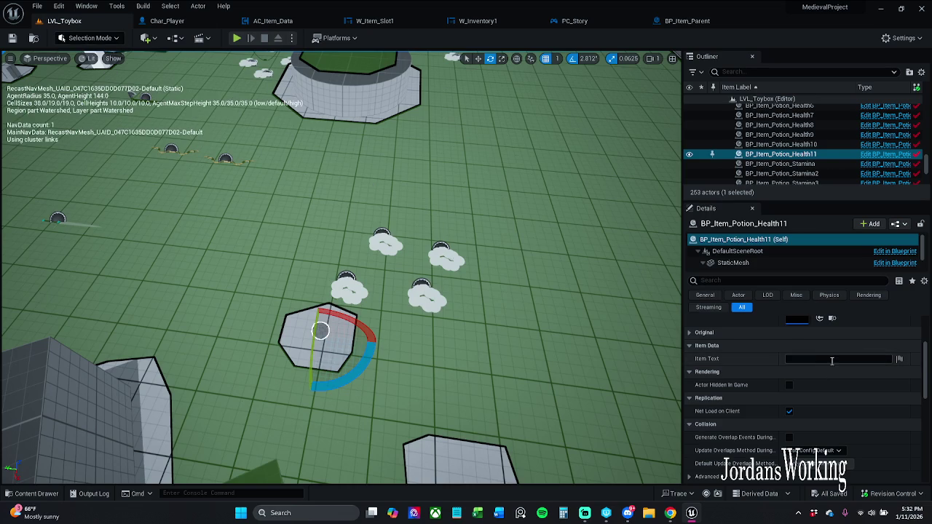
left_click(900, 154)
left_click(805, 21)
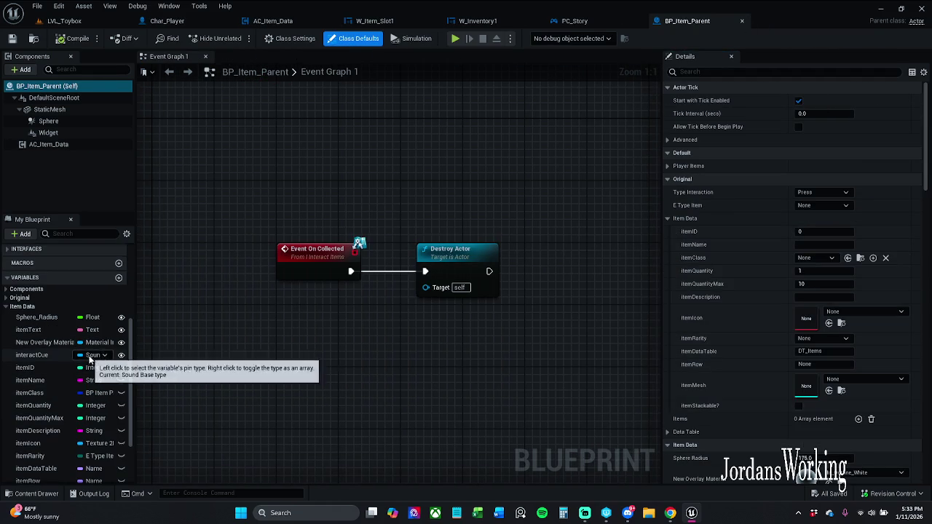
scroll(52, 377, "down", 1)
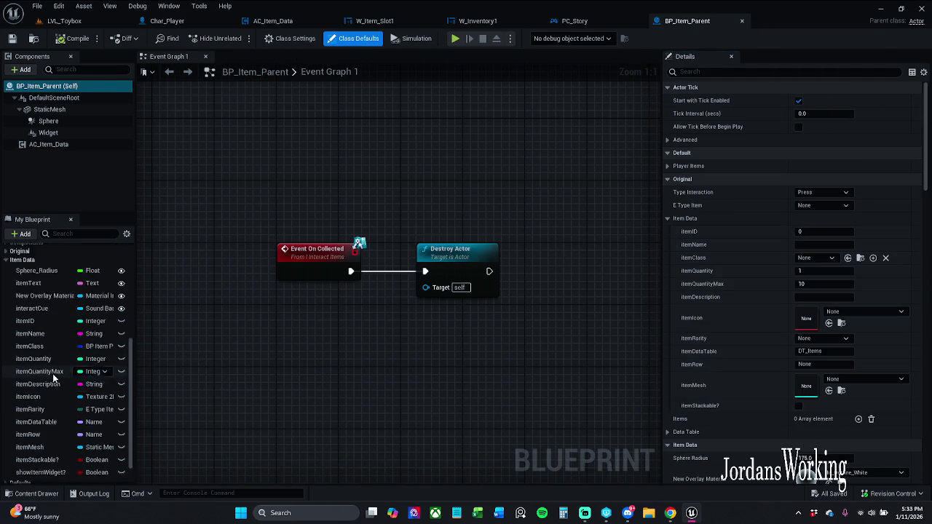
scroll(52, 373, "down", 2)
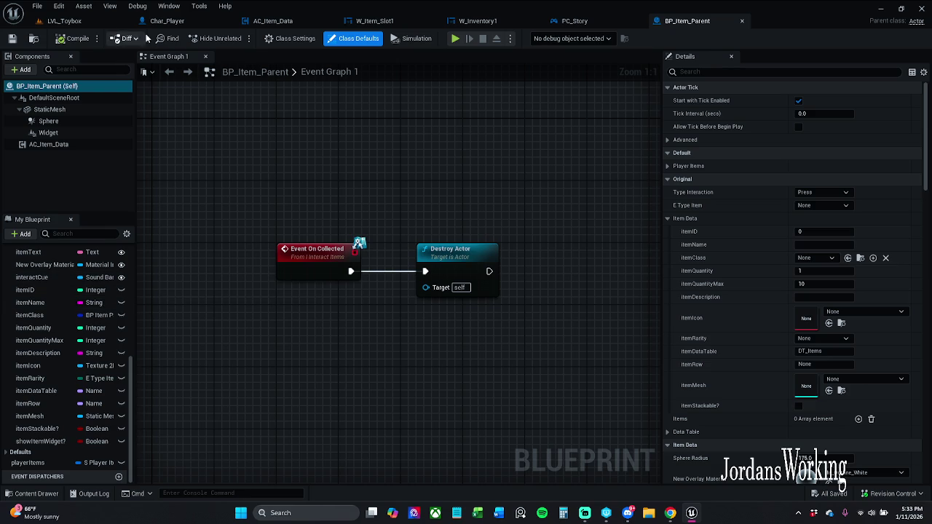
left_click(64, 20)
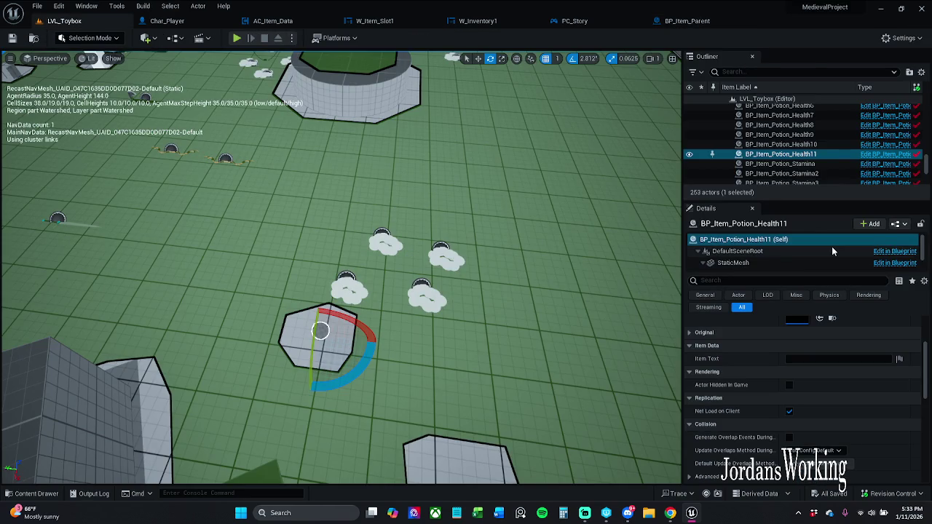
Step: Compare the coin's item data, then expand the health potion's Original and Item Data properties
left_click(426, 297)
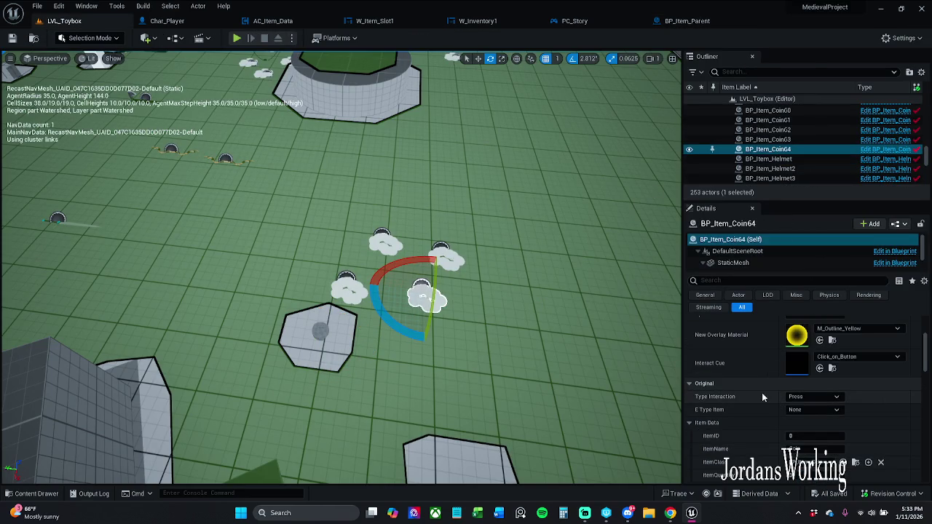
scroll(765, 401, "down", 3)
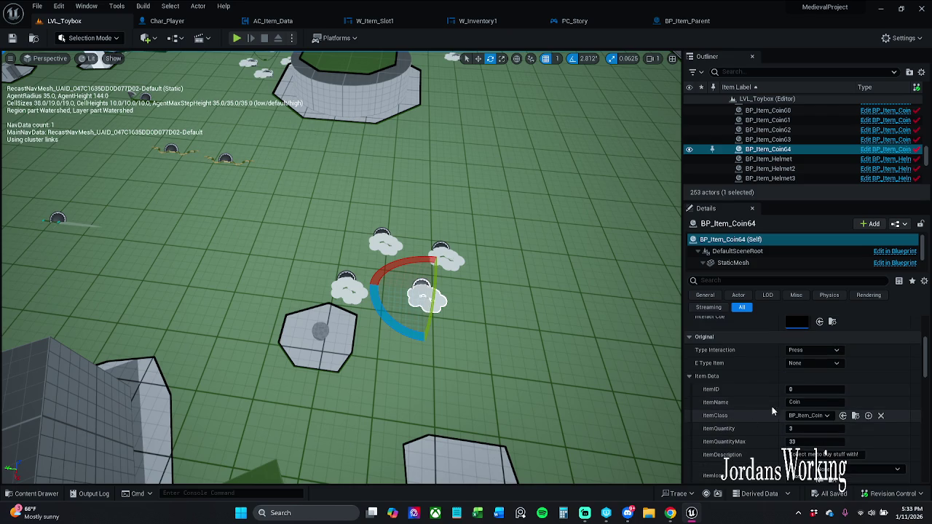
scroll(756, 394, "down", 1)
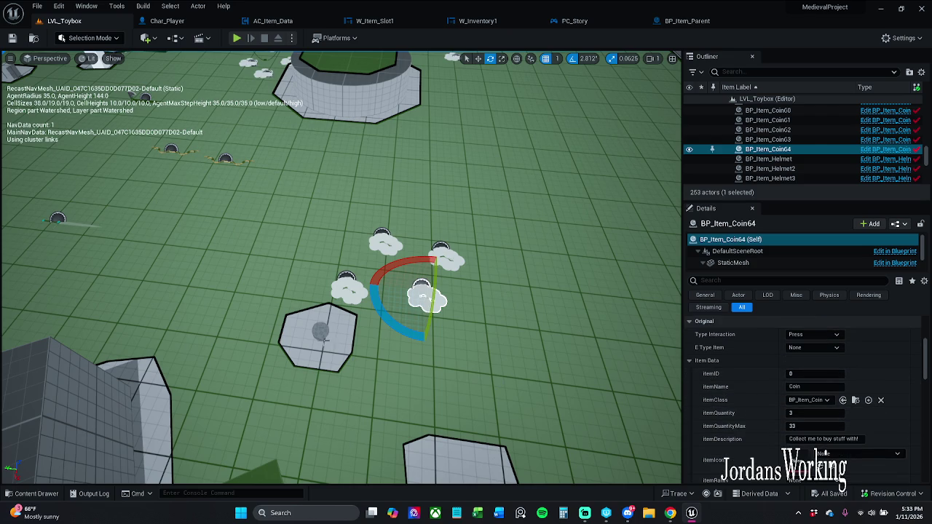
left_click(323, 339)
scroll(730, 377, "up", 1)
left_click(730, 378)
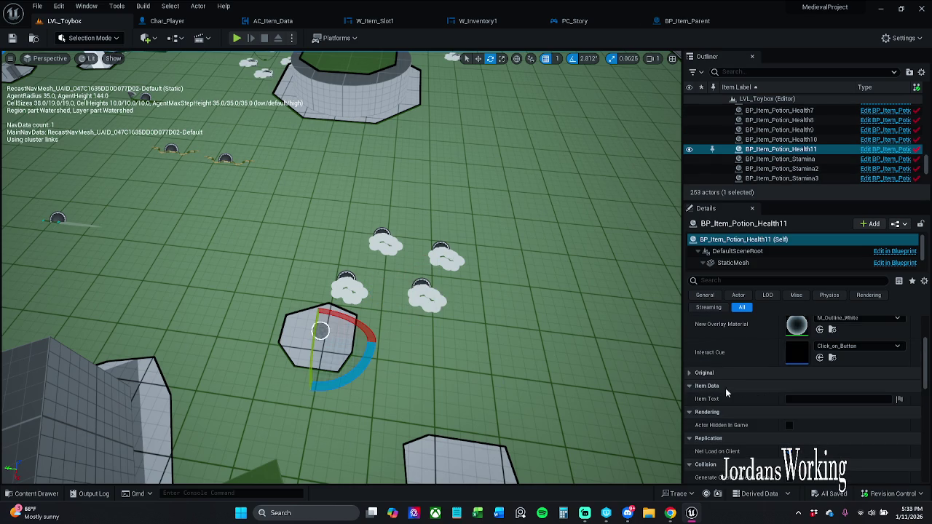
left_click(728, 374)
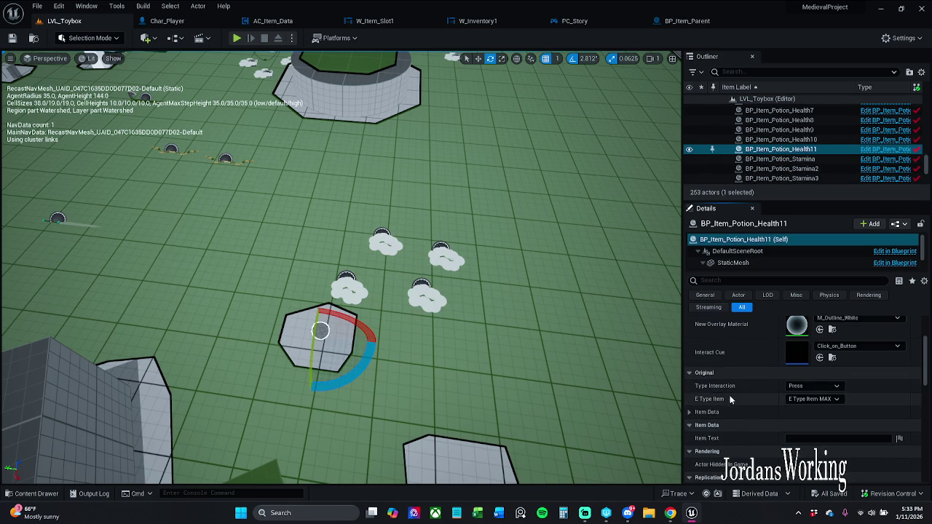
left_click(691, 412)
scroll(706, 372, "down", 1)
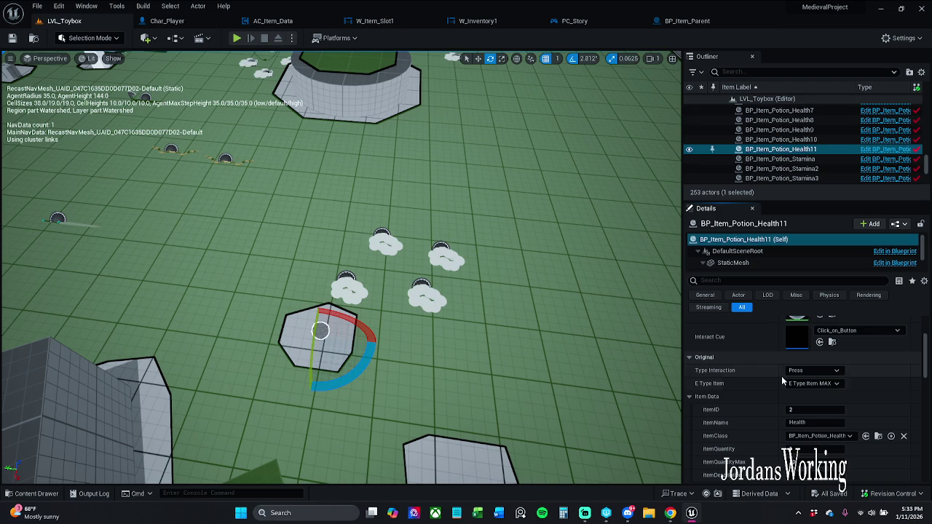
scroll(763, 366, "down", 4)
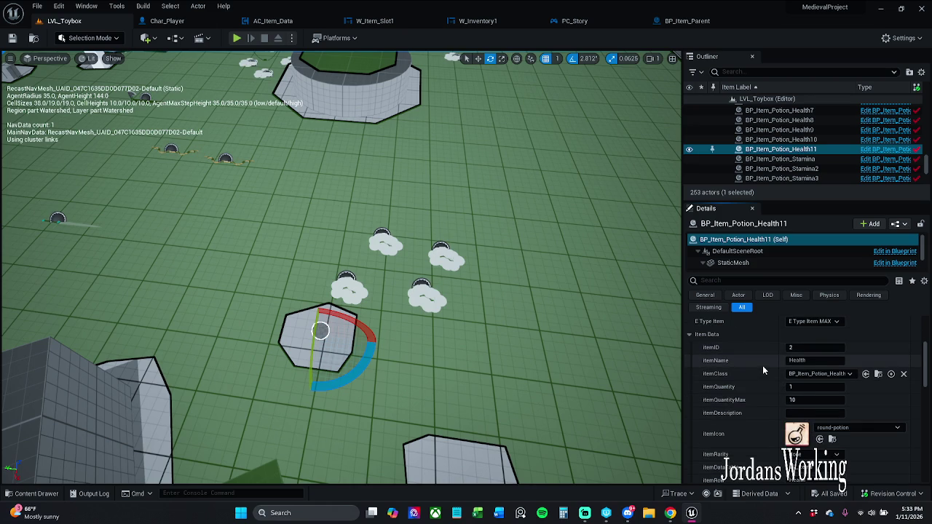
scroll(762, 365, "down", 6)
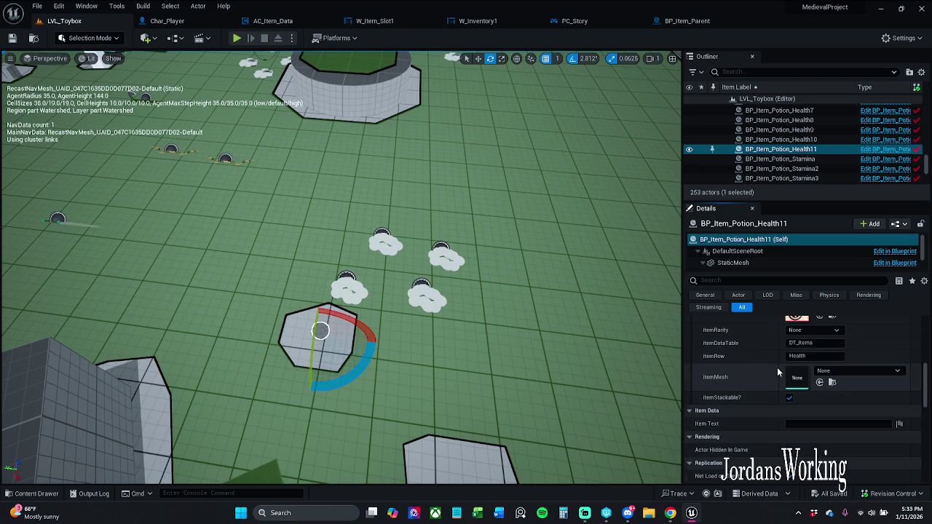
scroll(777, 368, "up", 2)
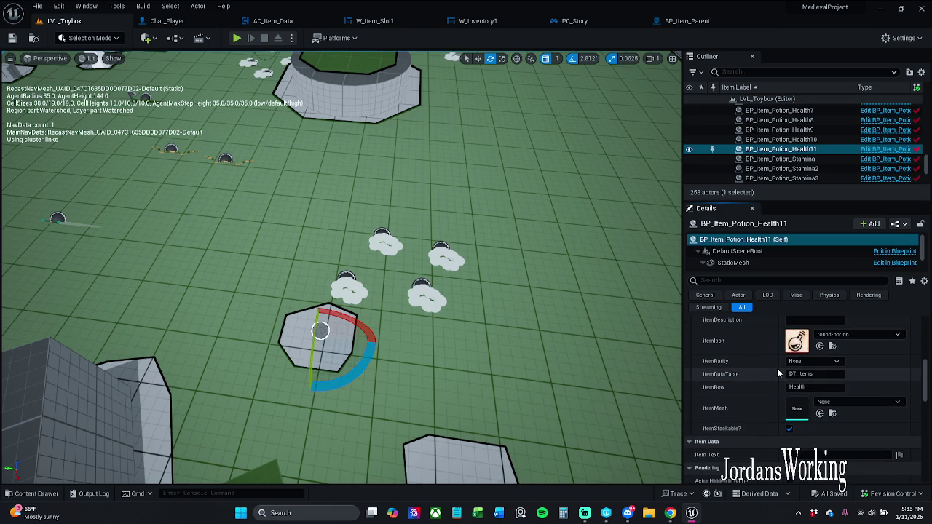
Step: Try itemMesh Axis_Guide on the potion, revert it to None, and keep itemRarity at None
left_click(859, 402)
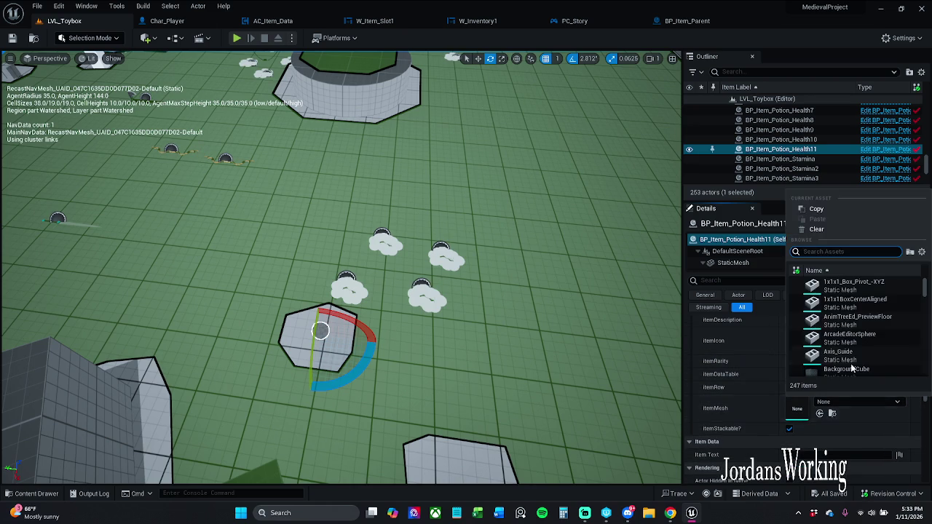
mouse_move(437, 327)
left_mouse_down()
mouse_move(393, 218)
mouse_move(349, 175)
left_mouse_up()
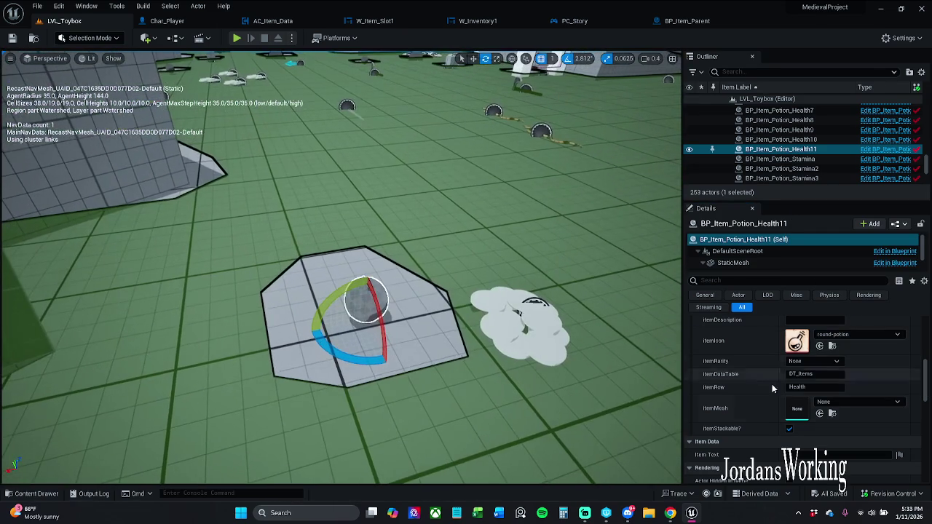
left_click(864, 405)
left_click(815, 353)
left_click_drag(505, 301, 475, 312)
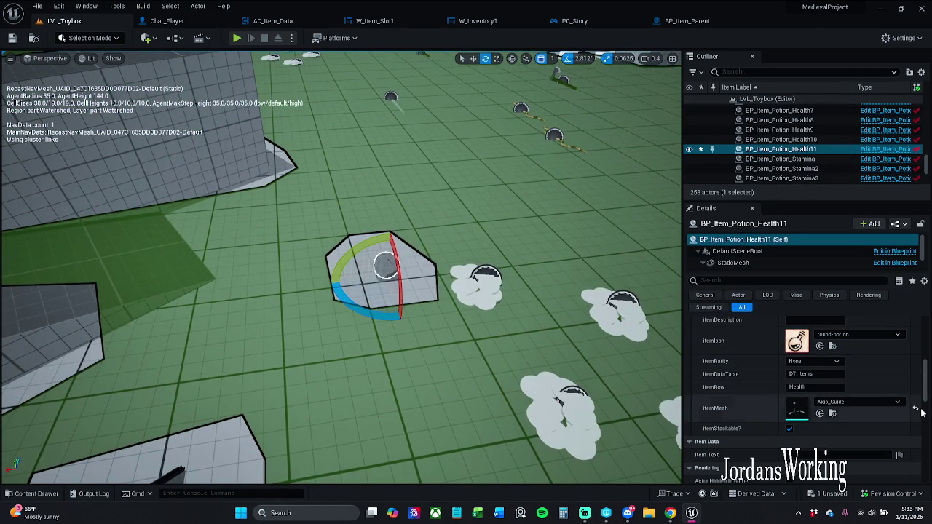
left_click(916, 410)
left_click_drag(654, 388, 634, 379)
key("ctrl+z")
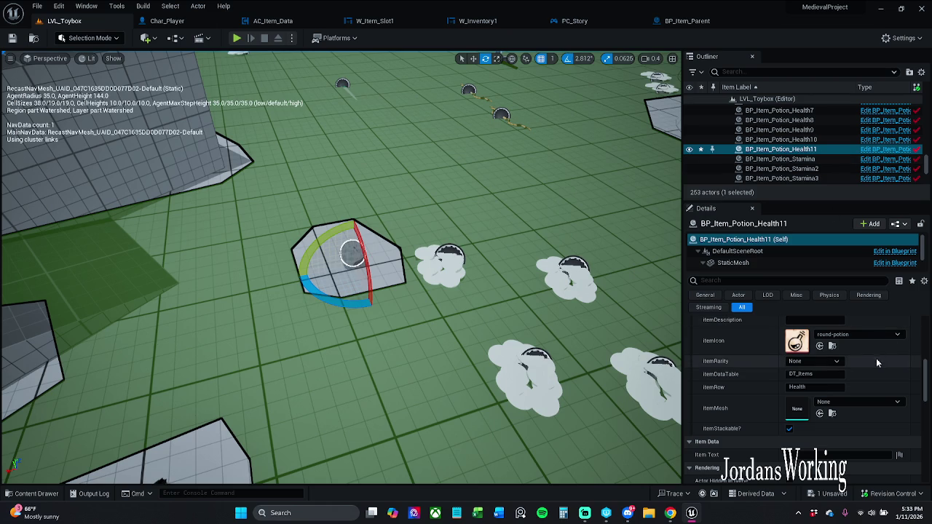
left_click(804, 359)
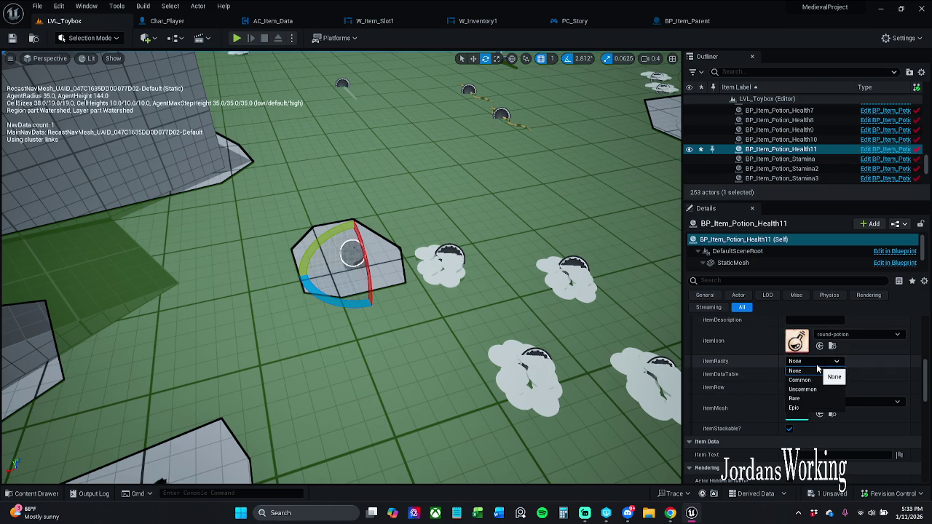
left_click(797, 370)
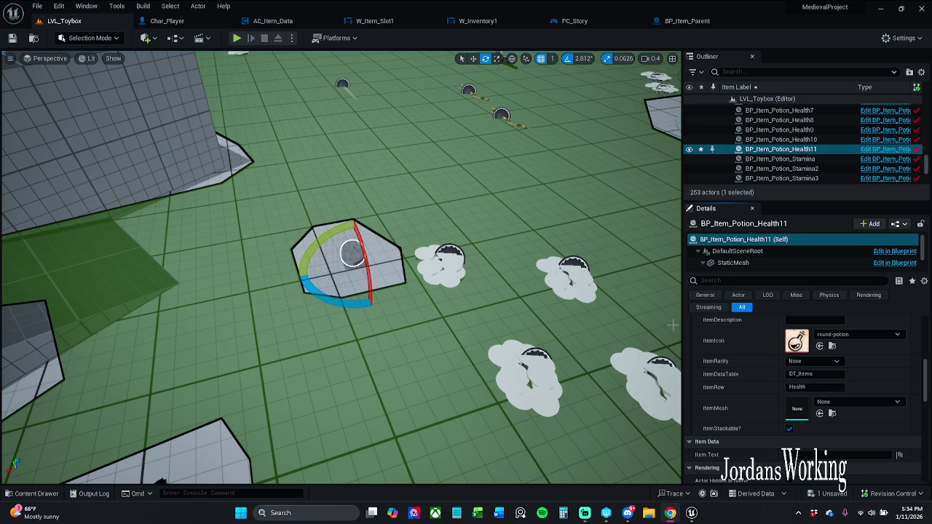
key("p")
scroll(786, 359, "up", 5)
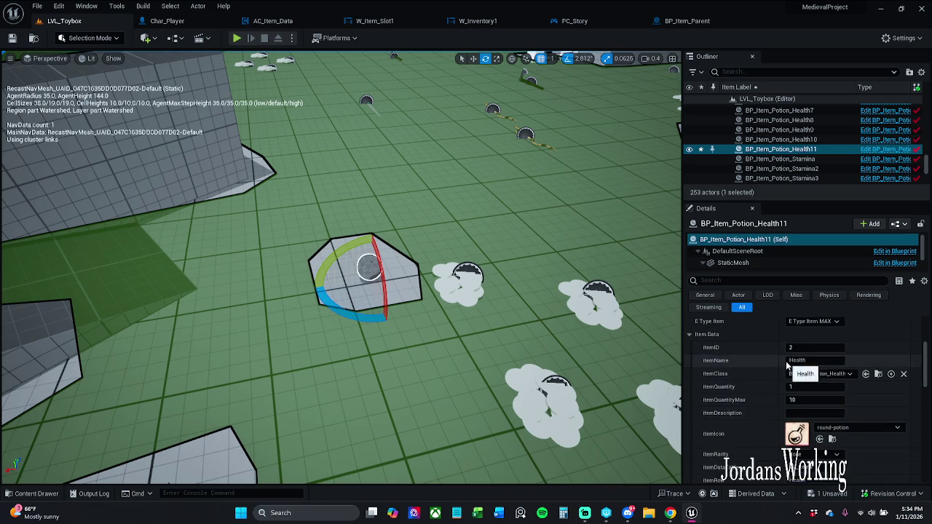
scroll(785, 361, "down", 2)
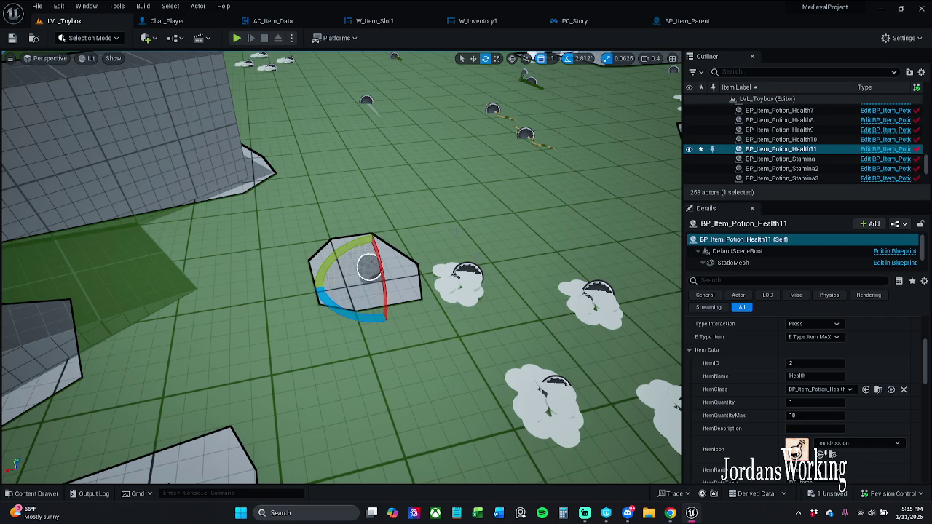
key("Up")
key("Down")
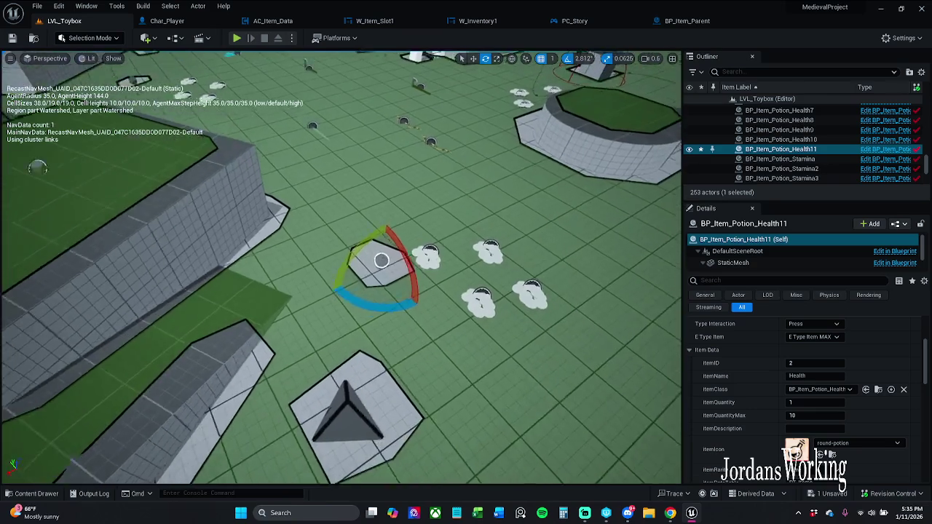
key("Down")
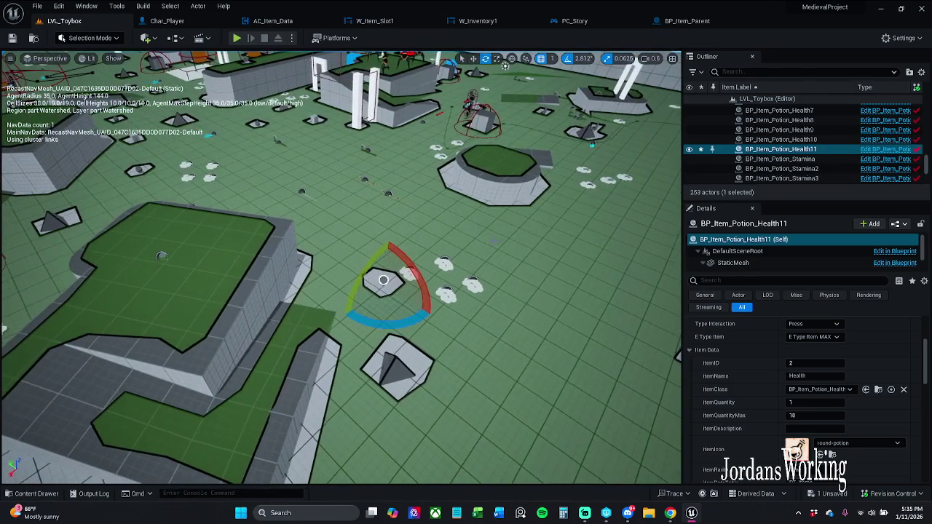
key("p")
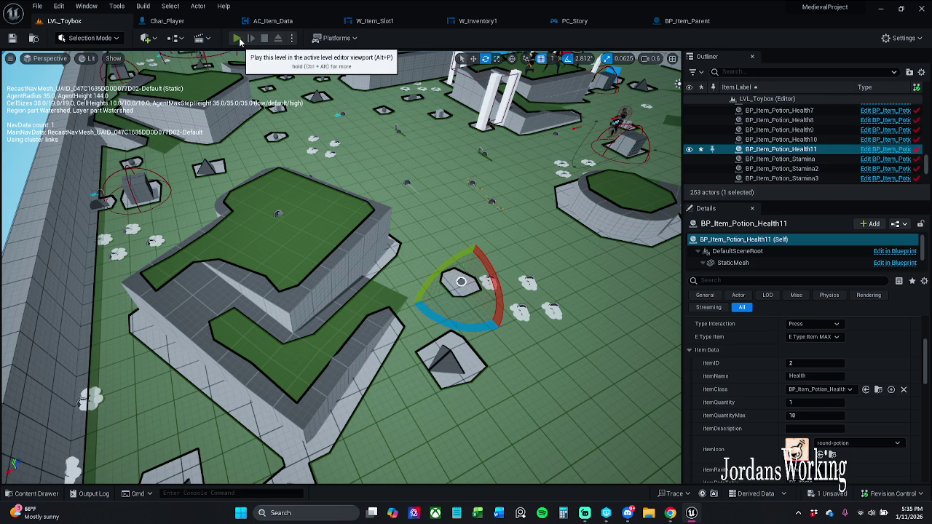
left_click(238, 39)
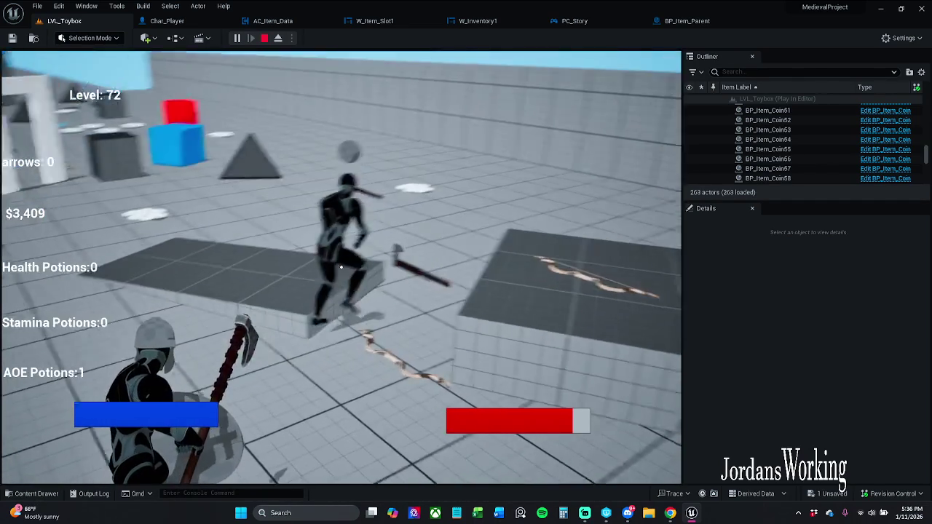
key("w")
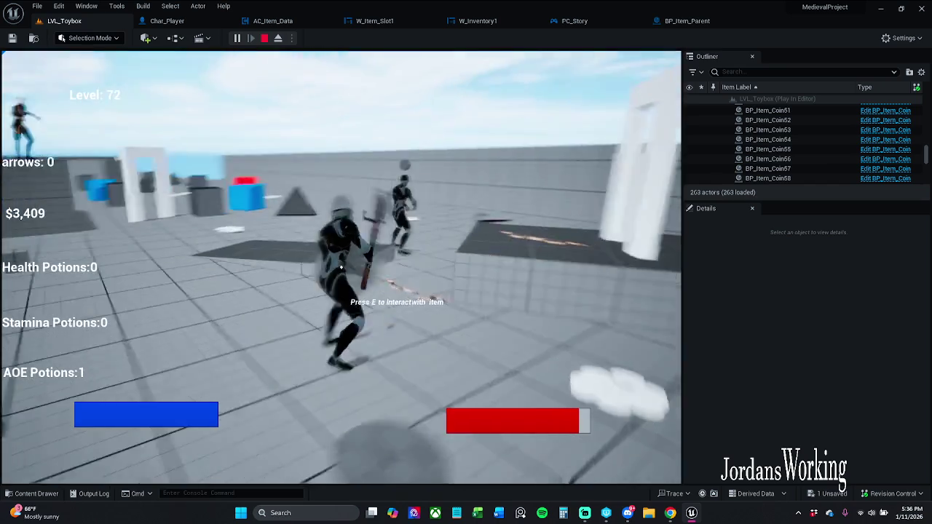
key("w")
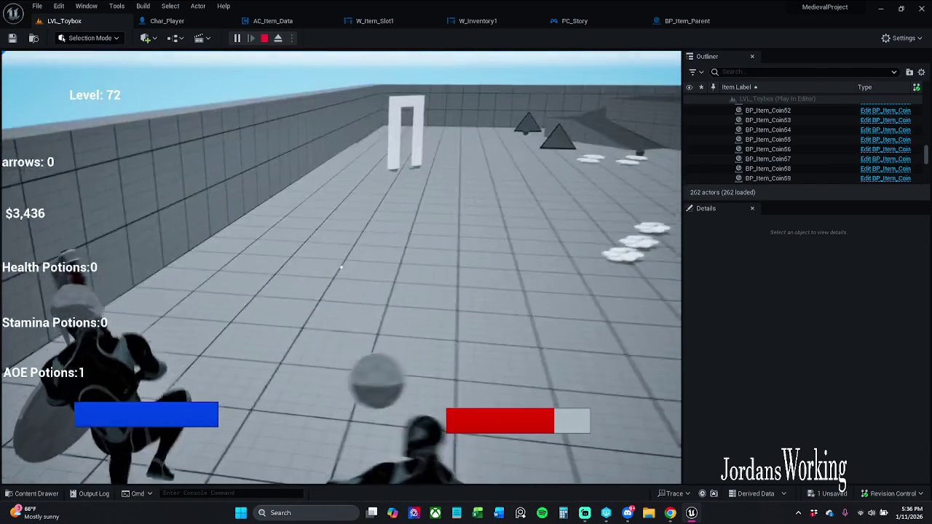
left_click(340, 267)
key("w")
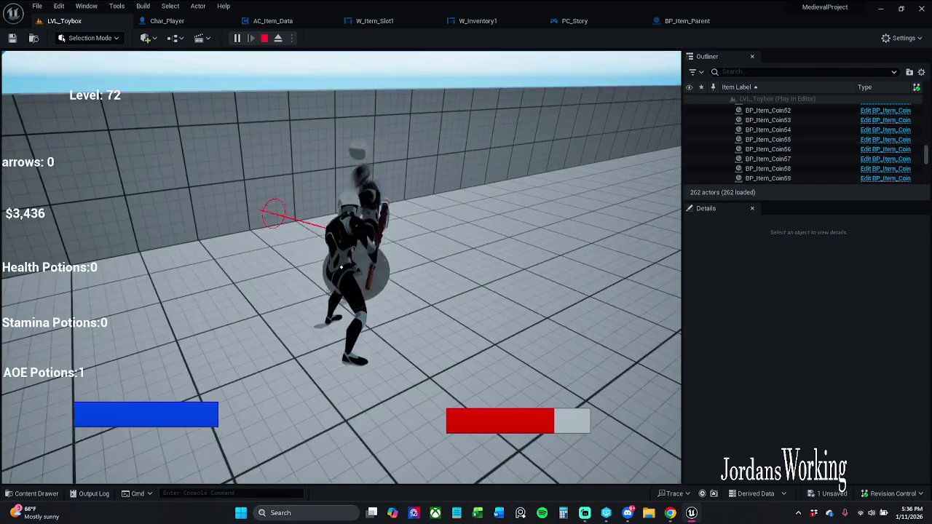
left_click(340, 267)
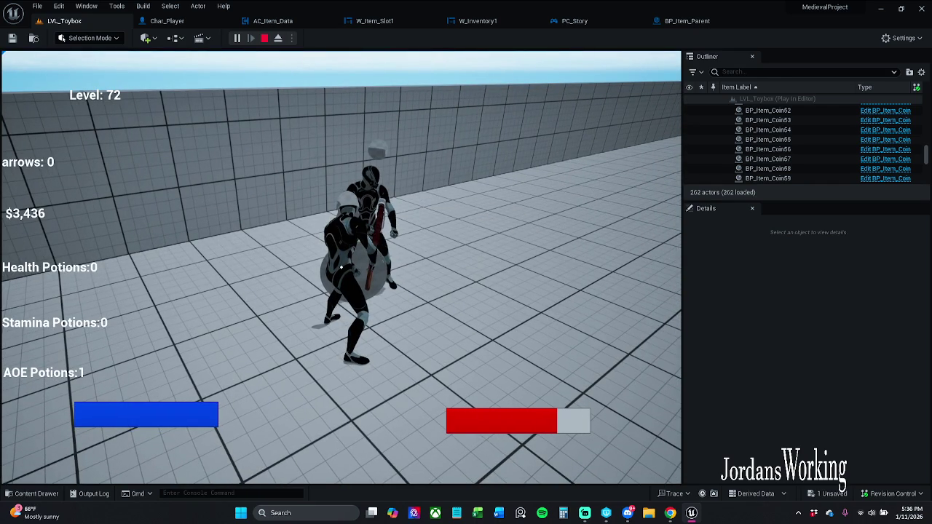
key("Escape")
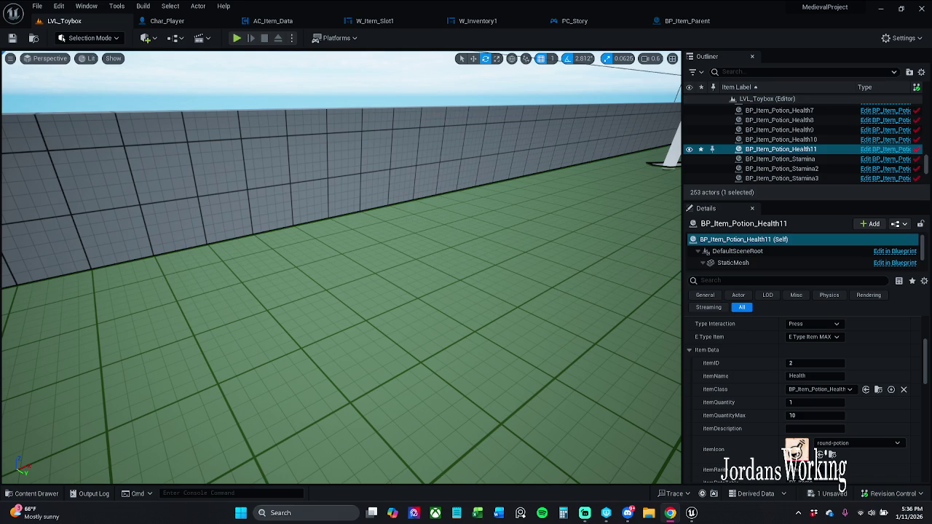
Step: Play LVL_Toybox, close the in-game inventory, stop playing, and switch to W_Item_Slot1's Event Graph
key("p")
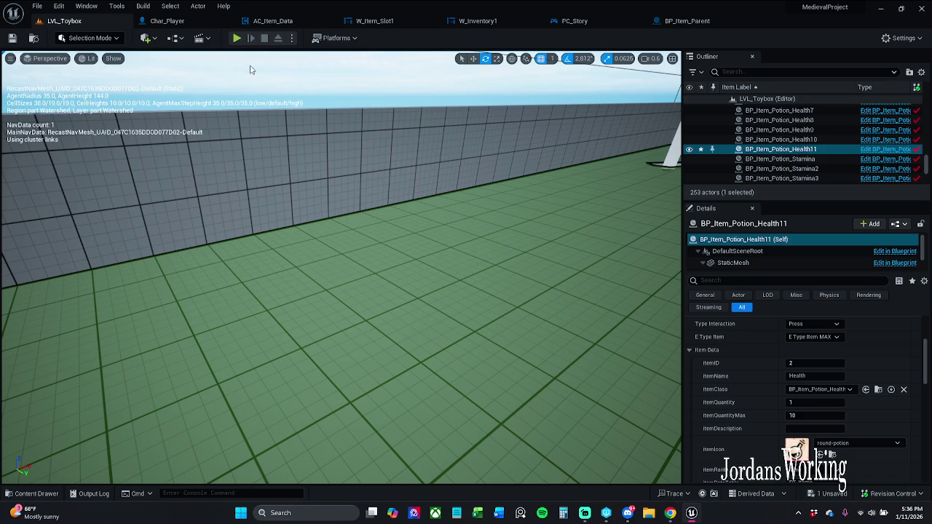
left_click(236, 39)
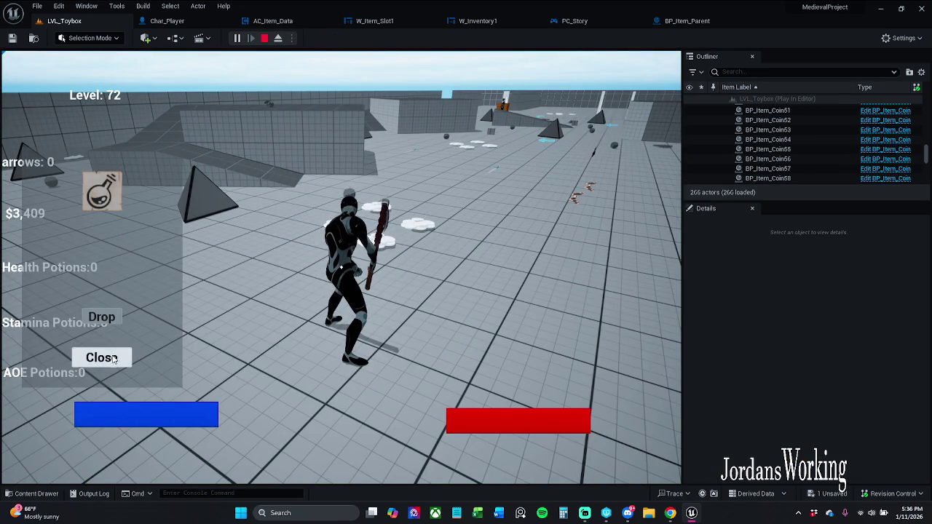
left_click(101, 357)
key("w")
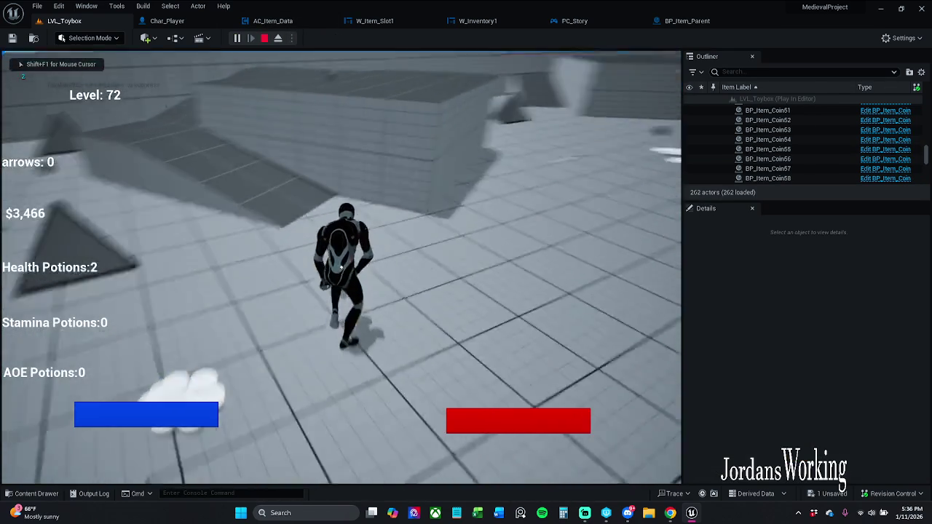
key("Escape")
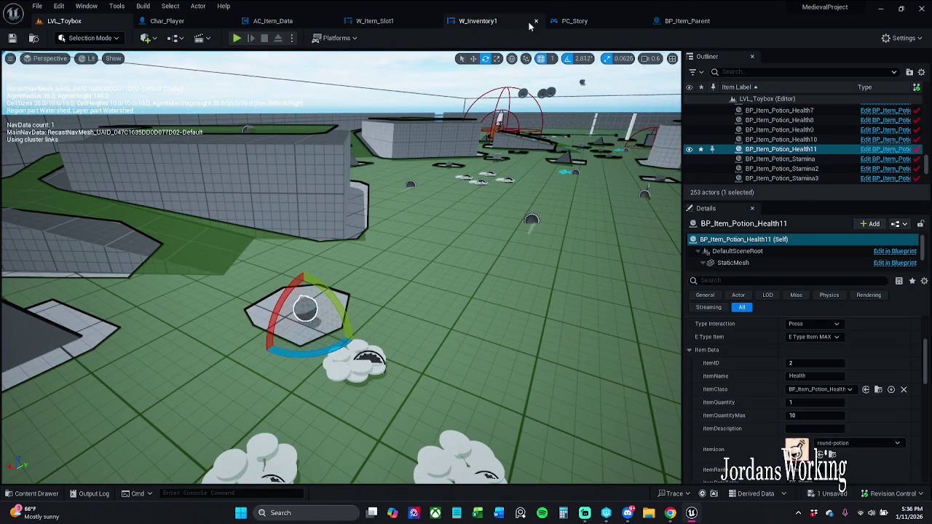
left_click(391, 23)
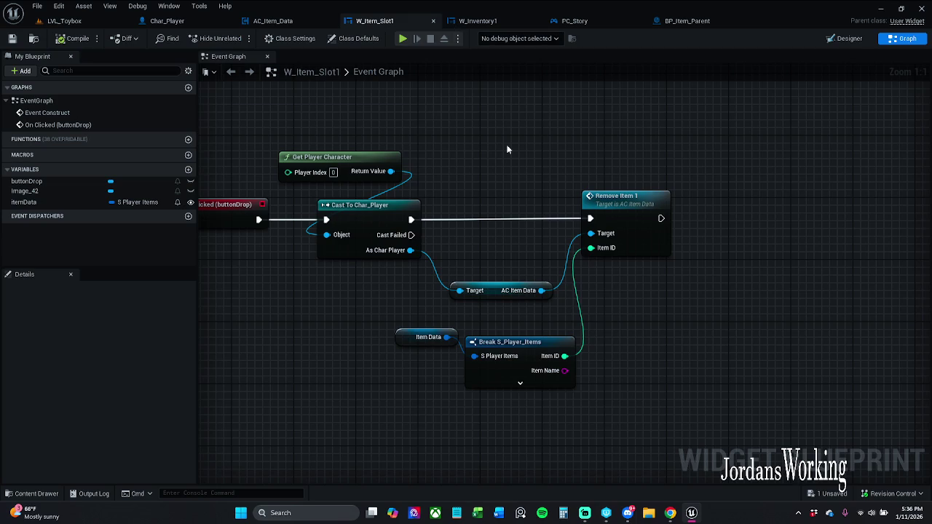
Step: View the Drop button layout, then open W_Inventory1's Designer and select the background image
left_click(849, 39)
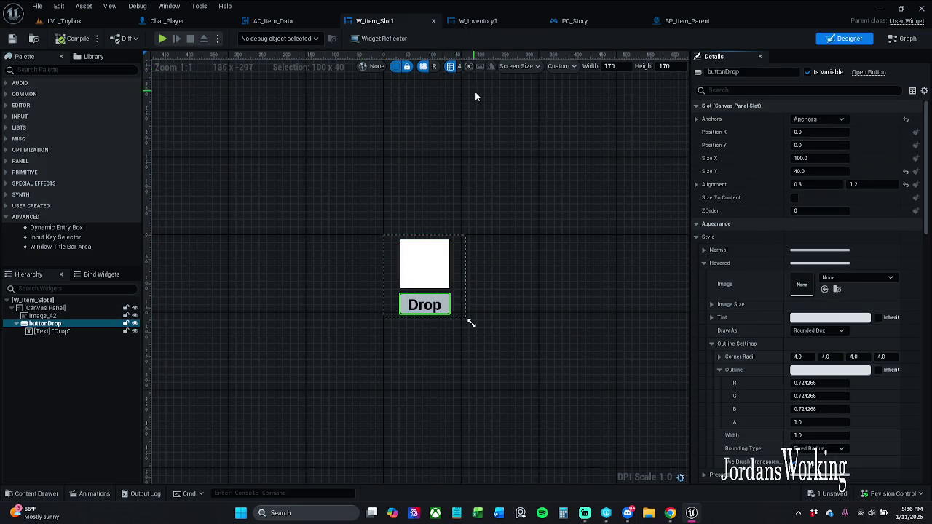
left_click(482, 20)
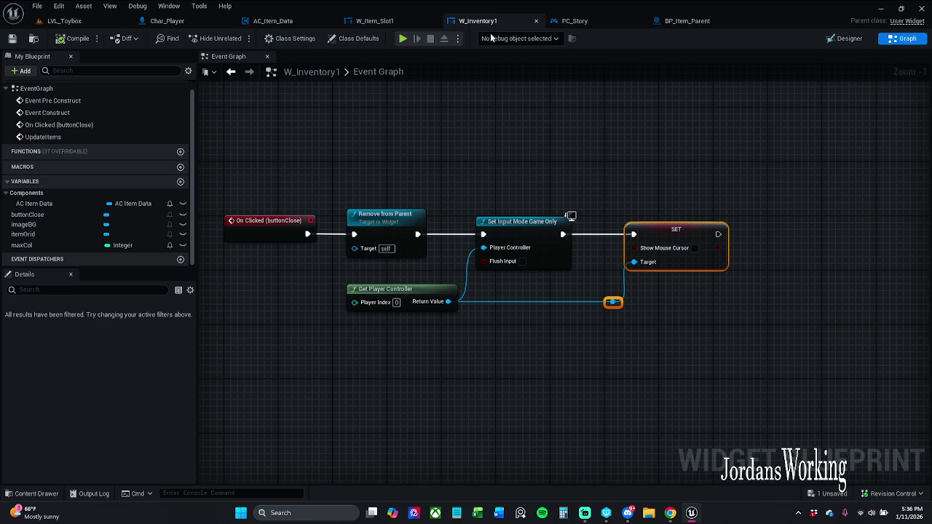
left_click(845, 38)
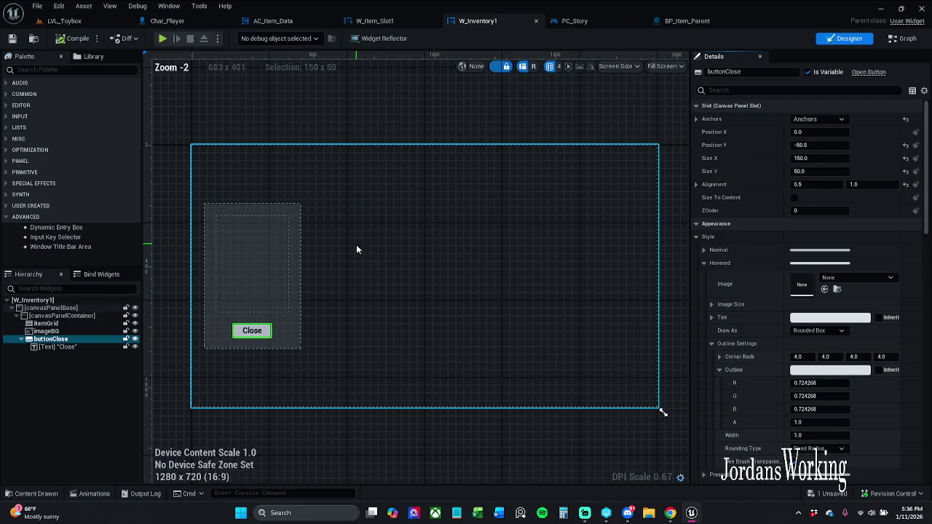
left_click(291, 326)
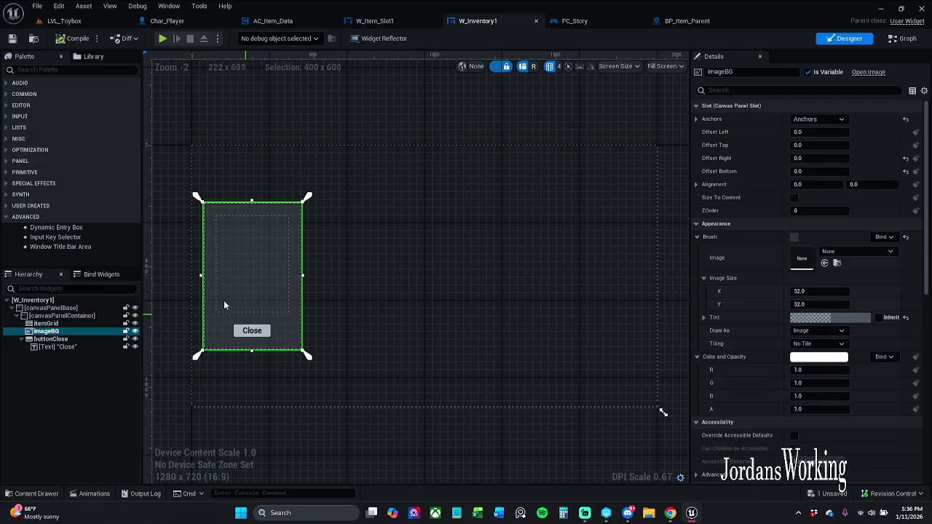
scroll(221, 284, "up", 4)
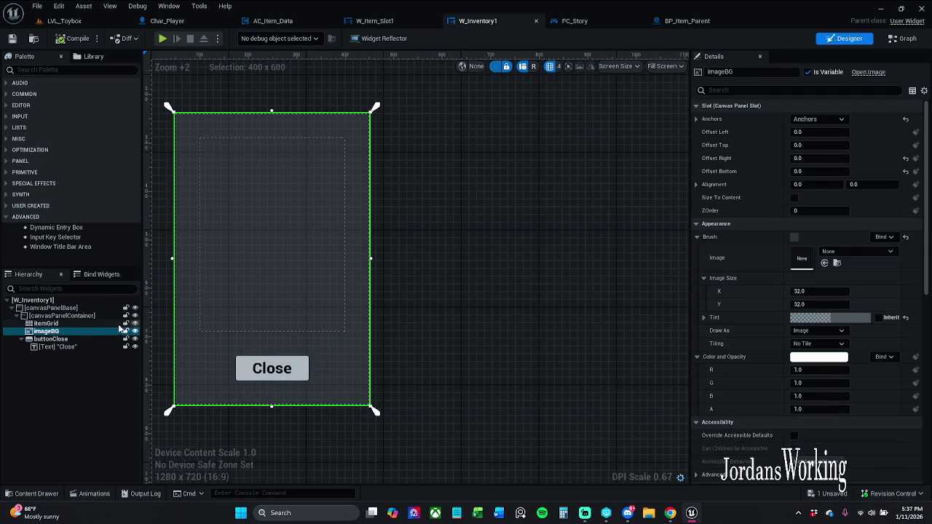
Step: Set imageBG ZOrder to -5, reset itemGrid ZOrder to 0, and start a LVL_Toybox play-test
left_click(68, 324)
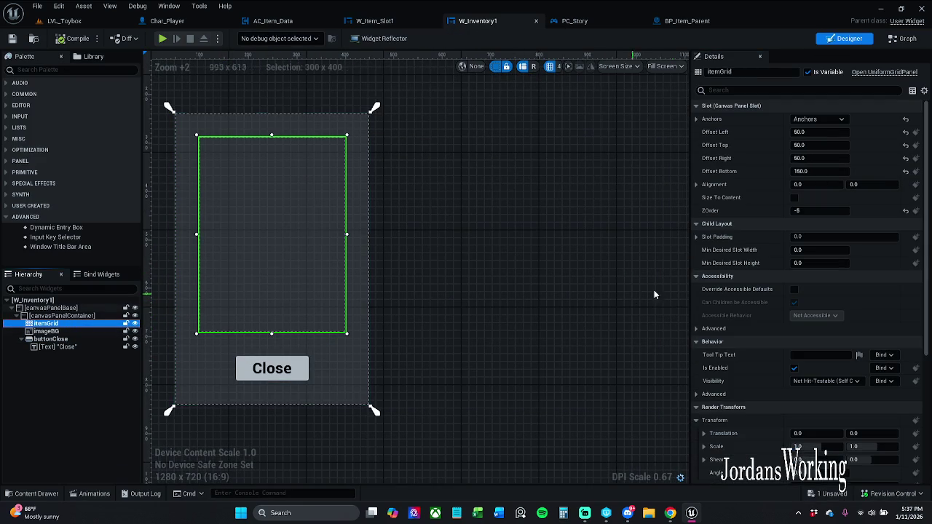
left_click(347, 360)
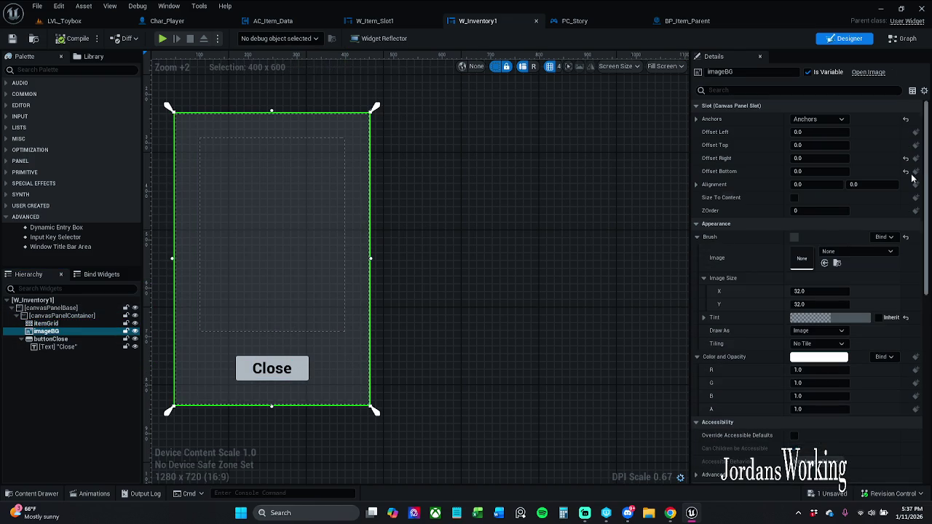
left_click(830, 210)
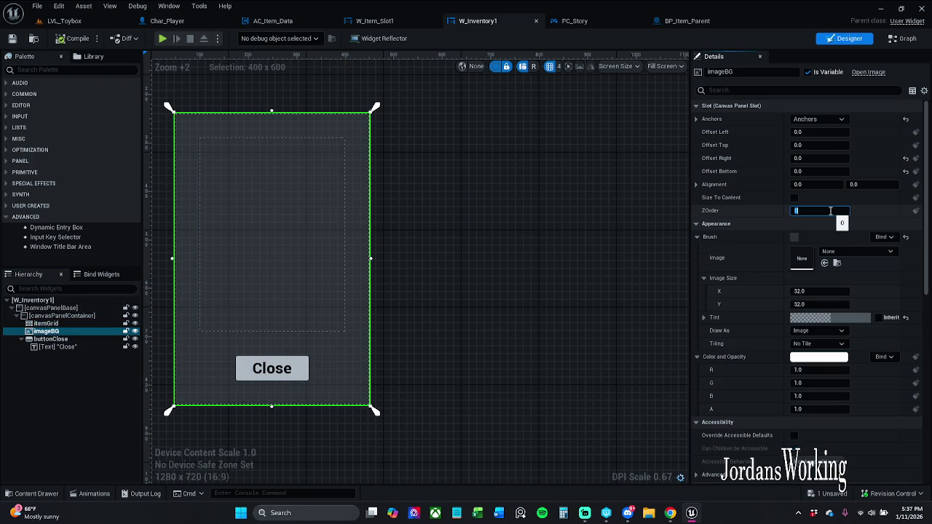
type("-5")
key("Return")
left_click(82, 324)
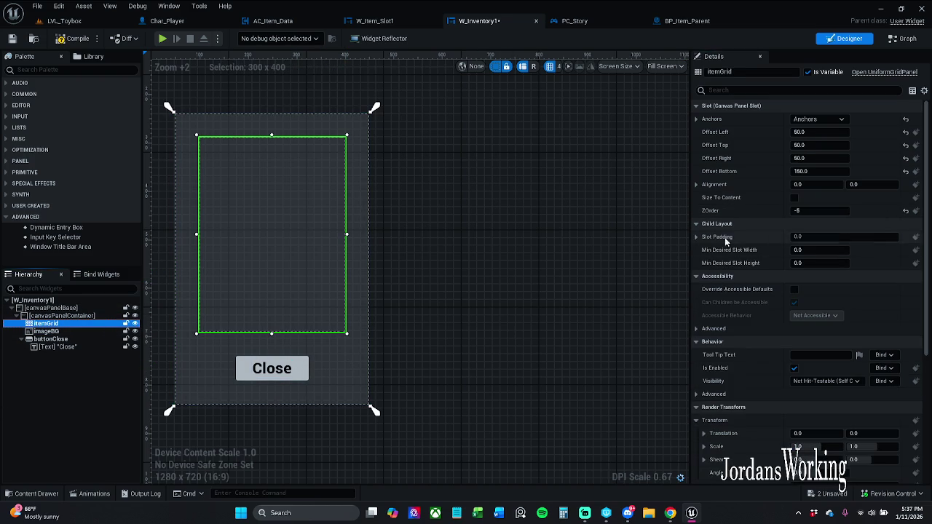
left_click(905, 213)
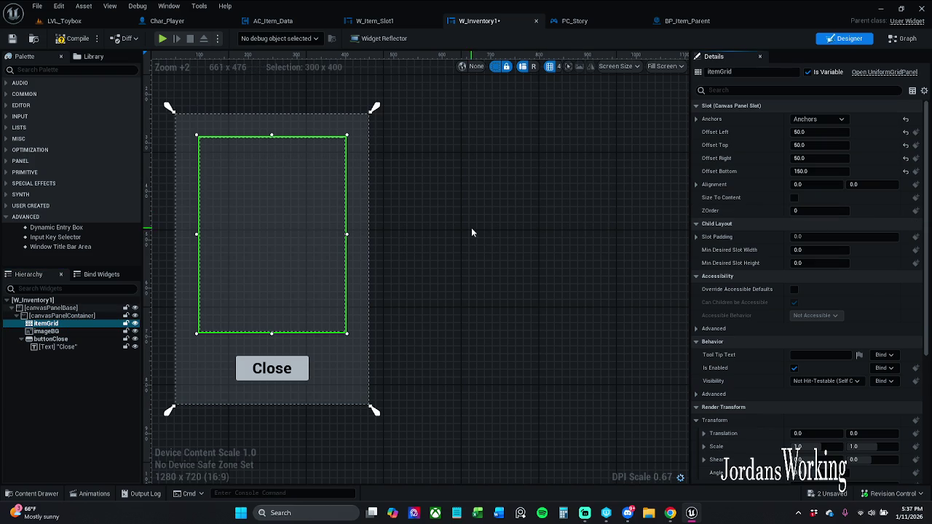
left_click(64, 21)
left_click(238, 38)
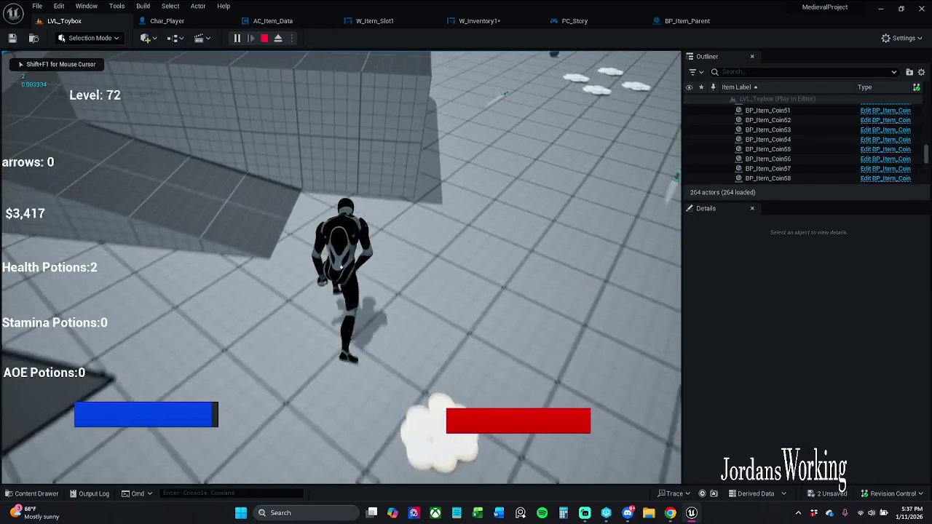
key("i")
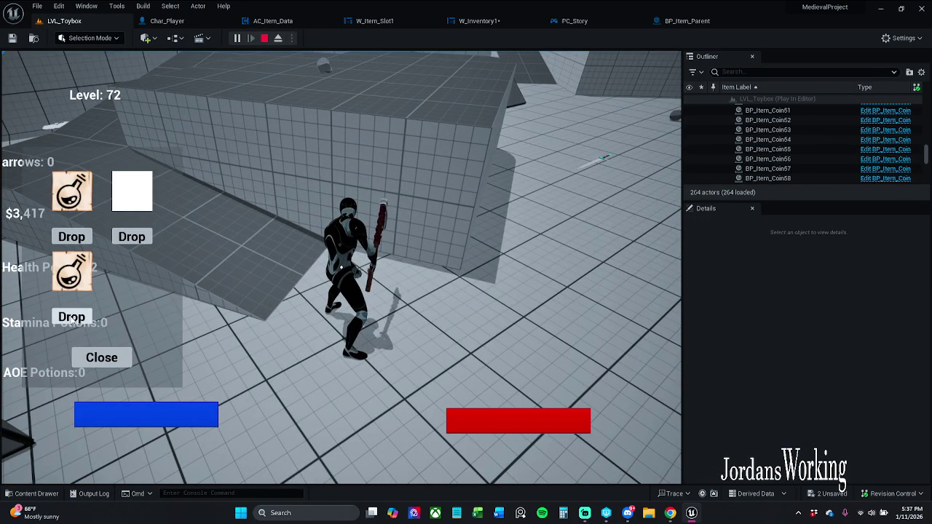
left_click(99, 358)
key("Escape")
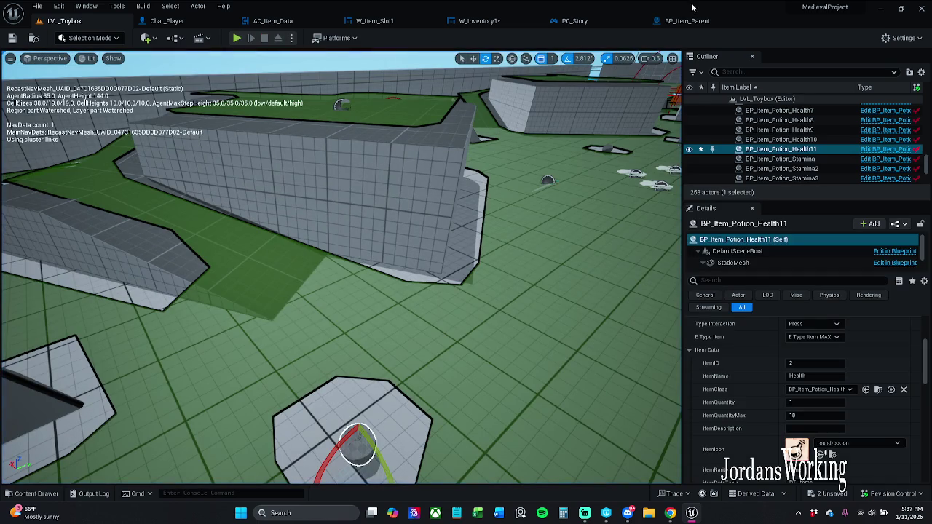
left_click(477, 20)
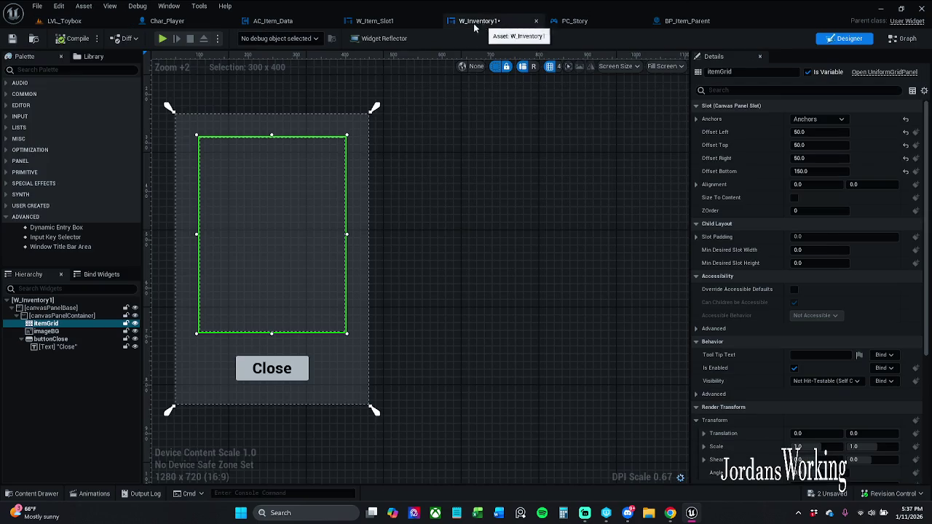
Step: Centre W_Item_Slot1's Drop click logic in its graph and open the Remove Item 1 function
left_click(386, 20)
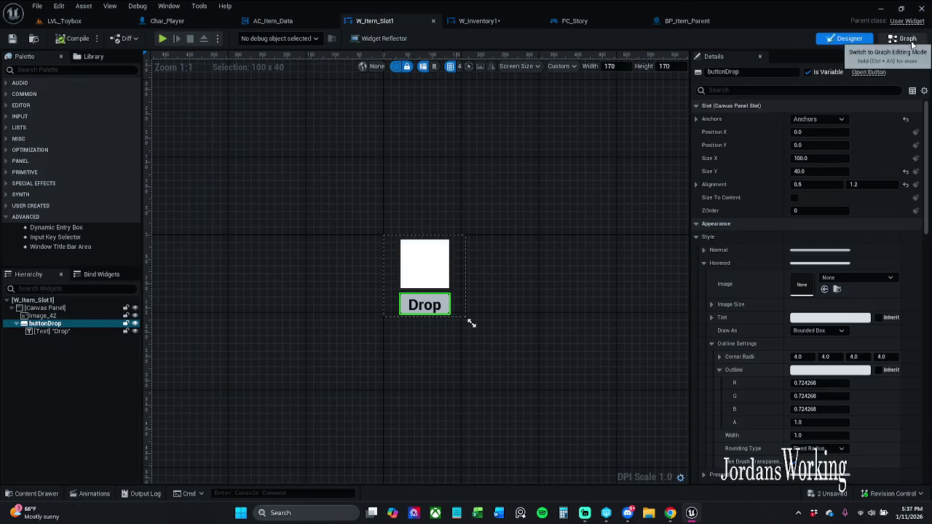
left_click(903, 38)
scroll(664, 149, "down", 2)
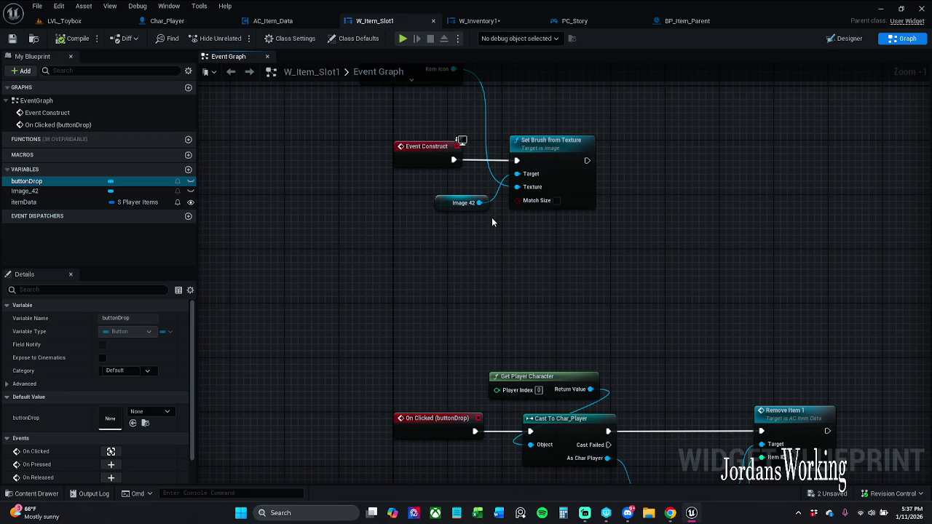
mouse_move(612, 343)
left_mouse_down()
mouse_move(578, 277)
mouse_move(510, 198)
left_mouse_up()
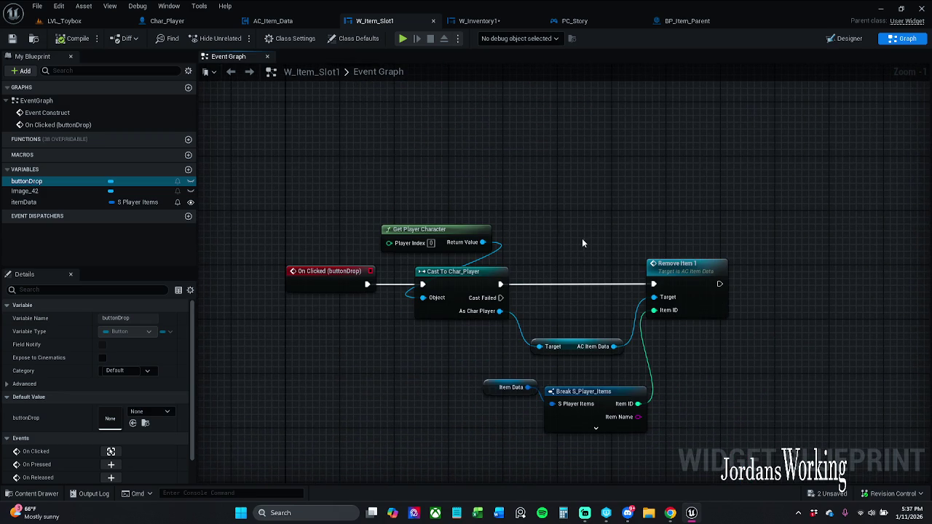
scroll(504, 247, "up", 1)
left_click_drag(504, 246, 468, 204)
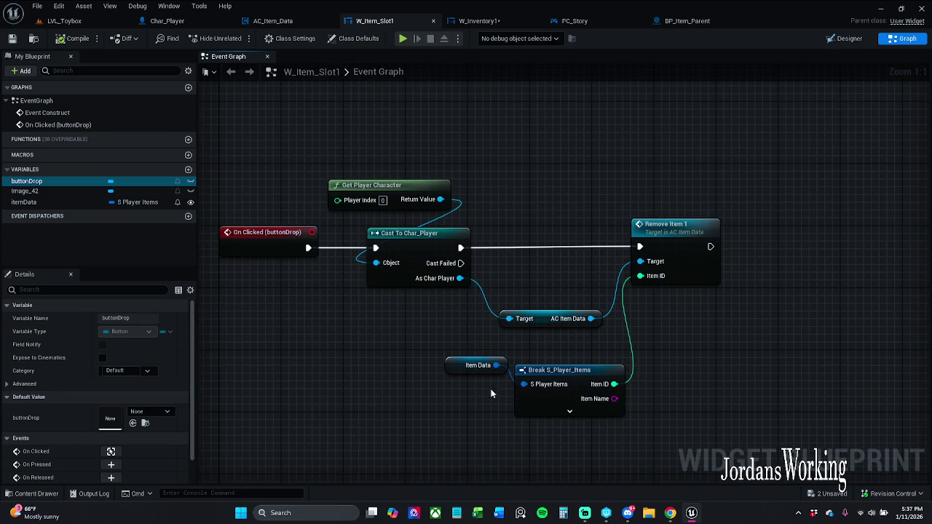
double_click(676, 247)
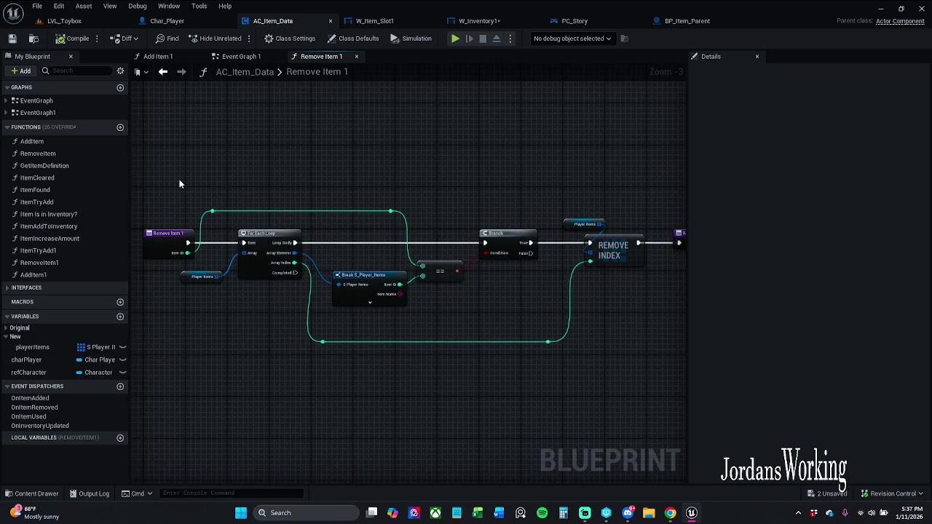
Step: Check the W_Inventory1 layout, then reopen Remove Item 1 from the item slot's Drop logic
left_click(477, 20)
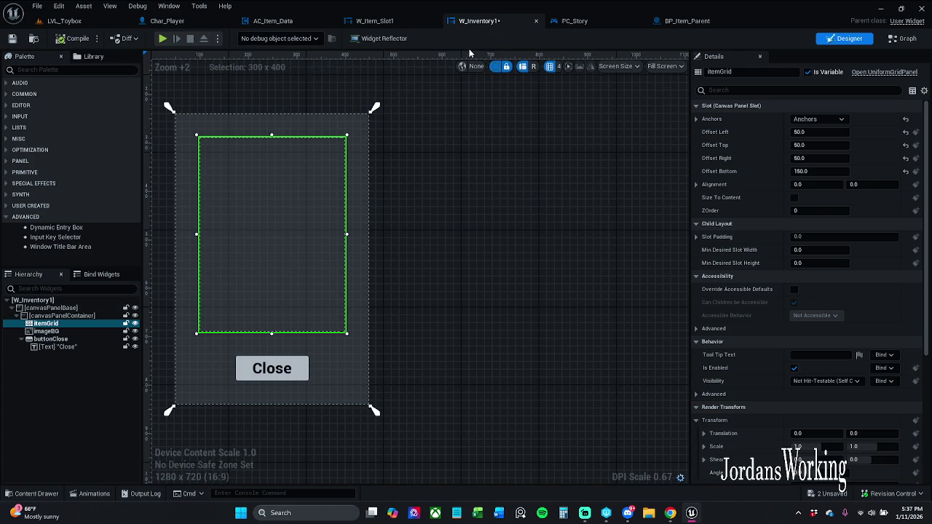
left_click(256, 21)
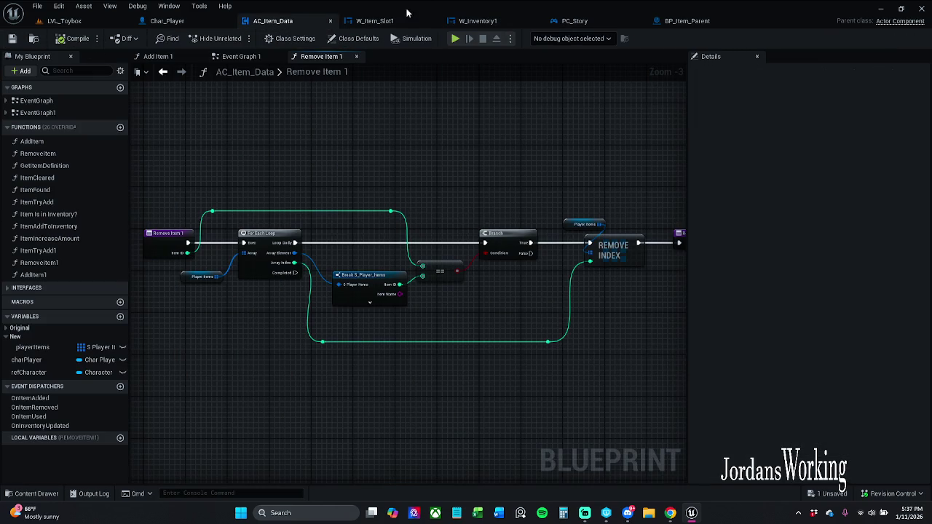
left_click(374, 20)
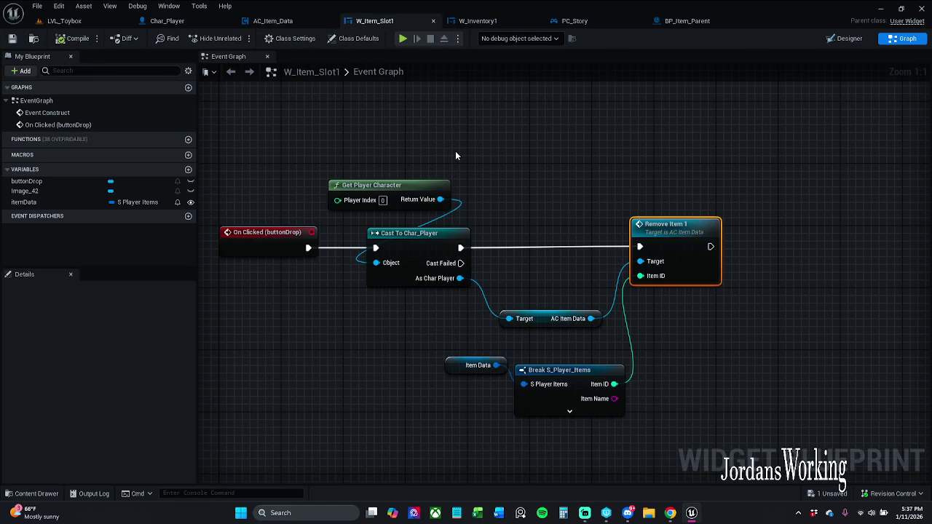
left_click(596, 201)
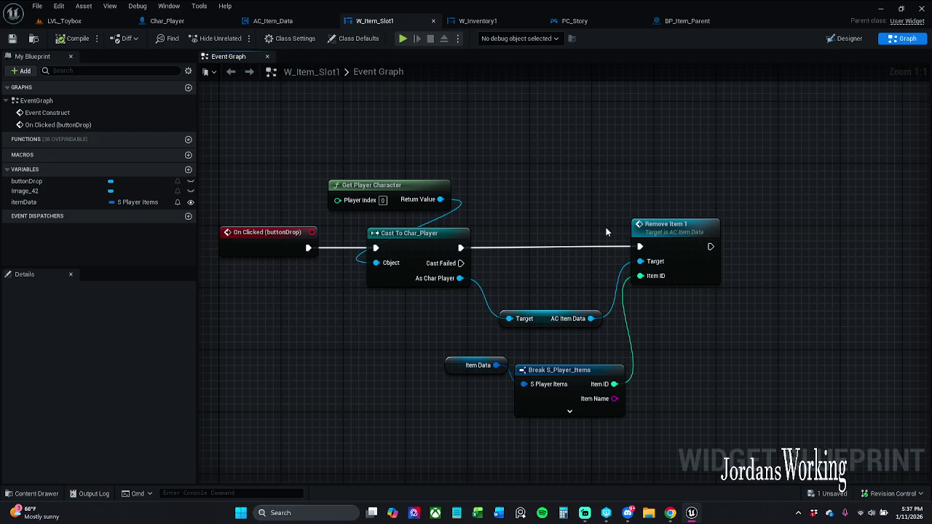
double_click(661, 234)
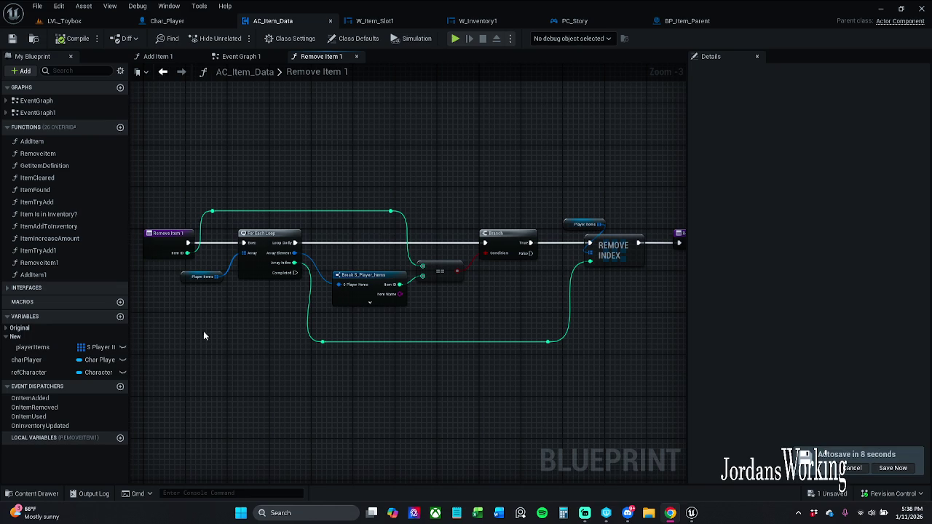
left_click(233, 57)
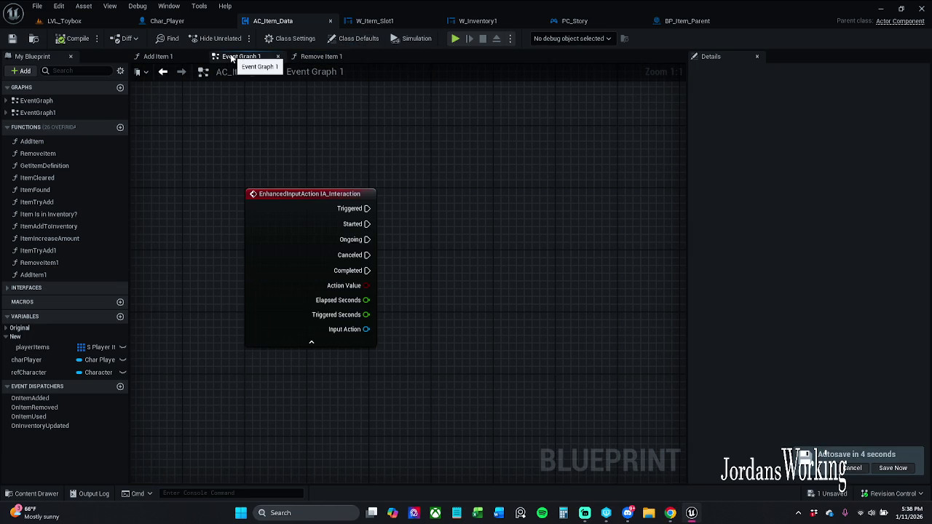
left_click(168, 57)
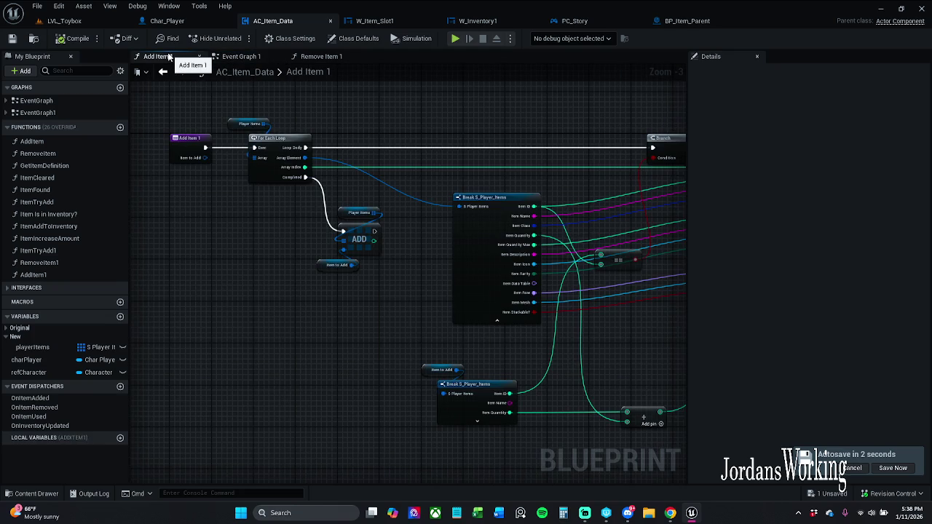
left_click(261, 54)
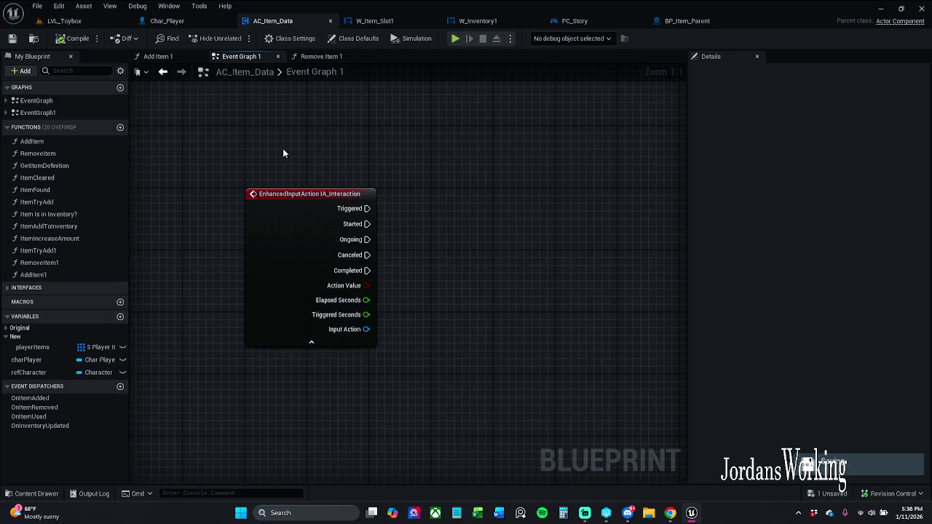
left_click_drag(241, 56, 163, 56)
left_click(162, 56)
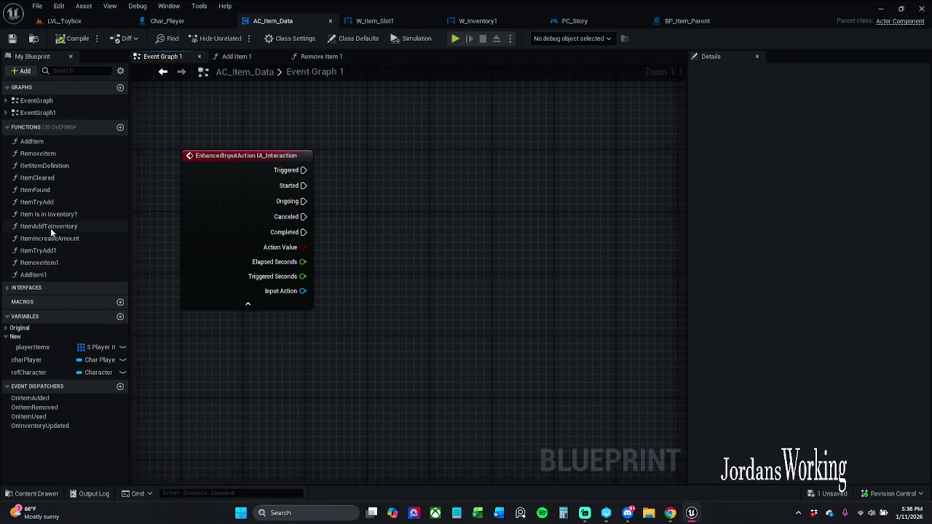
double_click(38, 101)
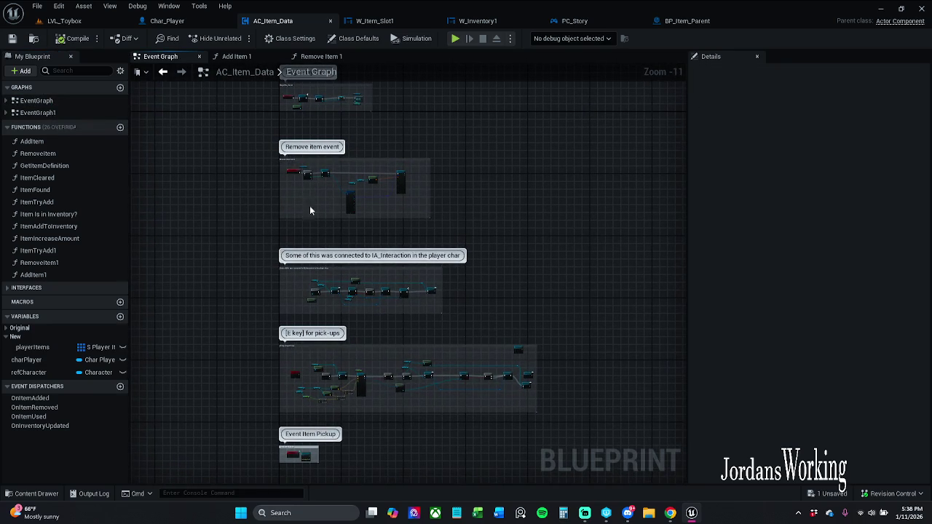
left_click_drag(291, 364, 293, 259)
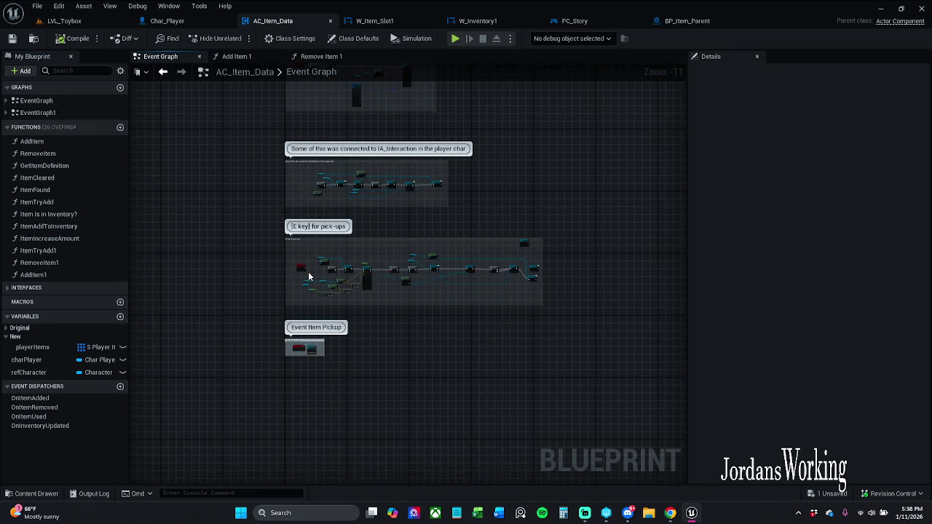
scroll(308, 271, "up", 8)
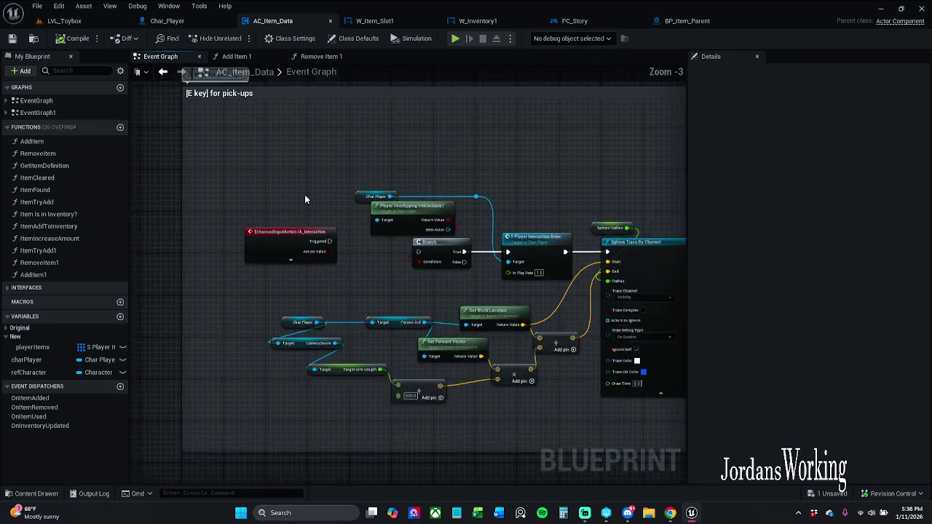
scroll(304, 194, "down", 3)
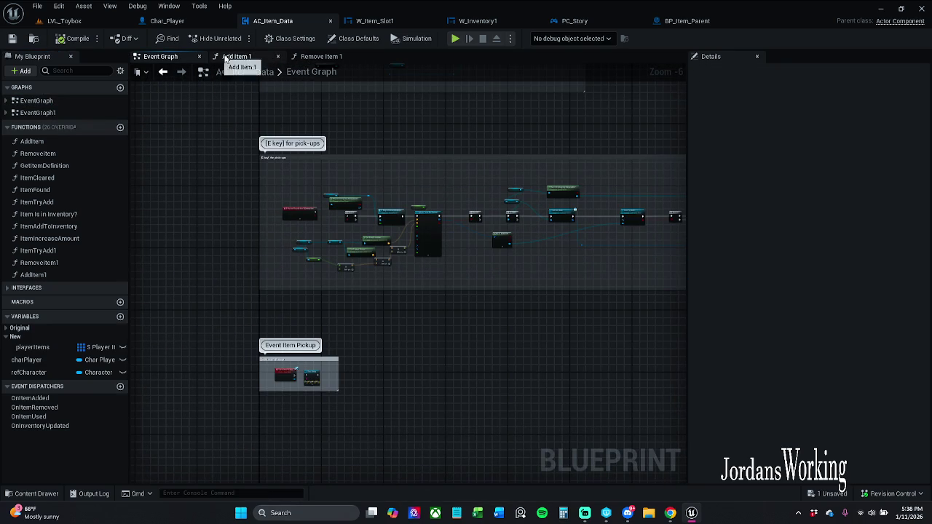
left_click(51, 113)
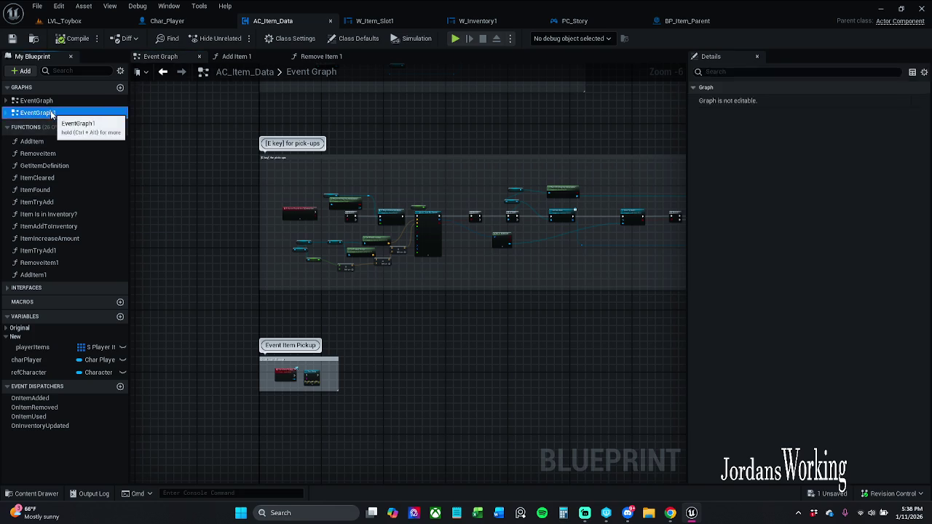
double_click(51, 113)
scroll(300, 158, "down", 12)
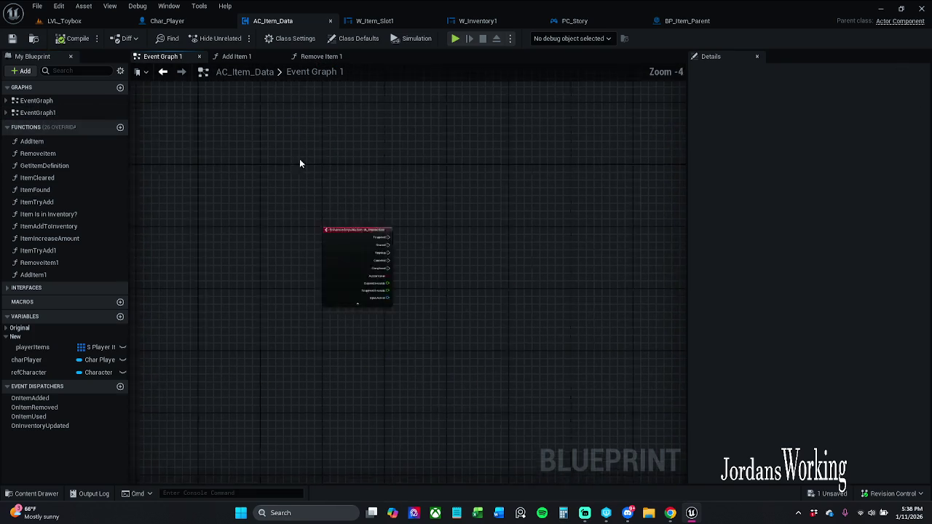
scroll(295, 186, "up", 10)
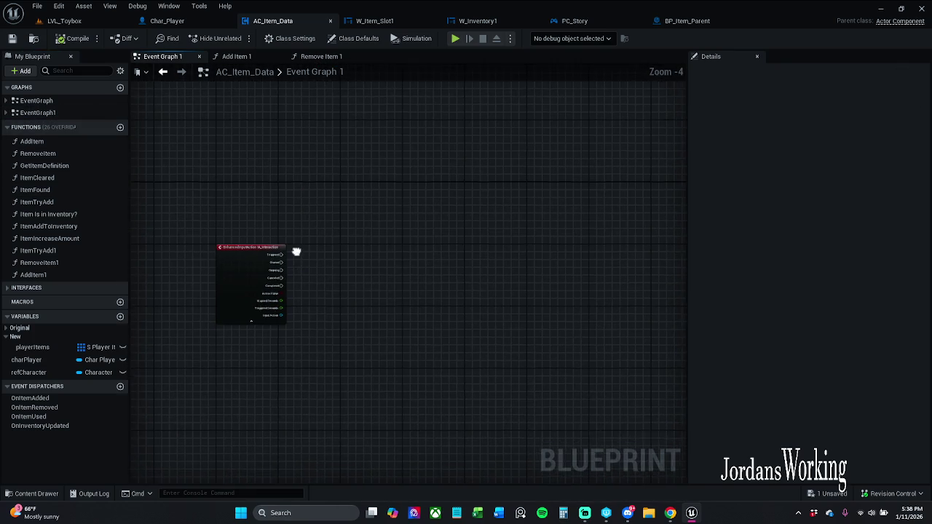
Step: Frame W_Item_Slot1's Cast To Char_Player and Remove Item 1 drop nodes in its Event Graph
left_click(374, 20)
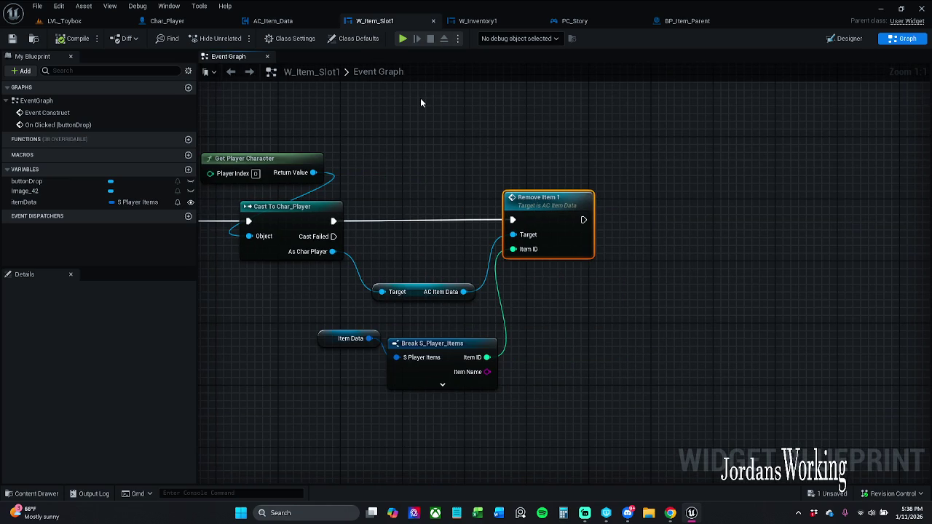
right_click(556, 301)
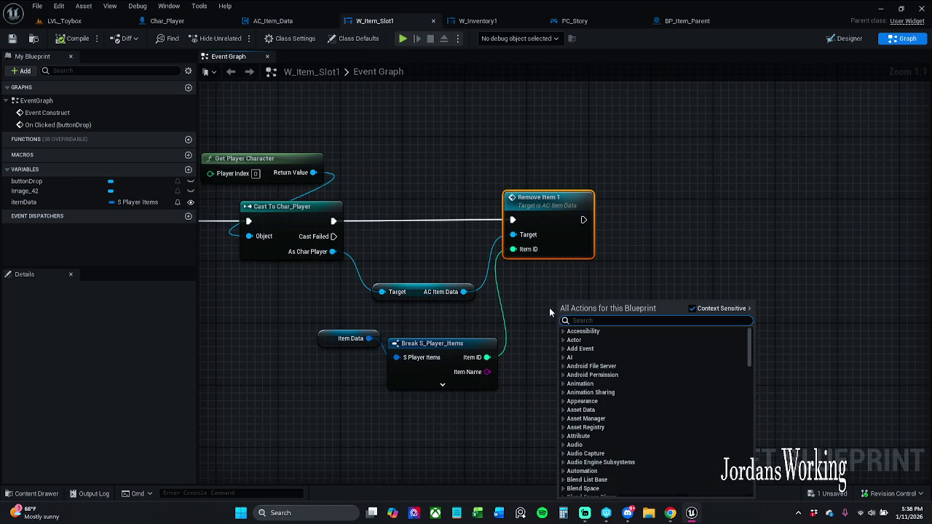
left_click(588, 167)
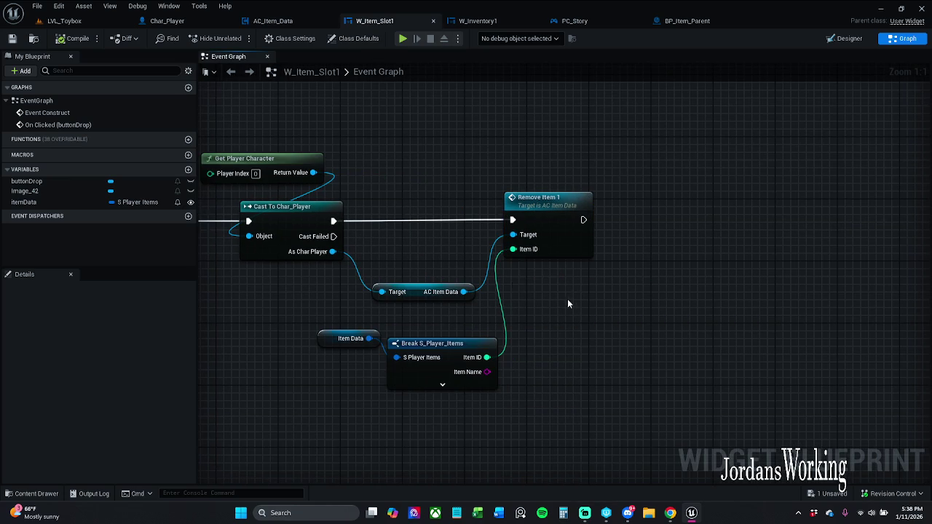
left_click_drag(439, 292, 343, 273)
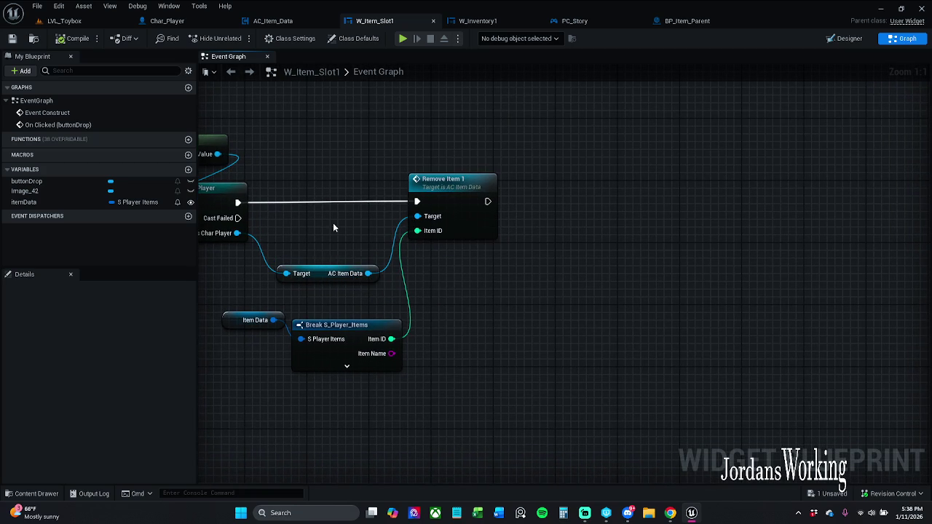
mouse_move(237, 233)
left_mouse_down()
mouse_move(312, 232)
mouse_move(274, 230)
mouse_move(286, 231)
left_mouse_up()
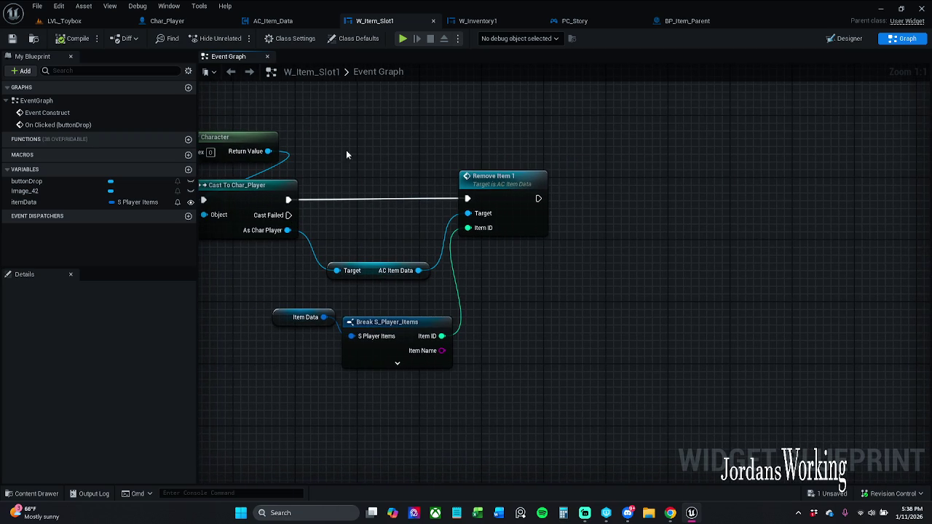
left_click(169, 20)
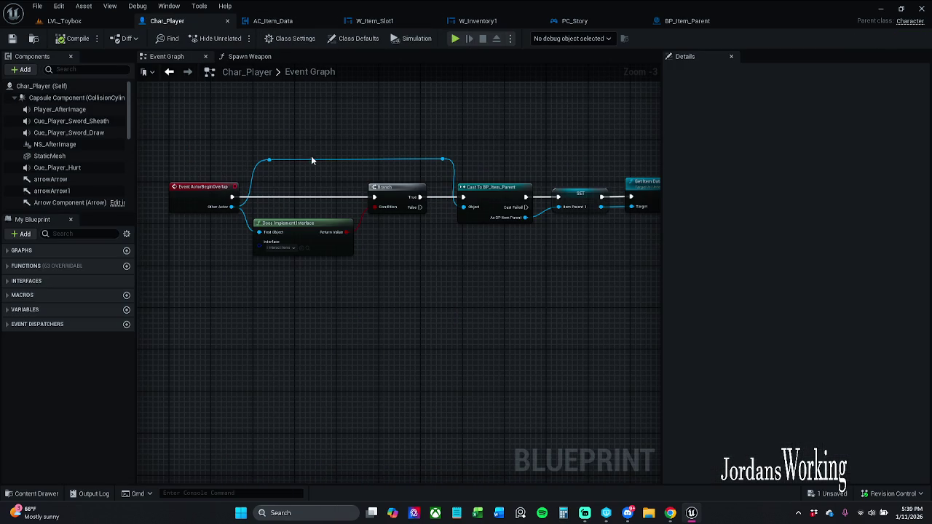
Step: Frame Char_Player's Get Item Data, Add Item 1 and On Collected chain and expand its variables list
left_click_drag(338, 171, 327, 154)
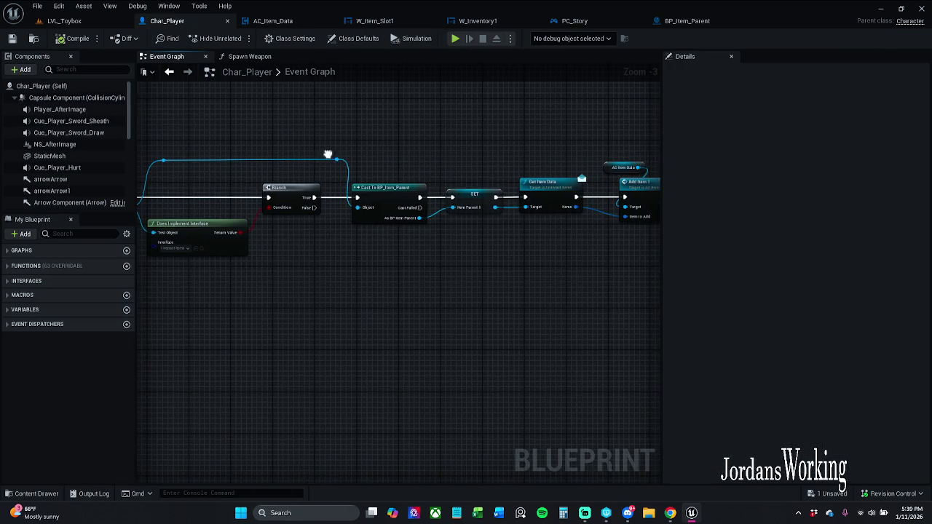
left_click_drag(499, 160, 389, 156)
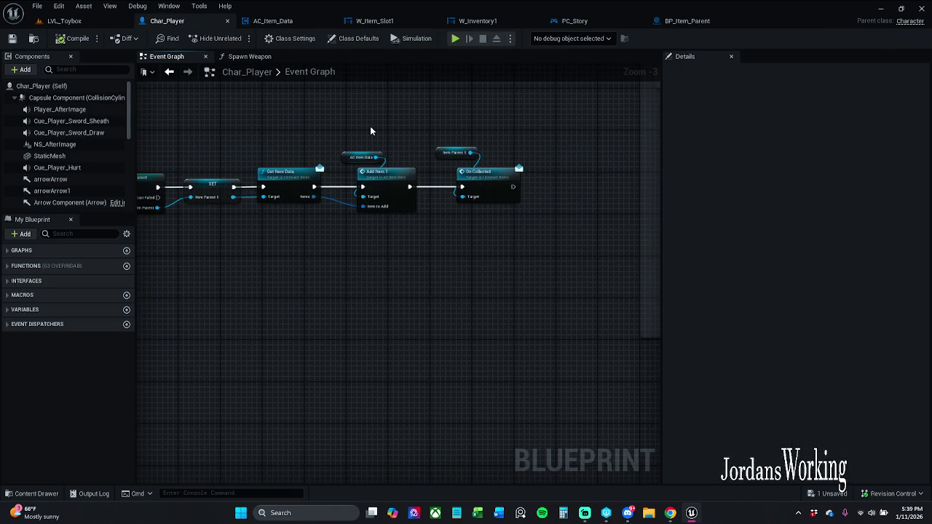
scroll(491, 153, "up", 1)
scroll(561, 154, "up", 1)
mouse_move(562, 159)
left_mouse_down()
mouse_move(444, 163)
mouse_move(521, 156)
left_mouse_up()
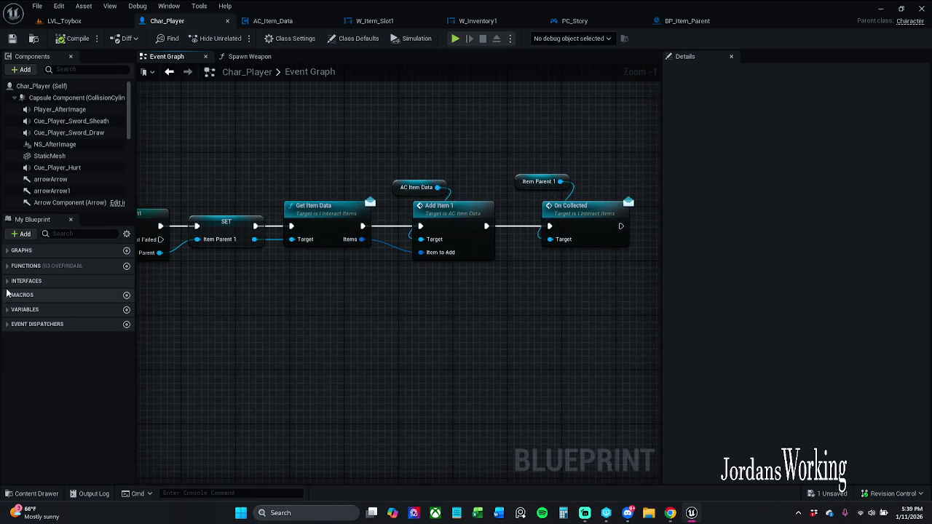
left_click(7, 309)
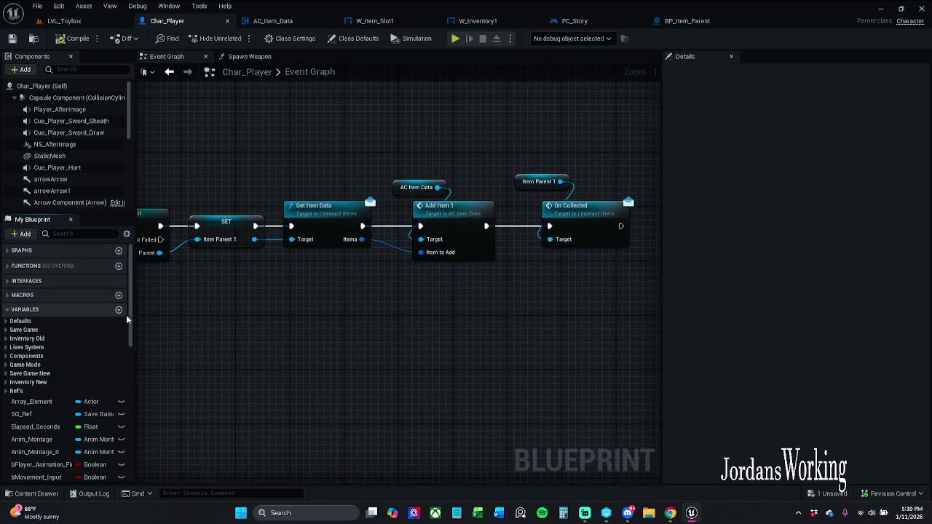
scroll(126, 314, "down", 10)
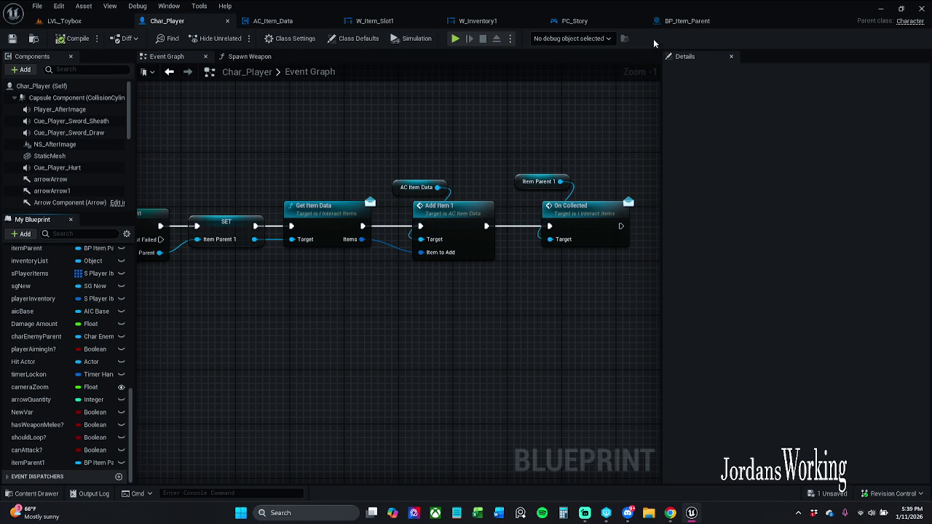
left_click(575, 20)
Step: In PC_Story, select the GET and Remove Widget from View Port nodes and nudge them slightly down
left_click_drag(513, 214, 510, 344)
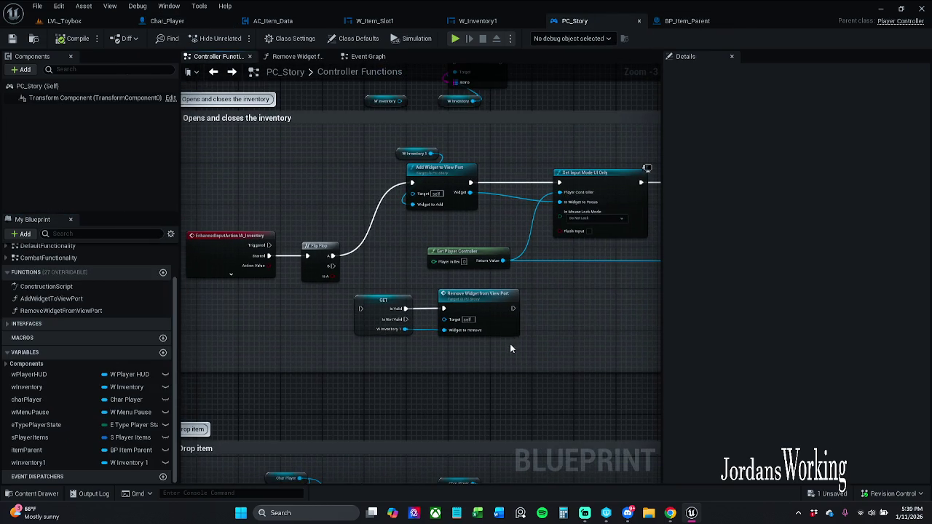
mouse_move(515, 220)
left_mouse_down()
mouse_move(316, 220)
mouse_move(533, 205)
left_mouse_up()
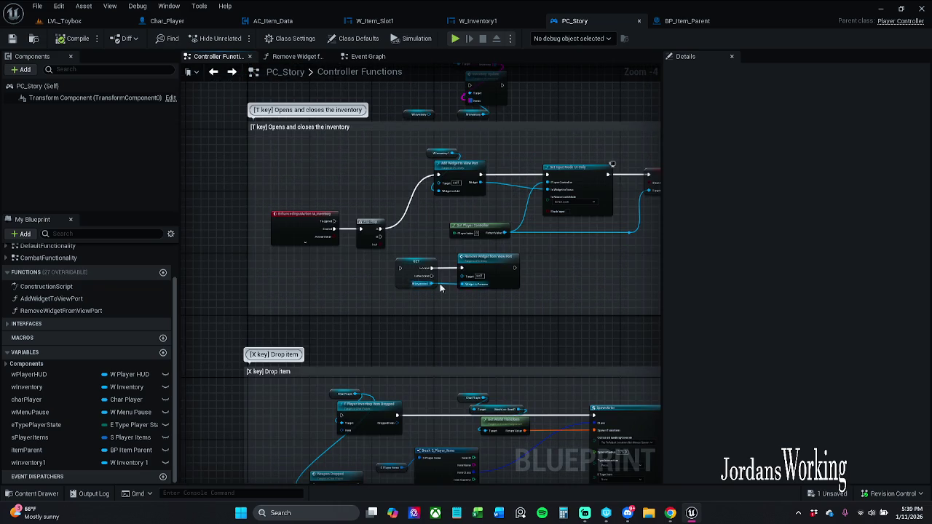
scroll(431, 273, "up", 2)
mouse_move(356, 326)
left_mouse_down()
mouse_move(537, 237)
mouse_move(539, 247)
left_mouse_up()
left_click_drag(502, 270, 504, 276)
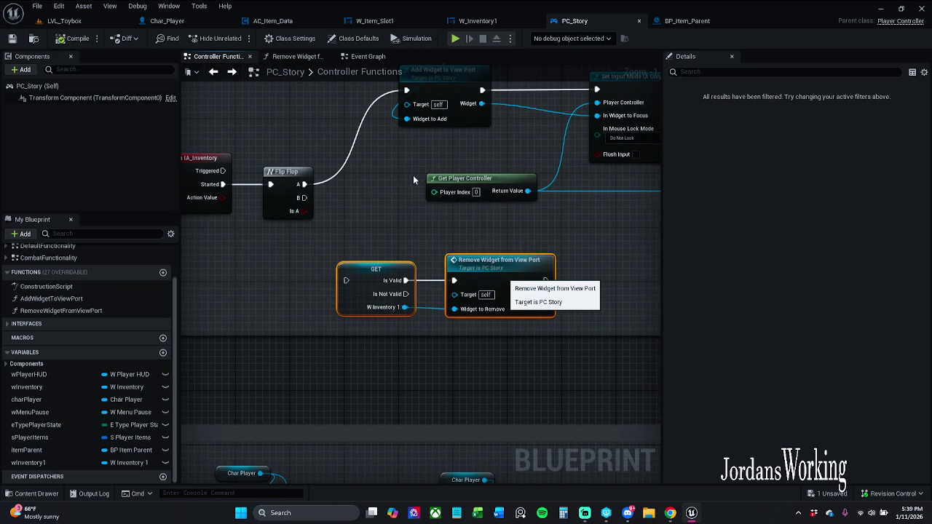
right_click(406, 200)
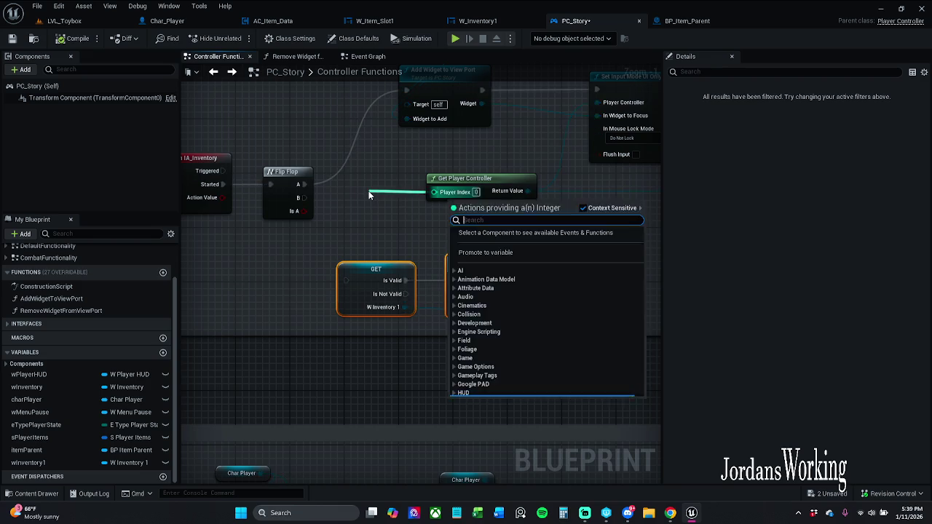
scroll(412, 194, "down", 3)
scroll(316, 154, "down", 1)
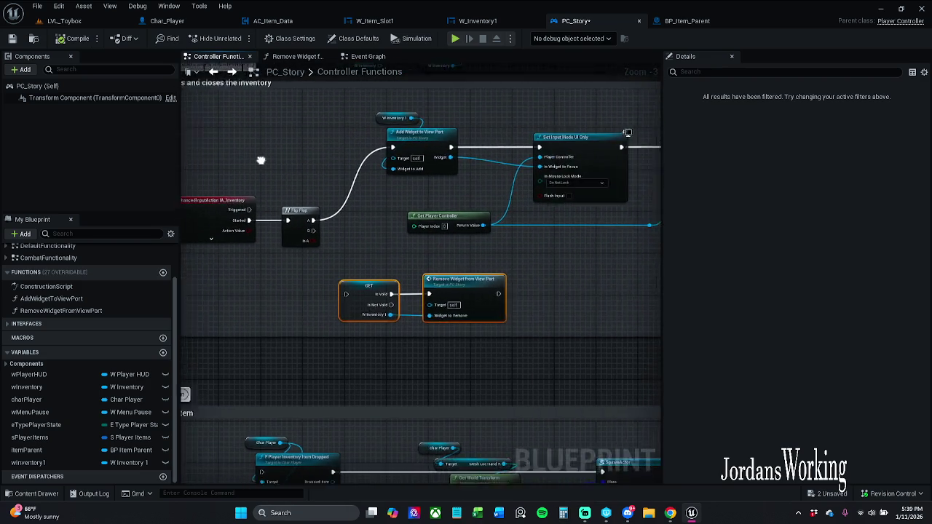
left_click_drag(298, 124, 338, 148)
scroll(403, 140, "up", 2)
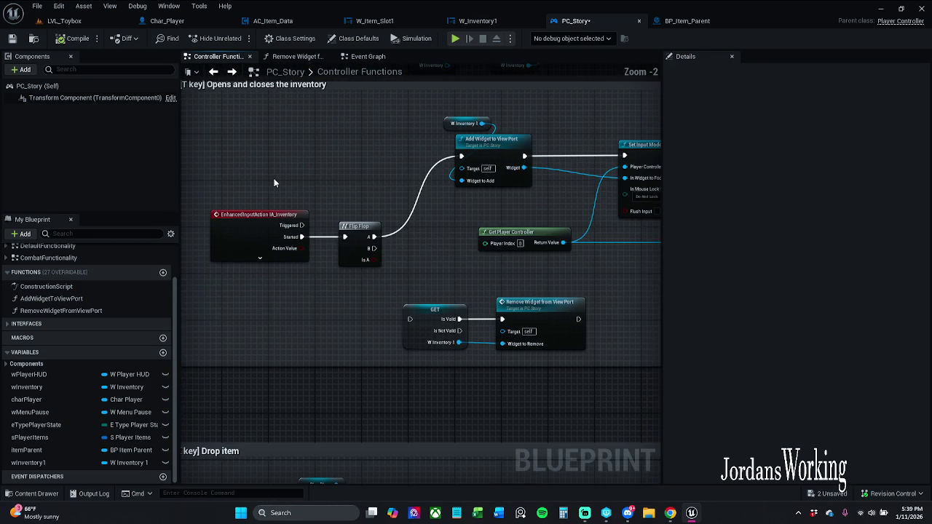
scroll(335, 188, "down", 2)
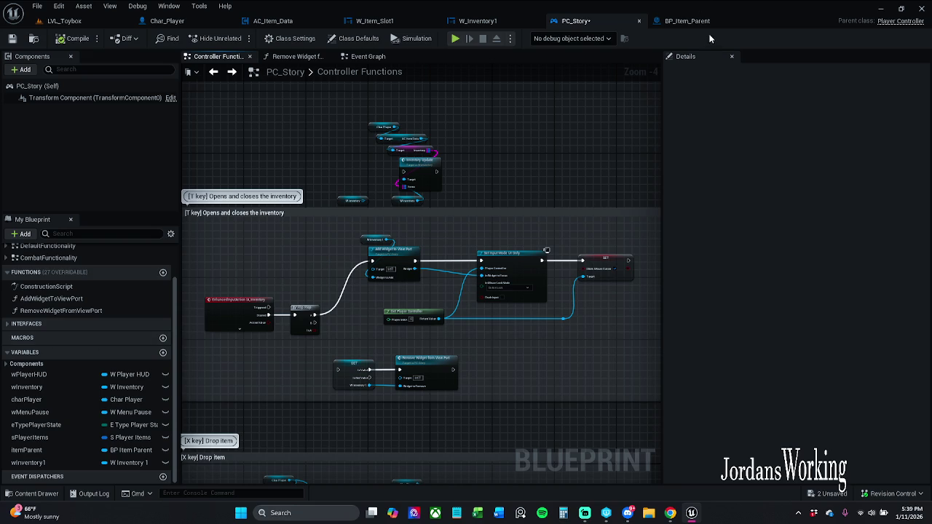
left_click(375, 21)
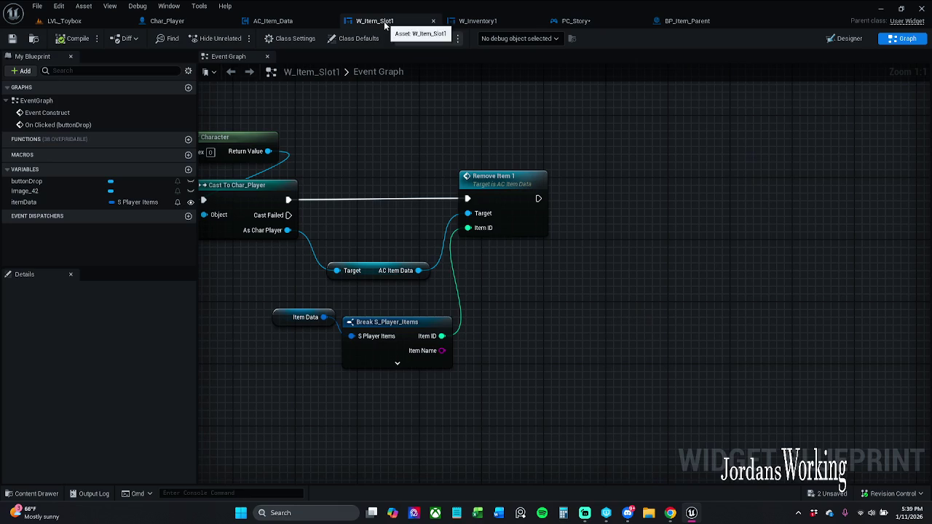
Step: Off As Char Player, search 'player con' and place a Get Player Controller node
left_click_drag(287, 230, 541, 280)
type("get")
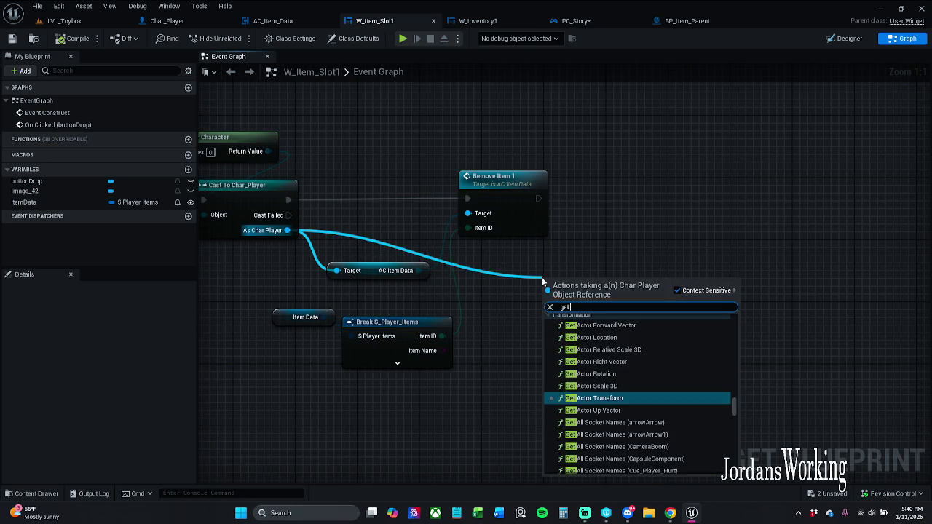
type(" pc")
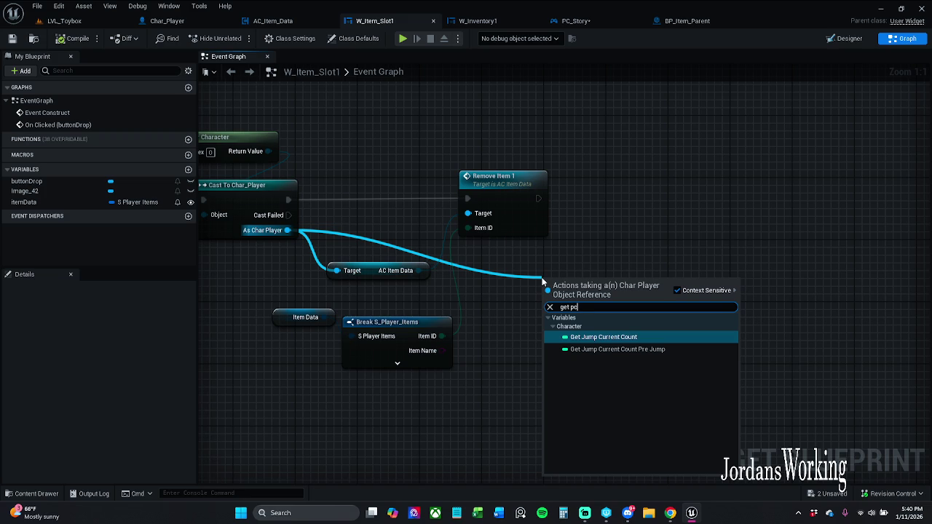
key("BackSpace")
key("BackSpace")
key("BackSpace")
type("pl")
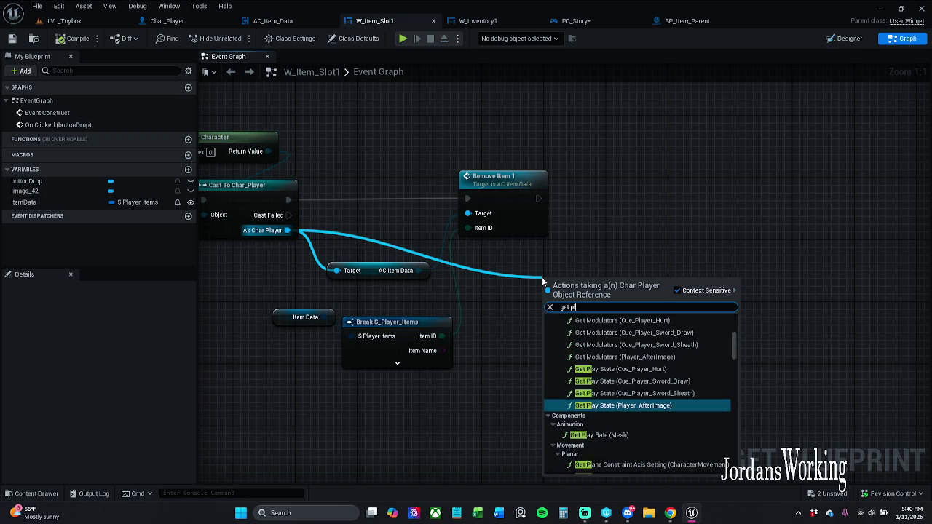
type("ayer")
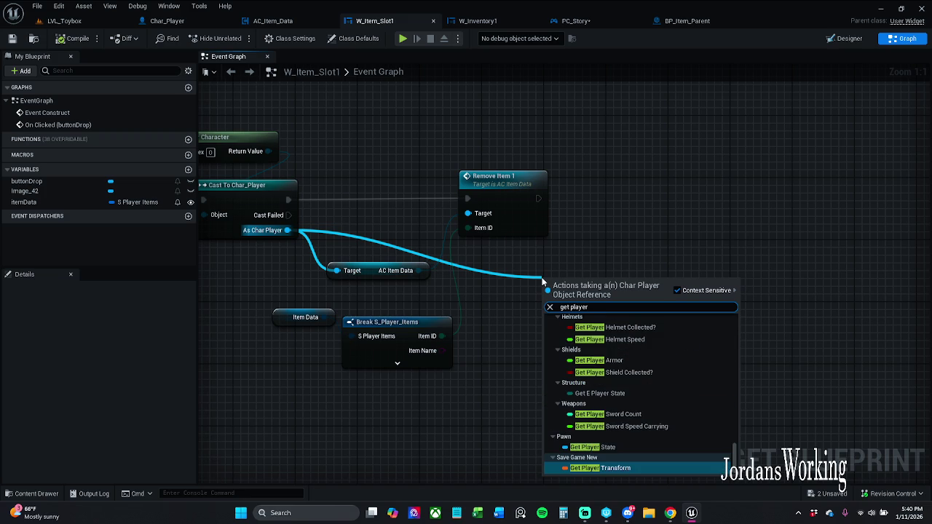
type(" con")
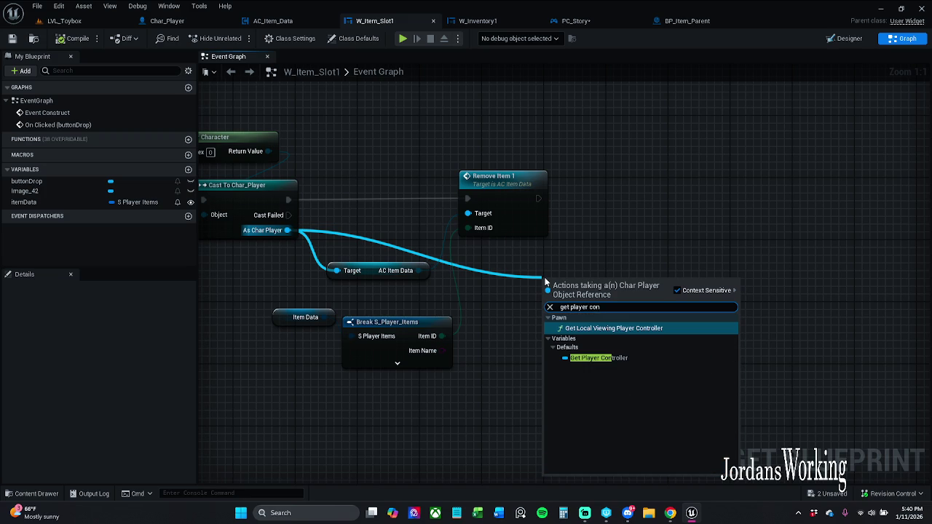
key("Escape")
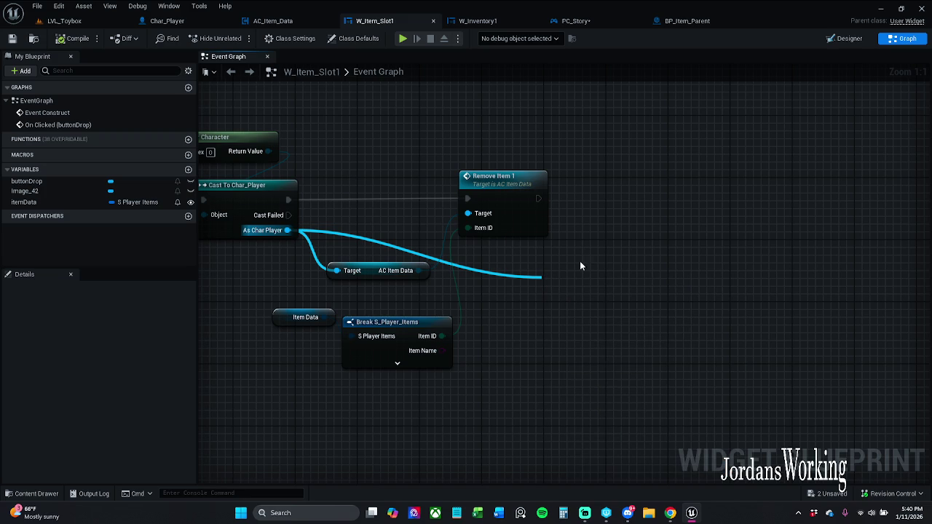
left_click(544, 274)
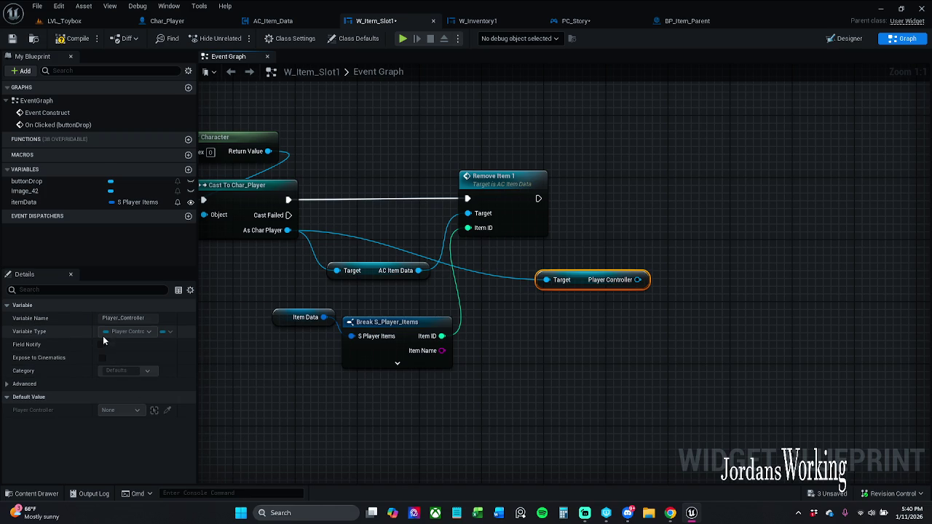
Step: Check PC_Story, then pull a wire off the Player Controller getter in W_Item_Slot1
left_click(571, 27)
scroll(379, 277, "up", 5)
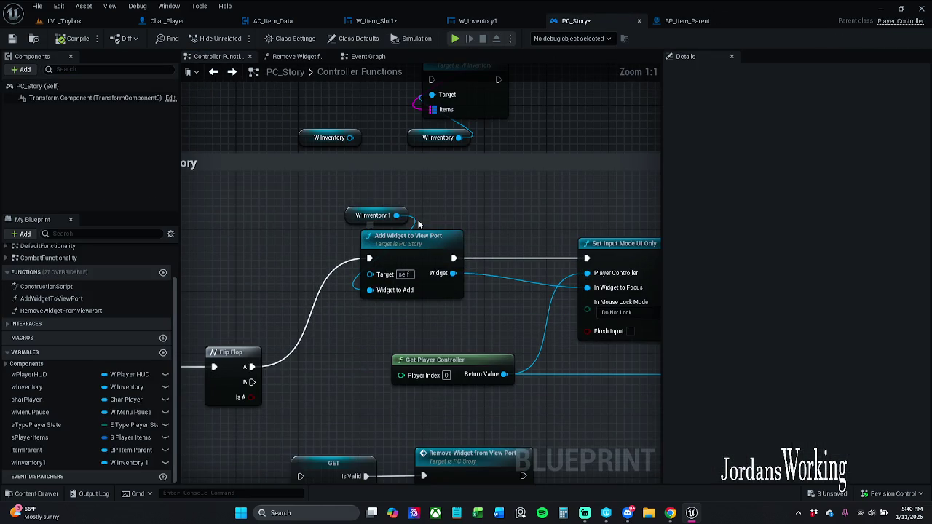
scroll(452, 216, "down", 2)
left_click(377, 20)
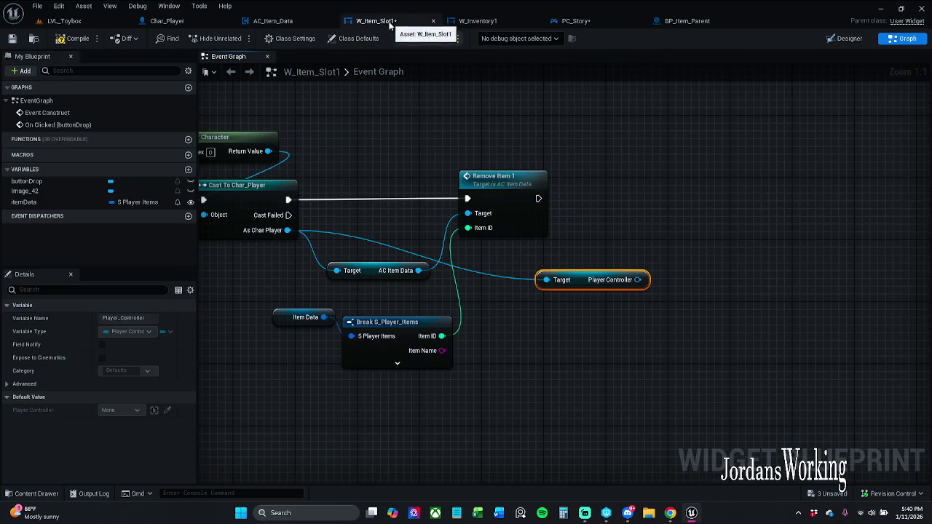
left_click_drag(639, 284, 699, 241)
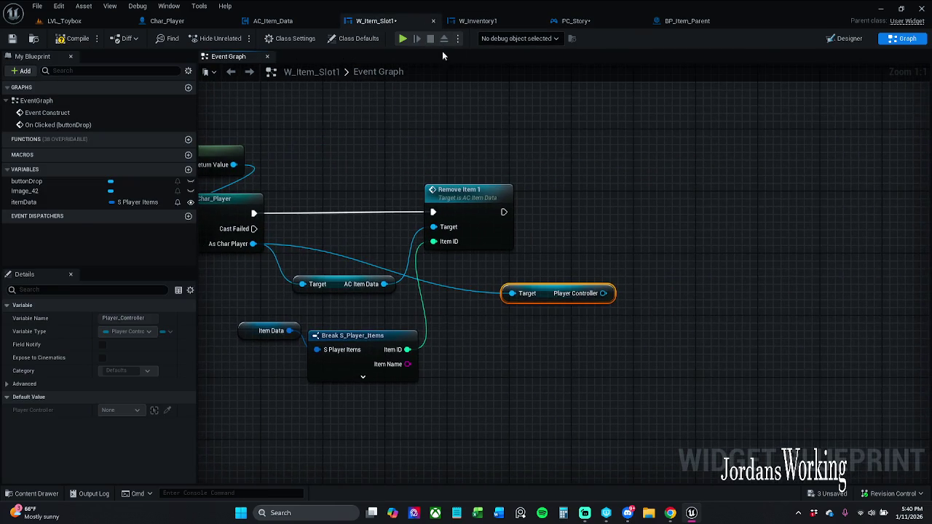
Step: Inspect W_Inventory1's Event Construct and UpdateItems event, then drag off Player Controller again
left_click(489, 24)
left_click(903, 37)
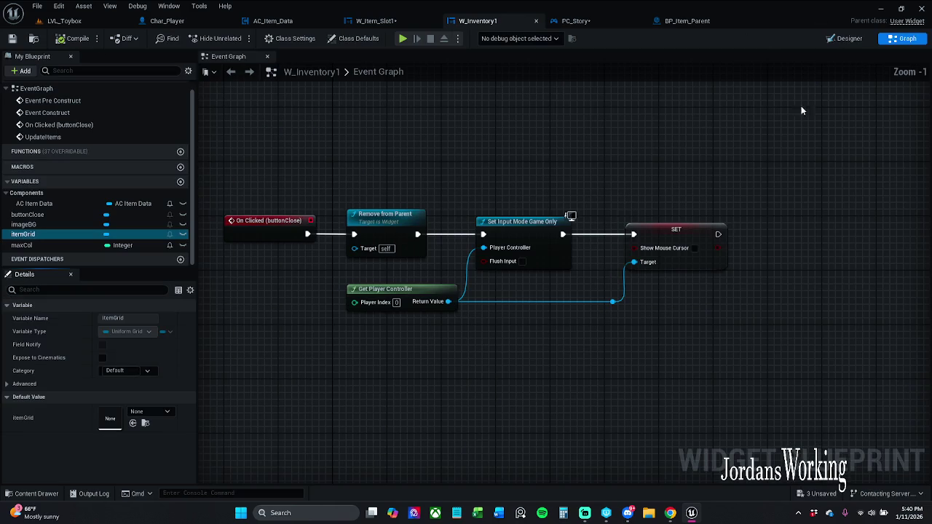
scroll(520, 175, "down", 4)
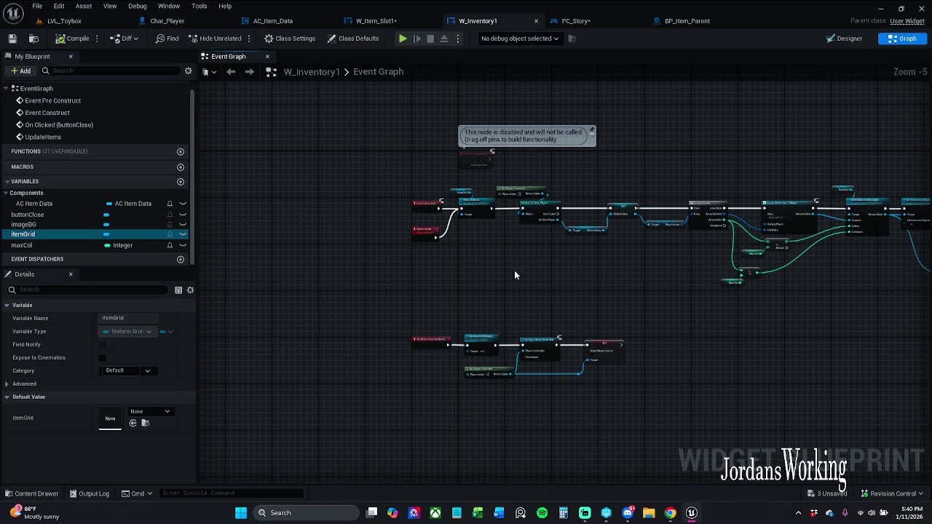
scroll(477, 233, "up", 3)
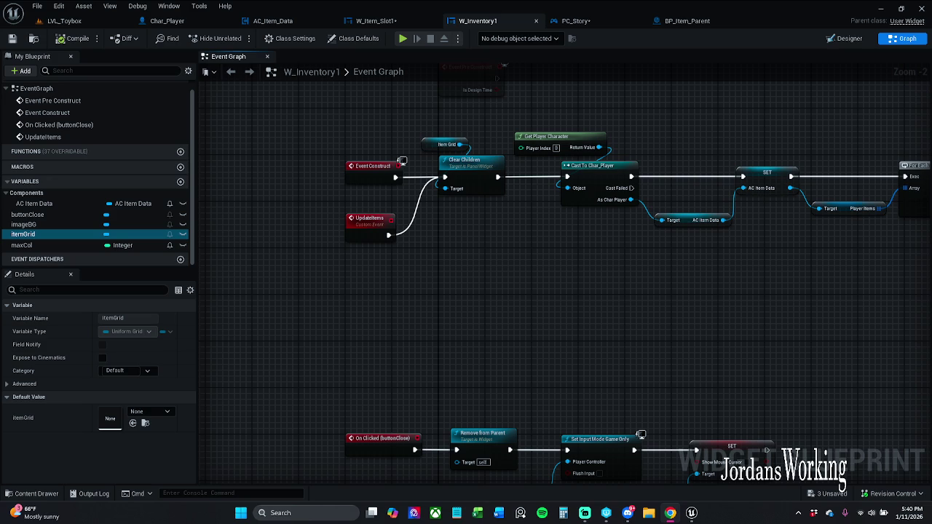
left_click_drag(526, 380, 531, 322)
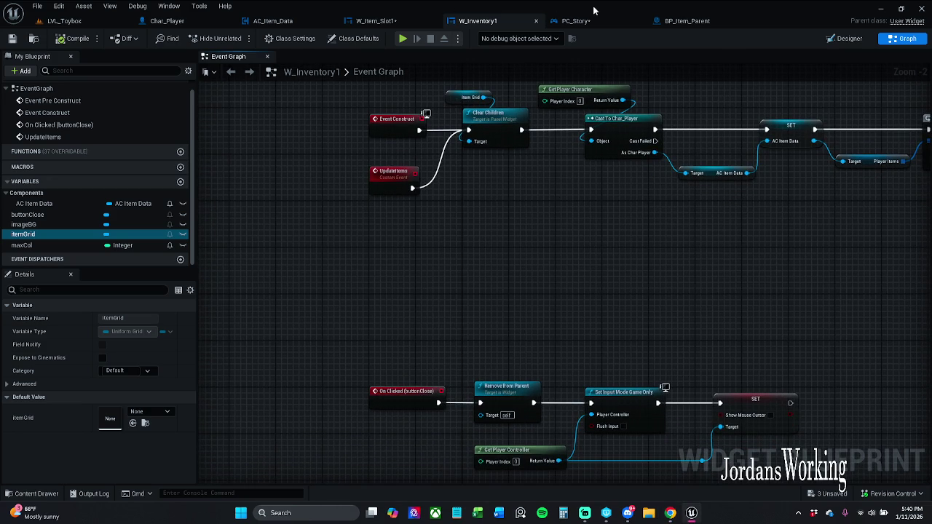
left_click(575, 20)
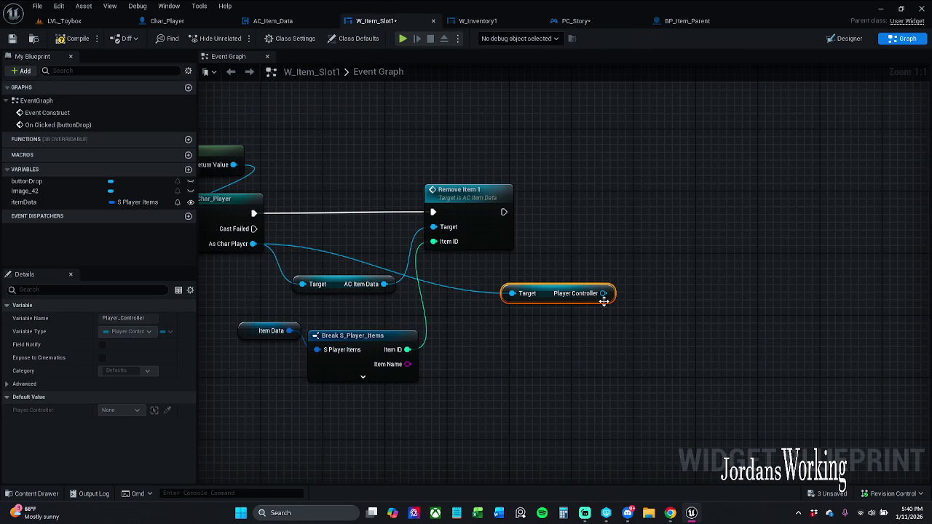
left_click_drag(603, 293, 630, 262)
Step: Add an Update Items call after Remove Item 1 and delete the unused Player Controller getter
type("up")
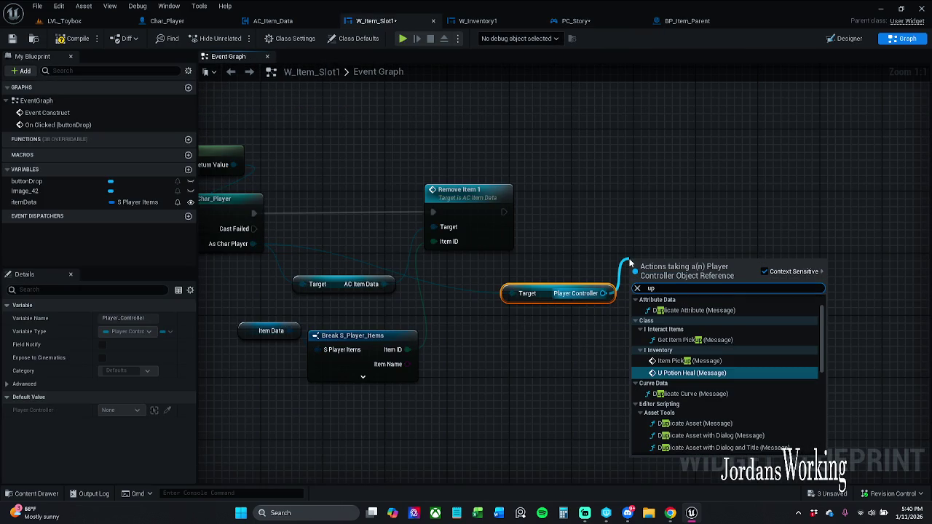
type("date")
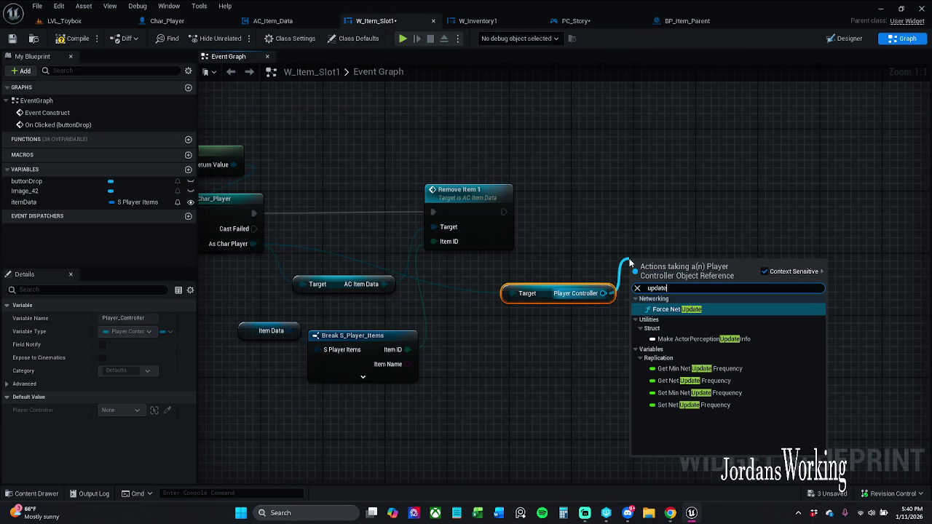
type("Items")
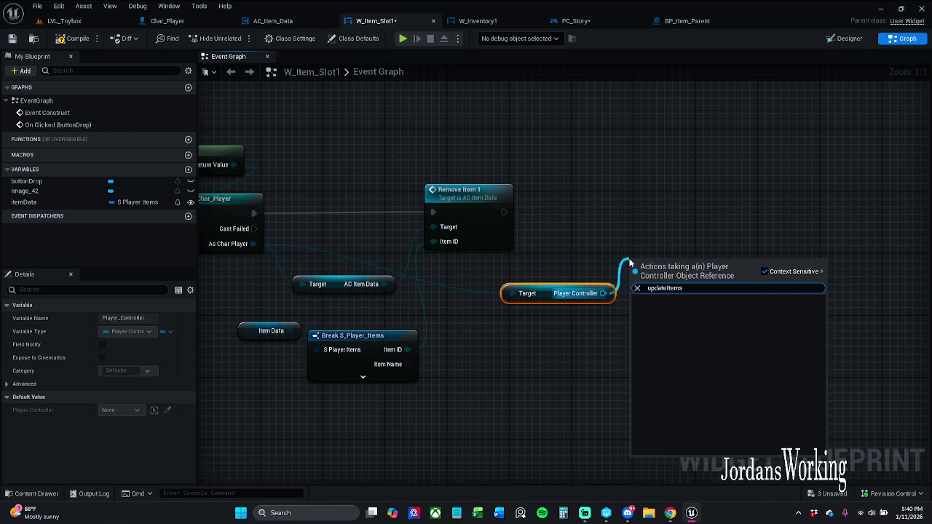
left_click(765, 271)
left_click(699, 315)
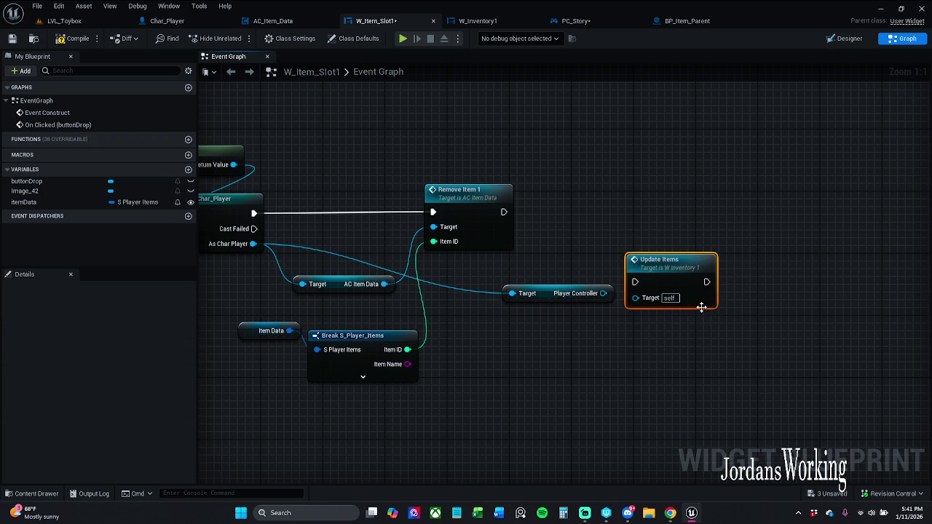
mouse_move(655, 273)
left_mouse_down()
mouse_move(655, 204)
mouse_move(506, 213)
left_mouse_up()
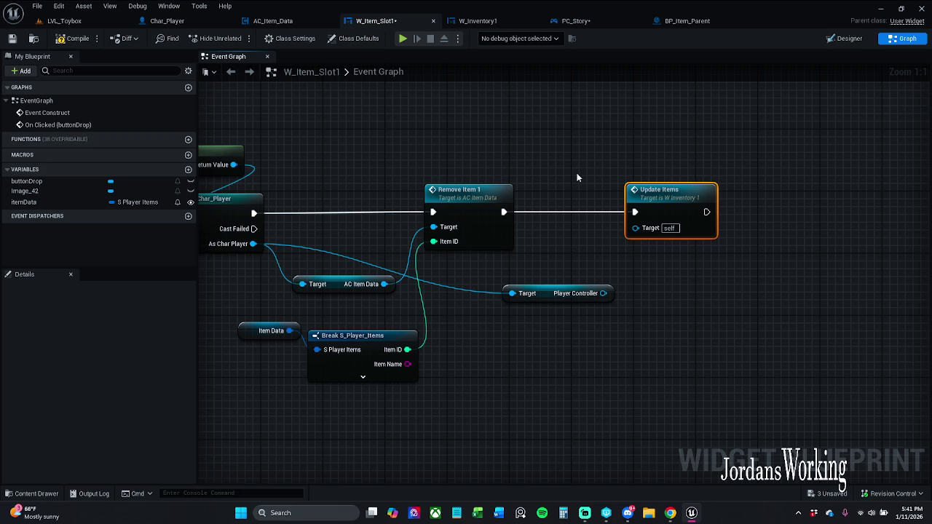
left_click(575, 293)
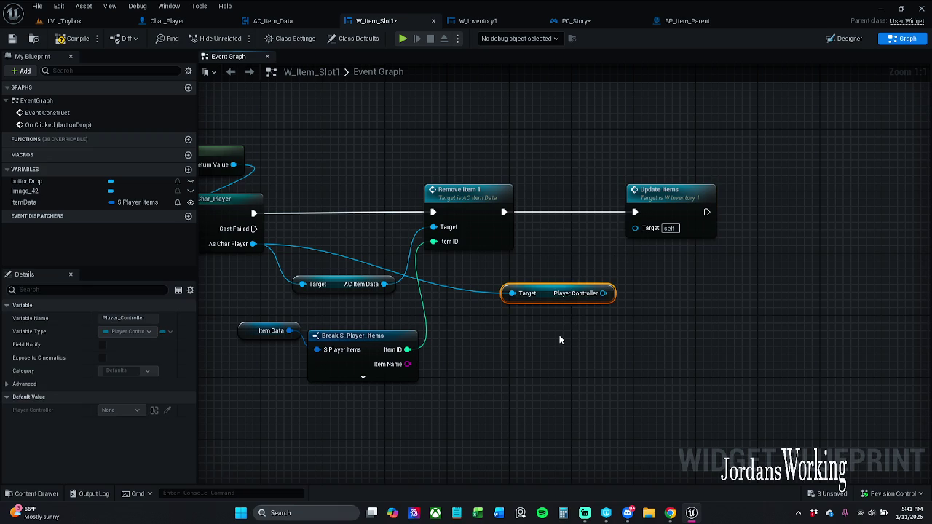
key("Delete")
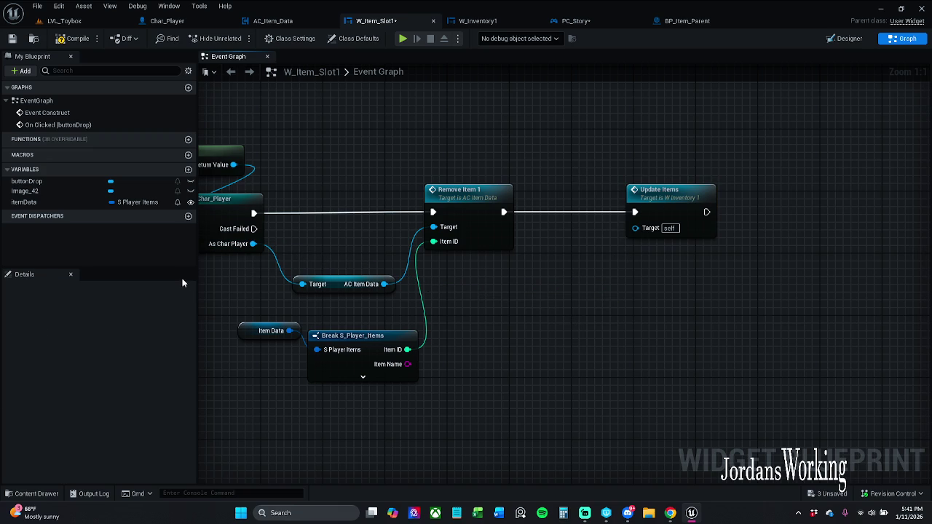
left_click_drag(237, 245, 445, 293)
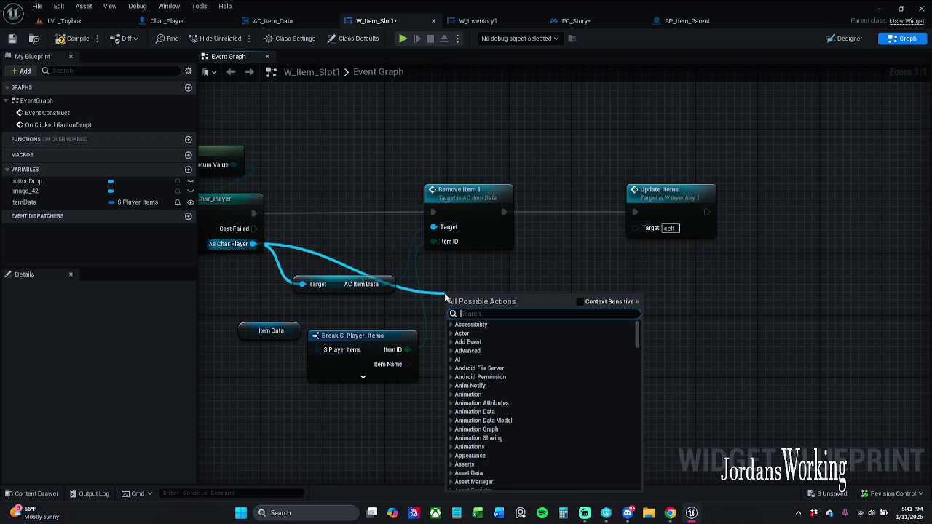
type("get")
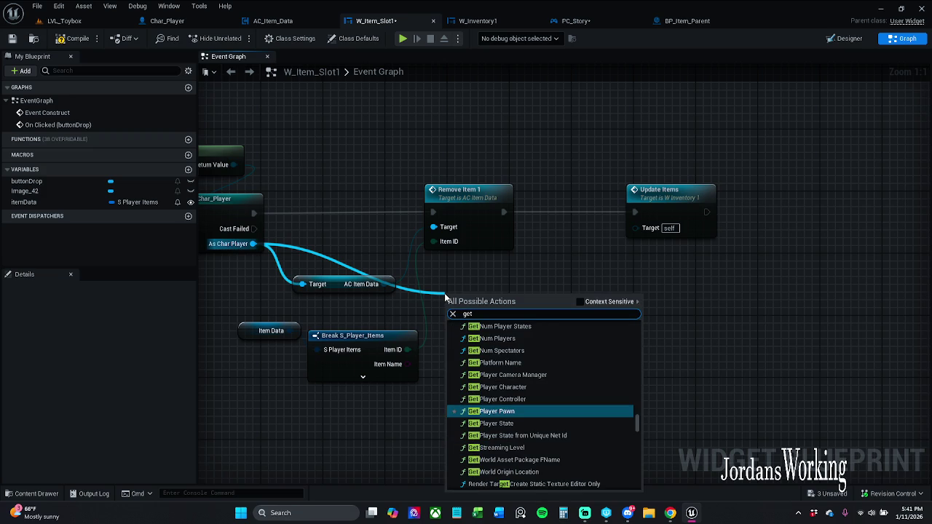
left_click(579, 301)
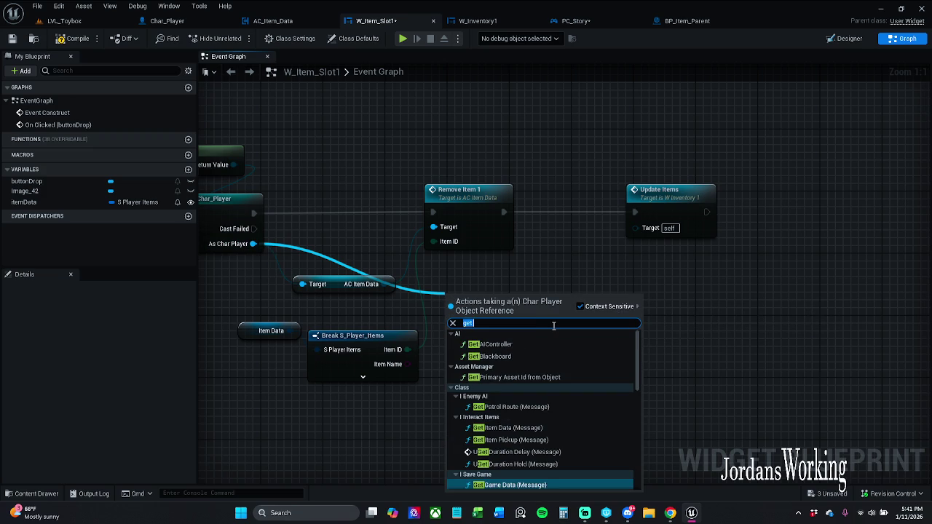
left_click(559, 326)
type("win")
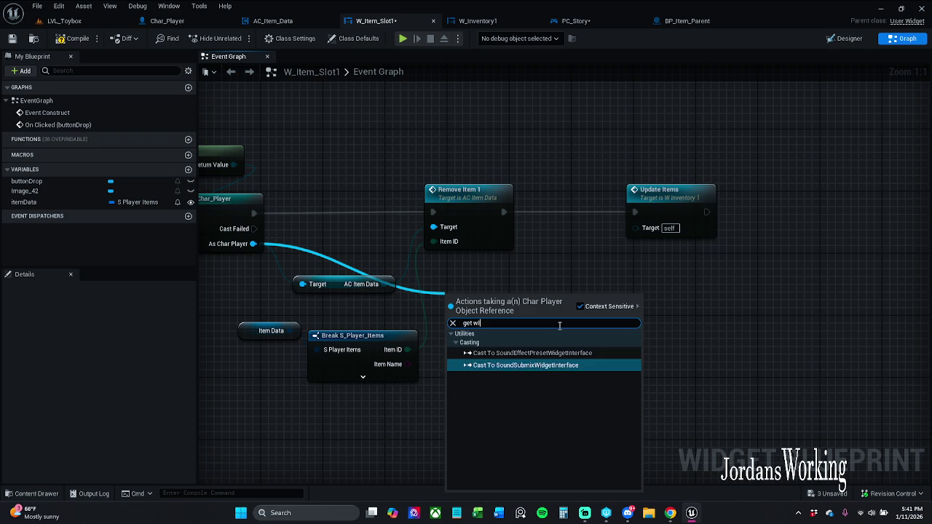
left_click(579, 307)
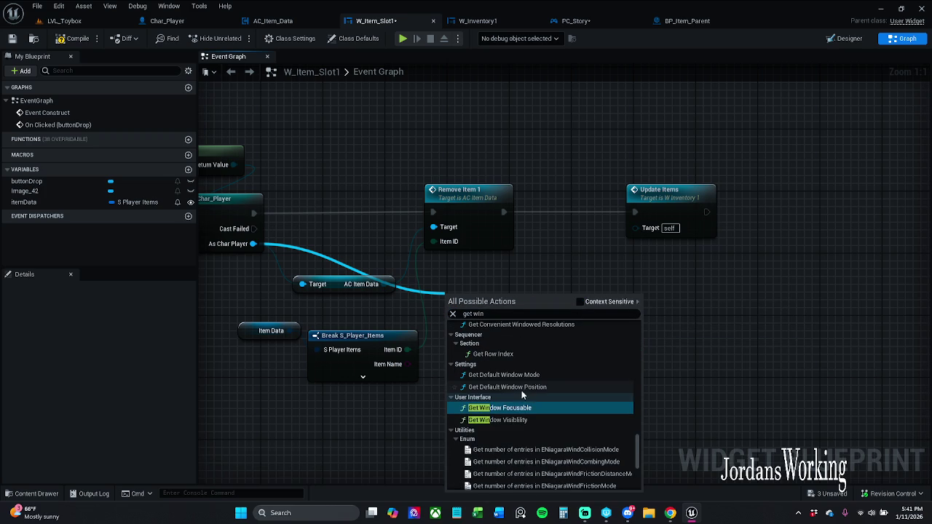
scroll(571, 410, "down", 10)
scroll(582, 430, "up", 8)
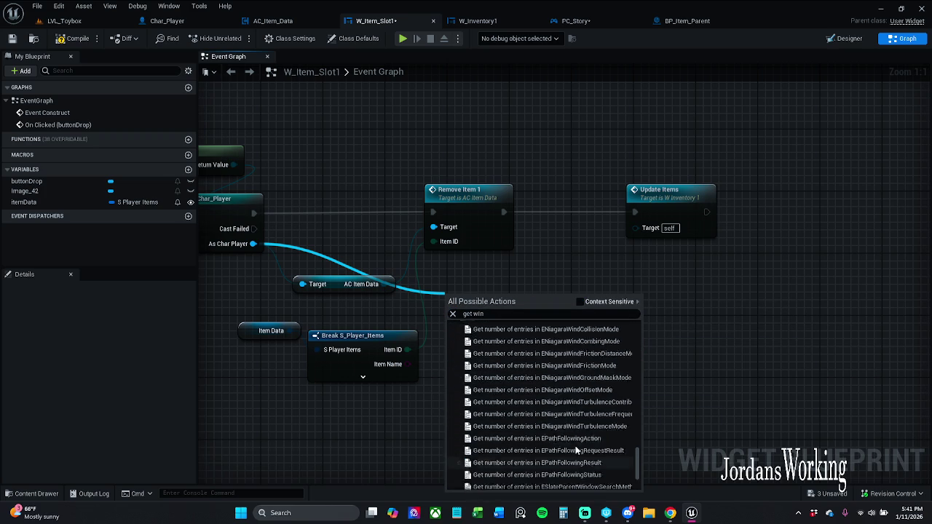
scroll(579, 441, "up", 8)
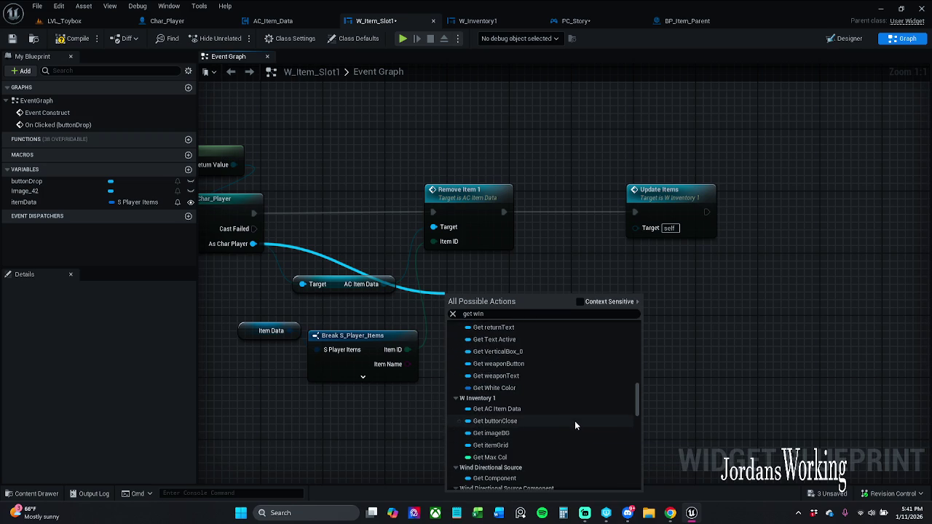
scroll(570, 394, "up", 2)
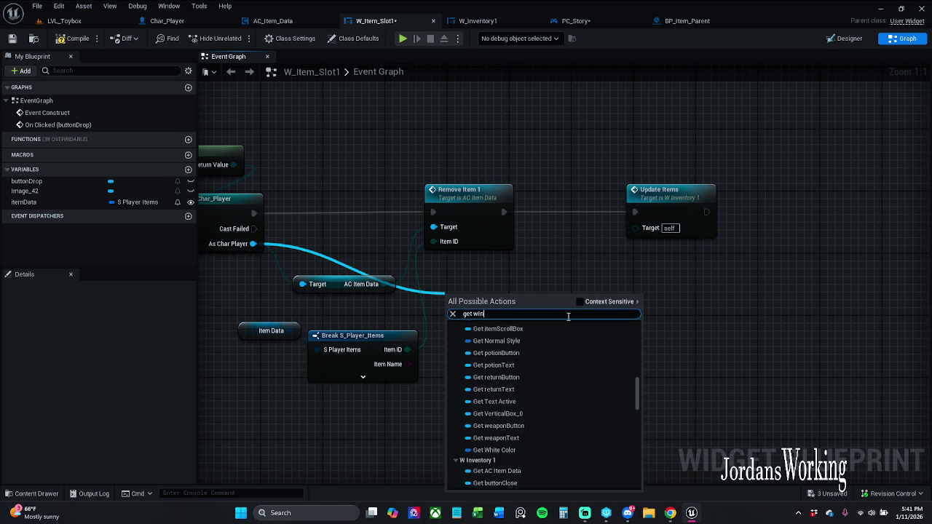
type("vent")
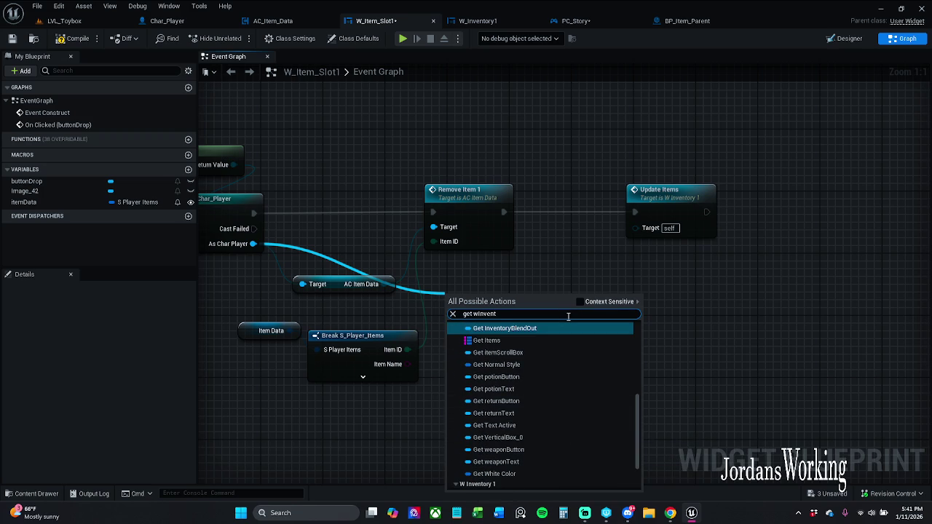
type("ory")
type("1")
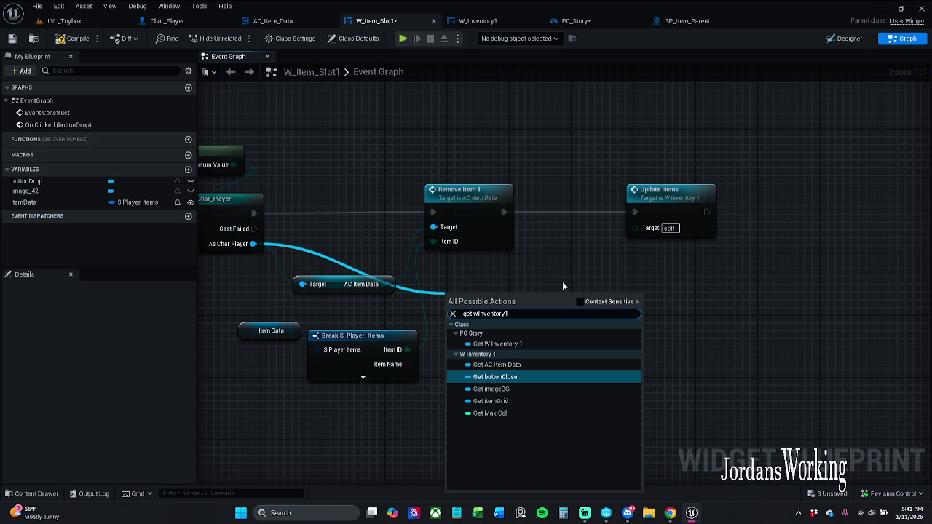
left_click(562, 281)
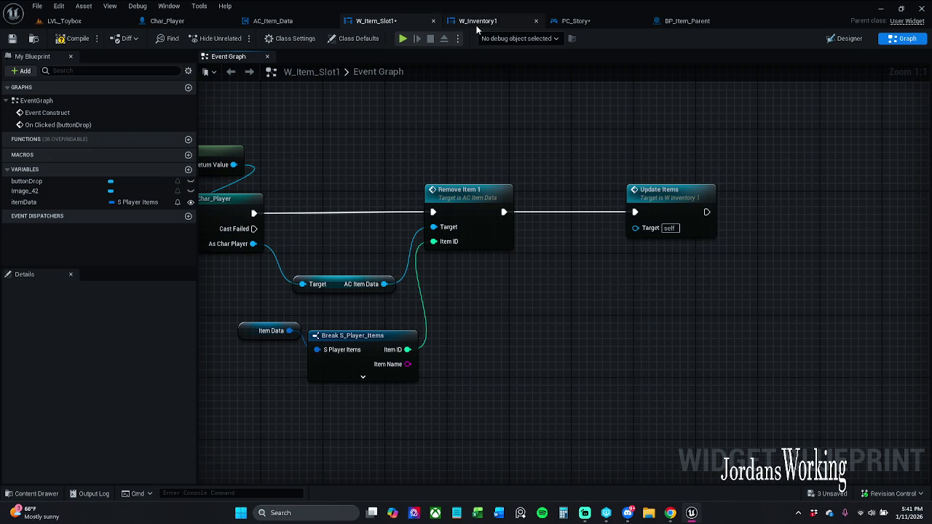
Step: Move the PC_Story tab before W_Inventory1 and tidy the inventory toggle's input action and Flip Flop nodes
left_click(591, 22)
mouse_move(594, 21)
left_mouse_down()
mouse_move(510, 23)
mouse_move(633, 25)
mouse_move(527, 30)
left_mouse_up()
scroll(511, 163, "down", 1)
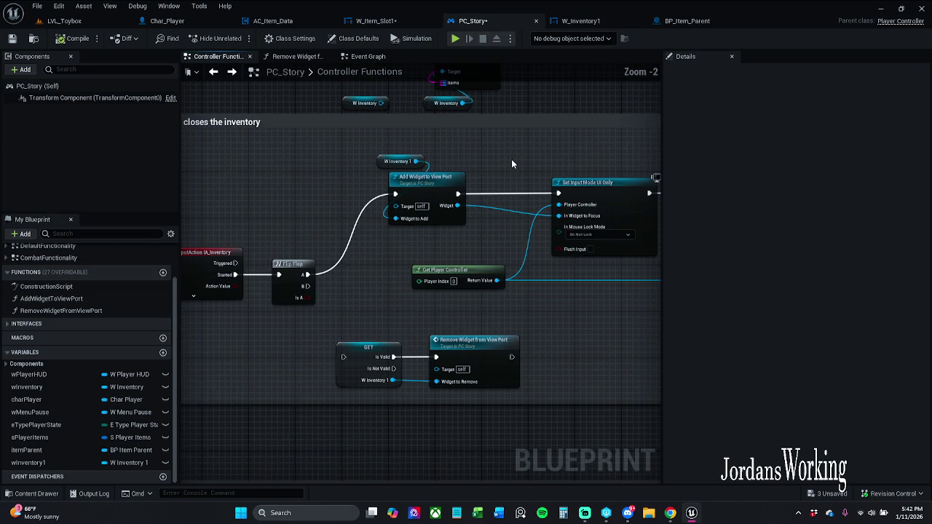
scroll(511, 170, "down", 1)
mouse_move(511, 170)
left_mouse_down()
mouse_move(373, 175)
mouse_move(657, 173)
left_mouse_up()
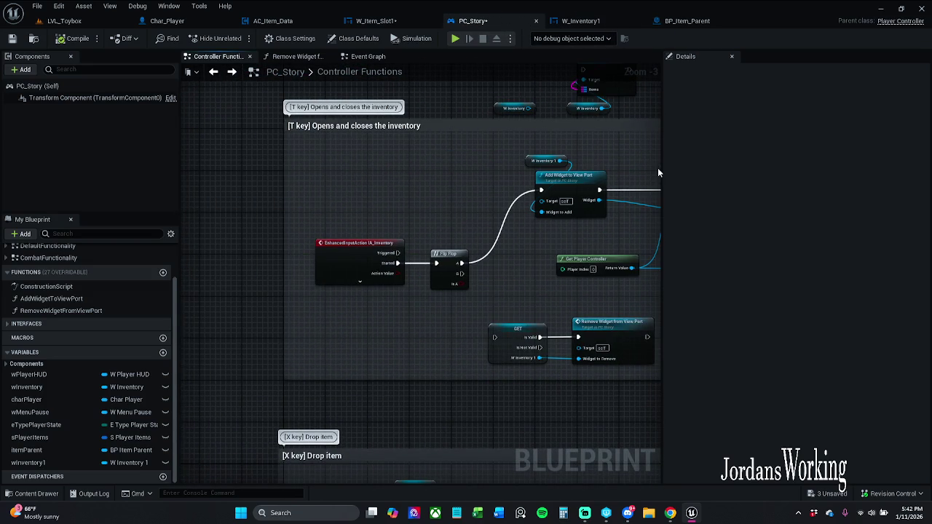
mouse_move(329, 216)
left_mouse_down()
mouse_move(437, 272)
mouse_move(432, 212)
left_mouse_up()
left_click(441, 258)
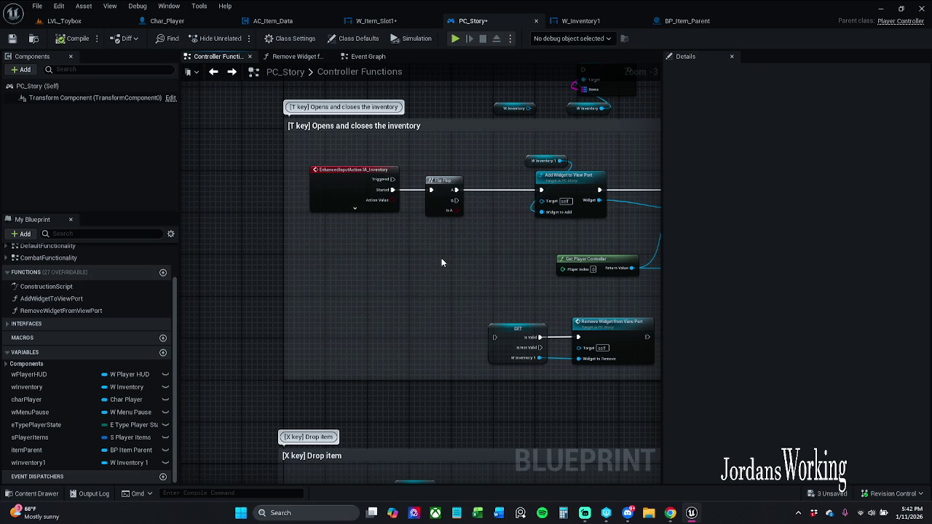
left_click_drag(474, 255, 385, 268)
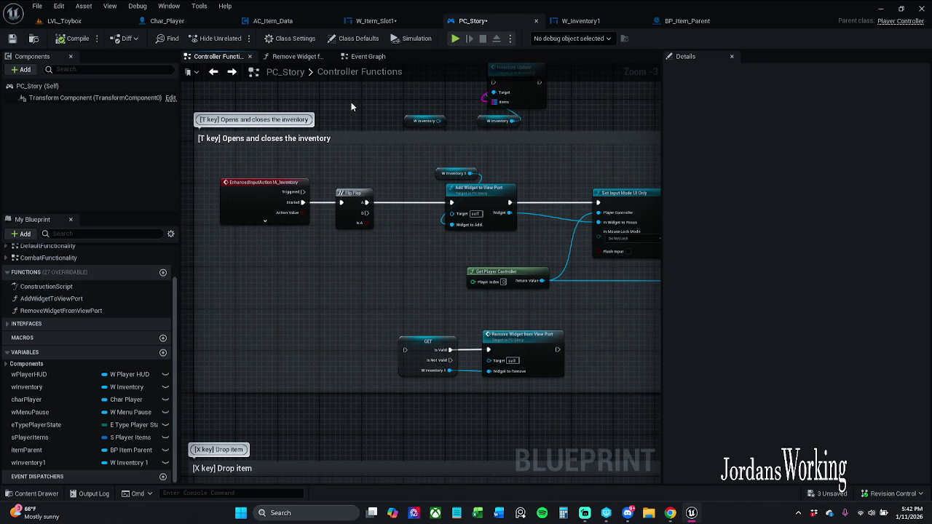
Step: Delete and re-paste the Create W Inventory 1 Widget and SET nodes, chaining them after SET W Menu Pause
left_click(361, 57)
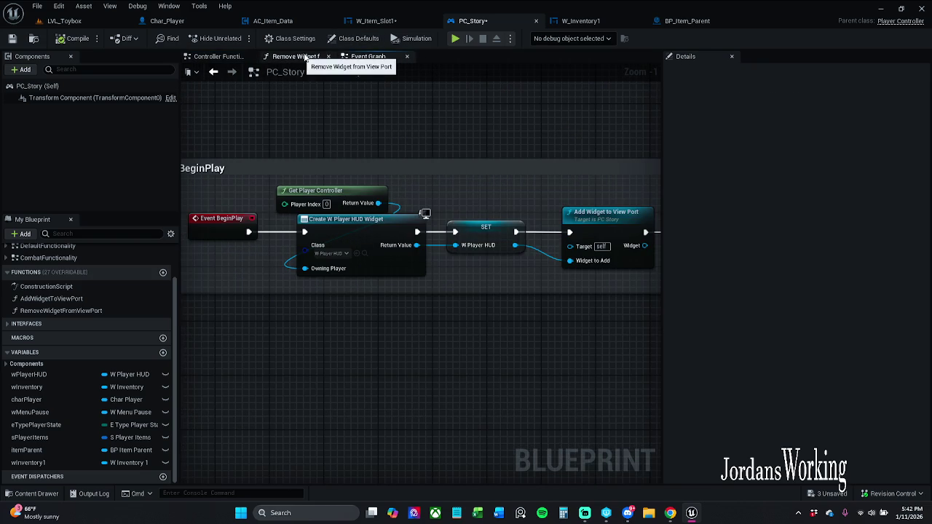
mouse_move(506, 232)
left_mouse_down()
mouse_move(182, 189)
mouse_move(378, 226)
left_mouse_up()
mouse_move(585, 140)
left_mouse_down()
mouse_move(283, 154)
mouse_move(472, 285)
left_mouse_up()
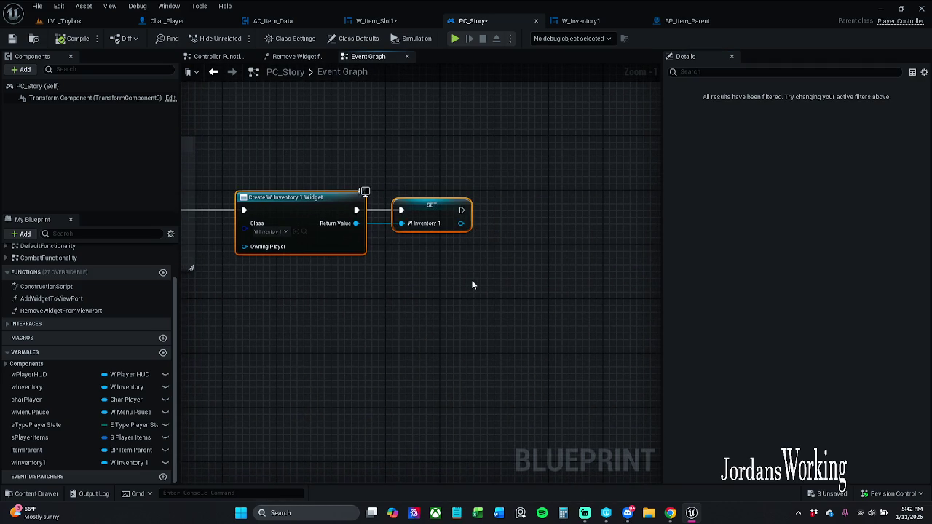
key("Delete")
key("ctrl+v")
left_click_drag(339, 188, 514, 157)
mouse_move(435, 171)
left_mouse_down()
mouse_move(338, 195)
mouse_move(337, 179)
left_mouse_up()
left_click_drag(491, 168, 450, 174)
Step: Select the W Inventory 1 widget creation and setter nodes in PC_Story's Event Graph
left_click(451, 175)
left_click(331, 182, "ctrl")
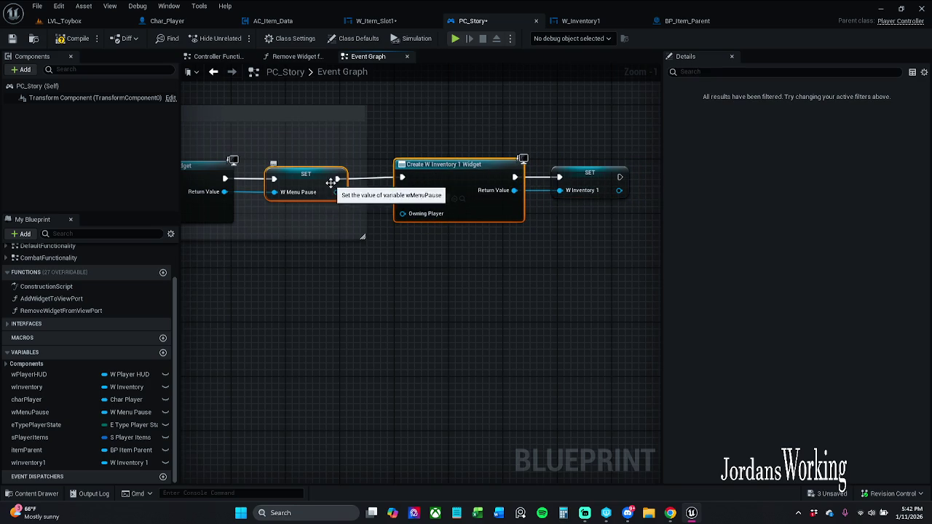
left_click(484, 162)
mouse_move(574, 121)
left_mouse_down()
mouse_move(592, 141)
mouse_move(561, 211)
left_mouse_up()
left_click(492, 196, "ctrl")
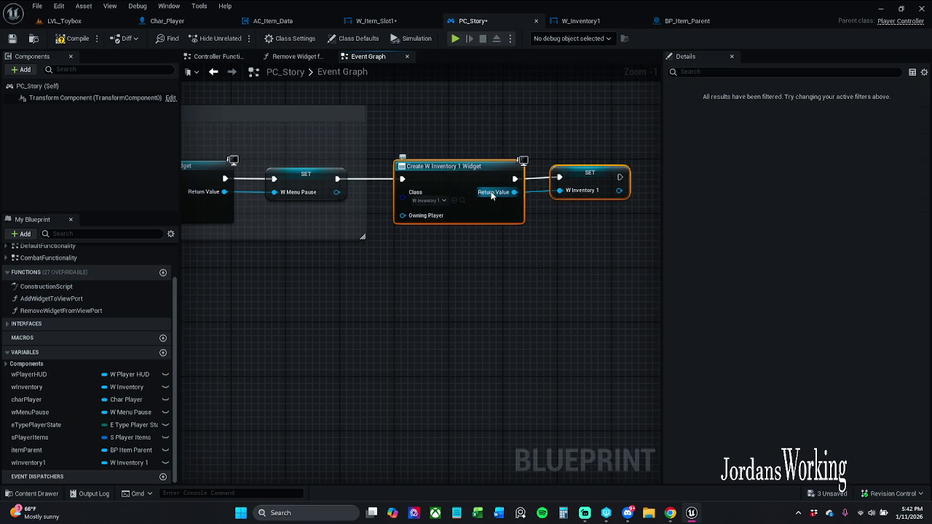
left_click(507, 129)
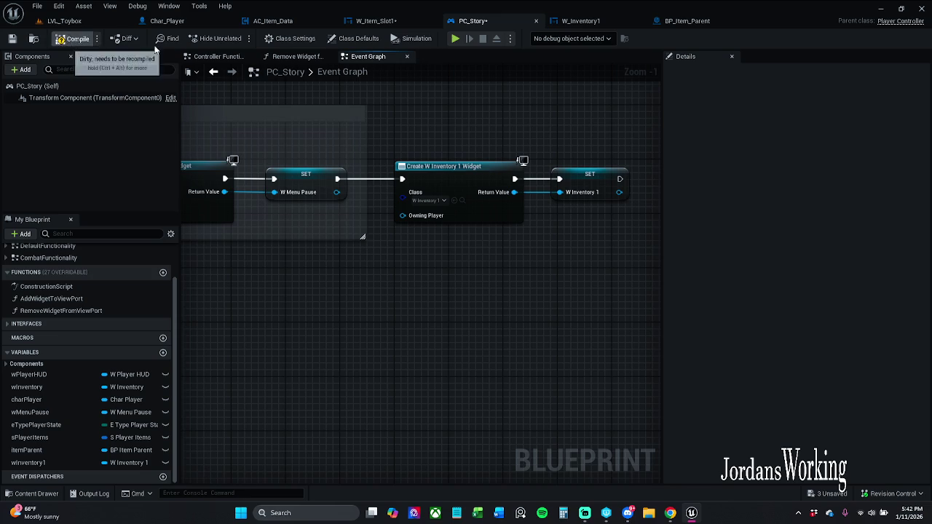
left_click(385, 22)
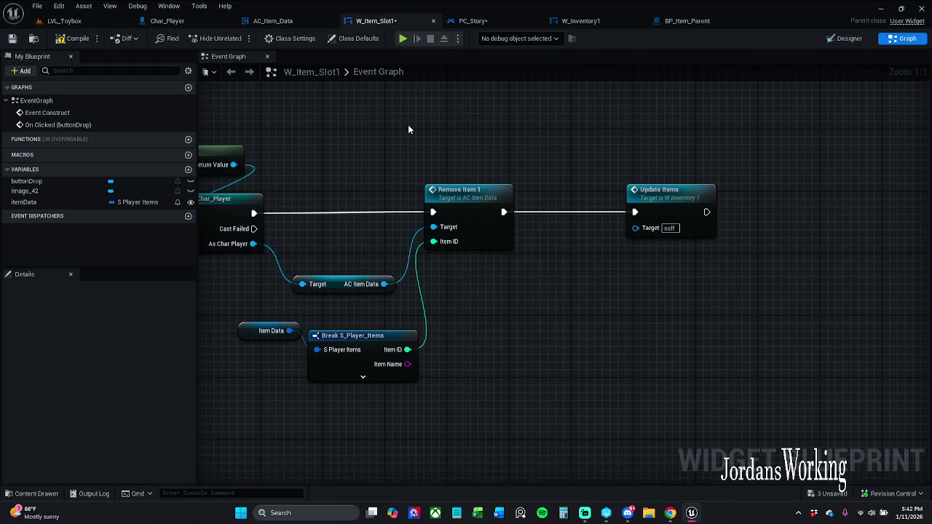
Step: Paste the W Inventory 1 widget creation and SET nodes beside Has Weapon Melee? in Char_Player
scroll(408, 129, "down", 1)
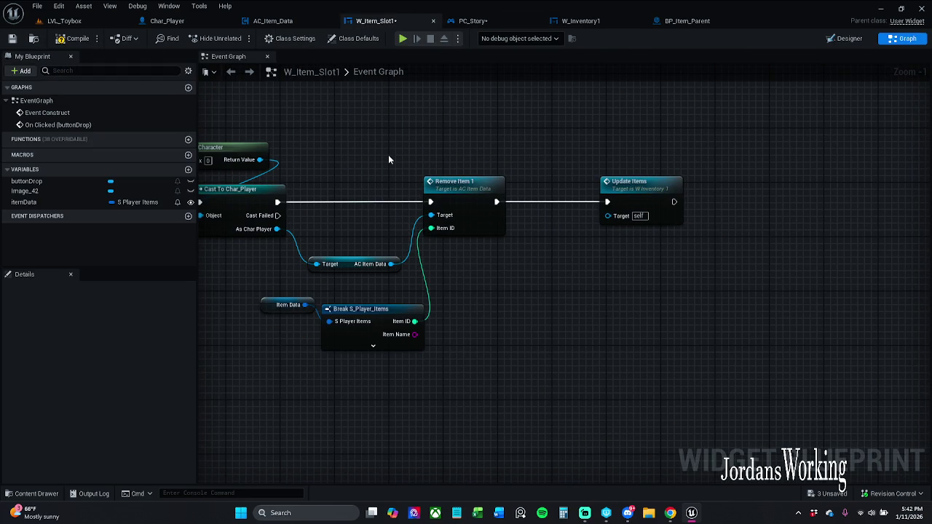
left_click(205, 21)
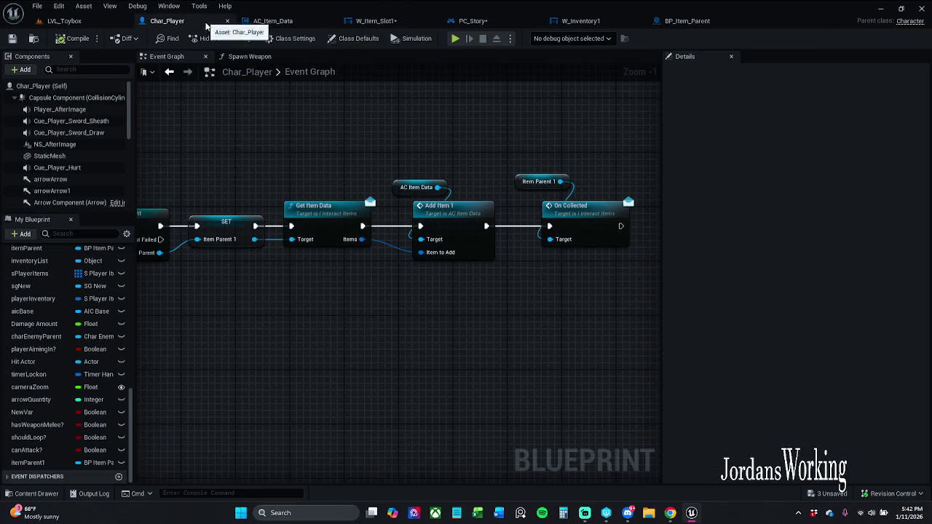
scroll(353, 187, "down", 4)
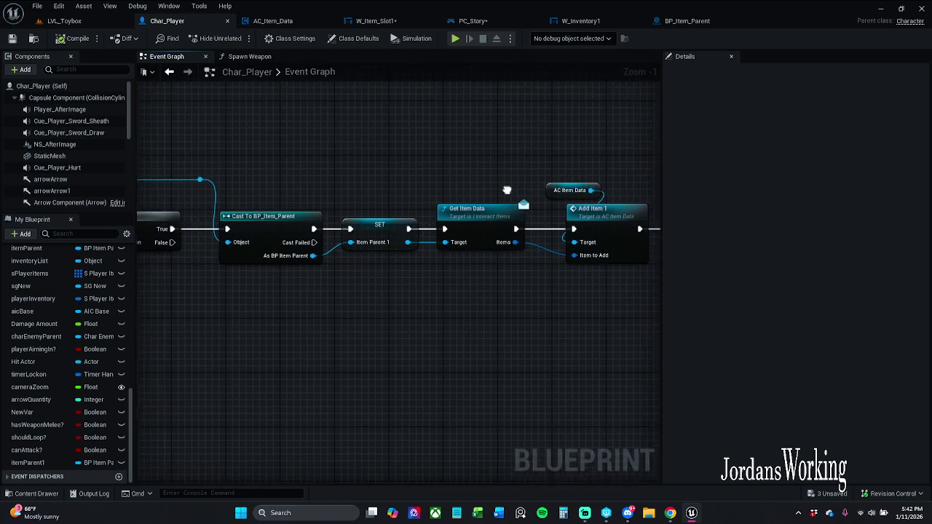
scroll(485, 251, "down", 7)
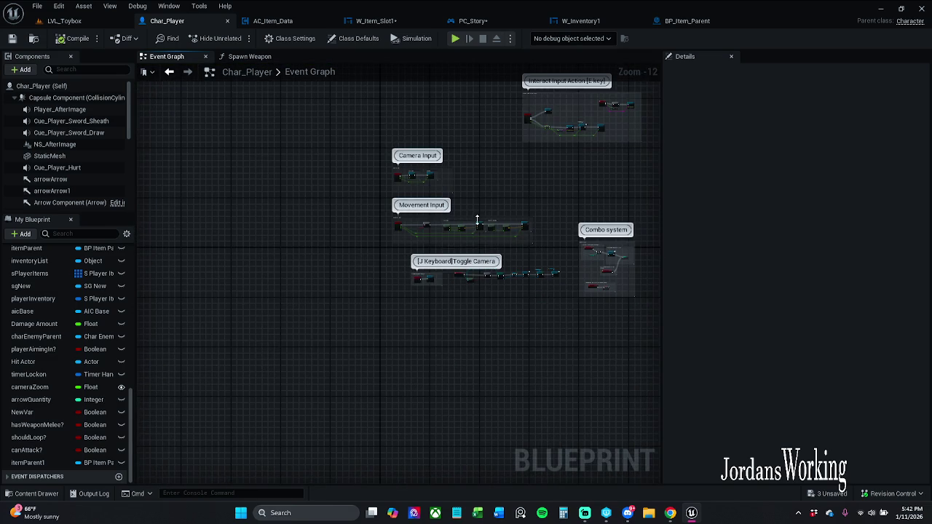
left_click_drag(490, 202, 313, 483)
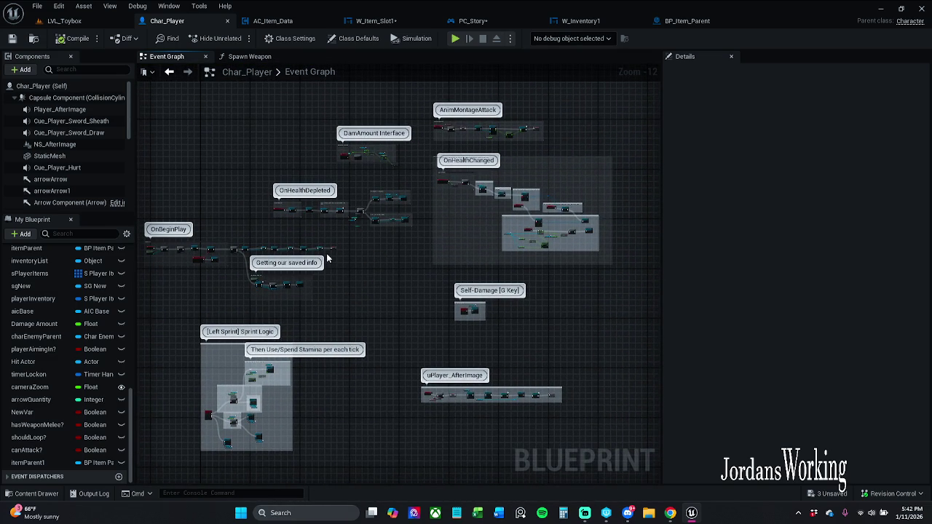
scroll(450, 249, "up", 12)
scroll(437, 230, "down", 5)
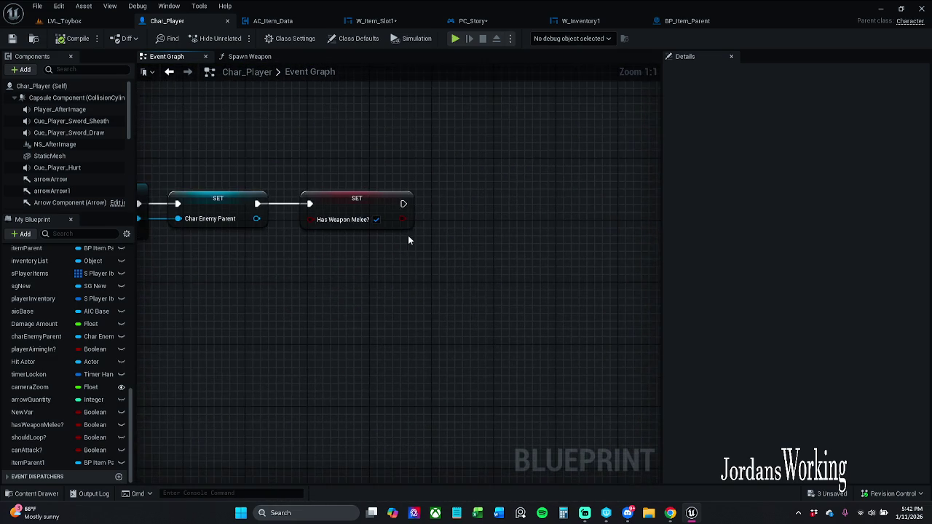
scroll(352, 235, "up", 2)
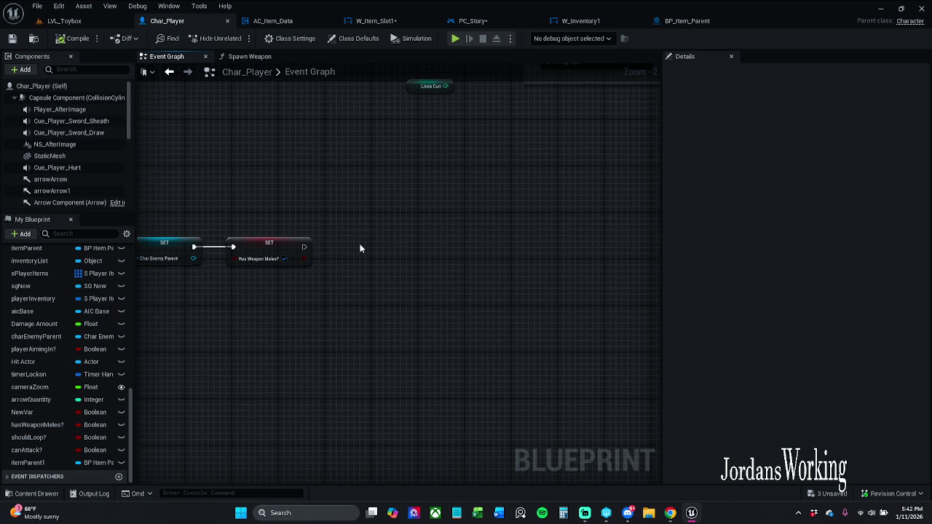
key("ctrl+v")
mouse_move(356, 234)
left_mouse_down()
mouse_move(399, 233)
mouse_move(321, 237)
left_mouse_up()
Step: Wire Has Weapon Melee? into Create W Inventory 1 Widget and align the widget nodes
right_click(505, 237)
key("Escape")
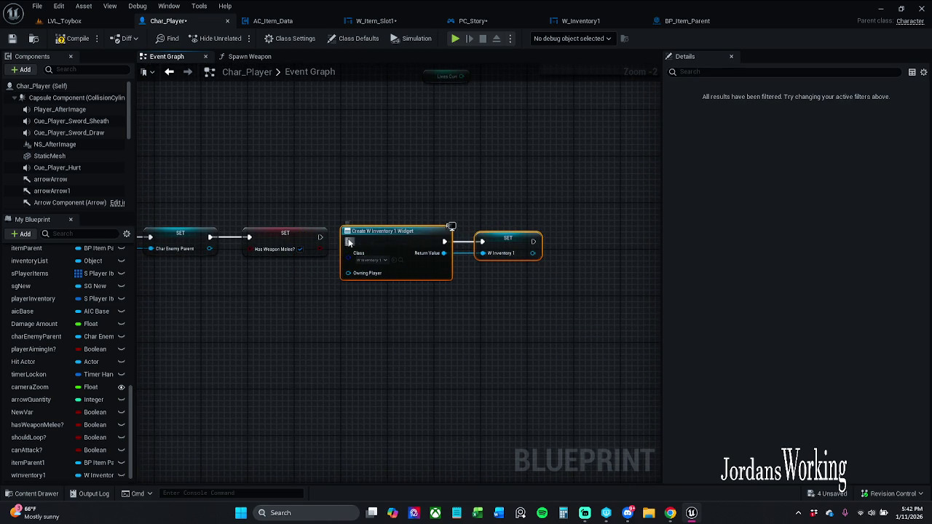
key("q")
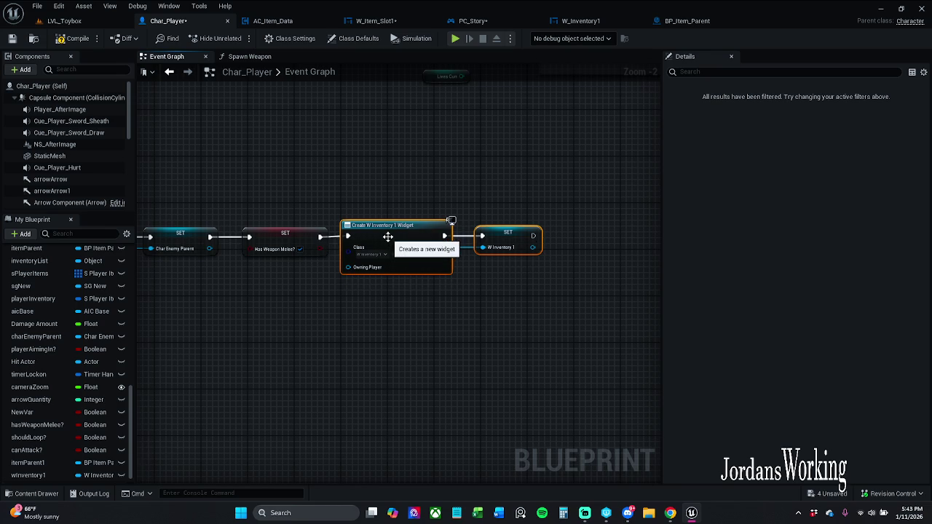
left_click(383, 235)
left_click(299, 239, "ctrl")
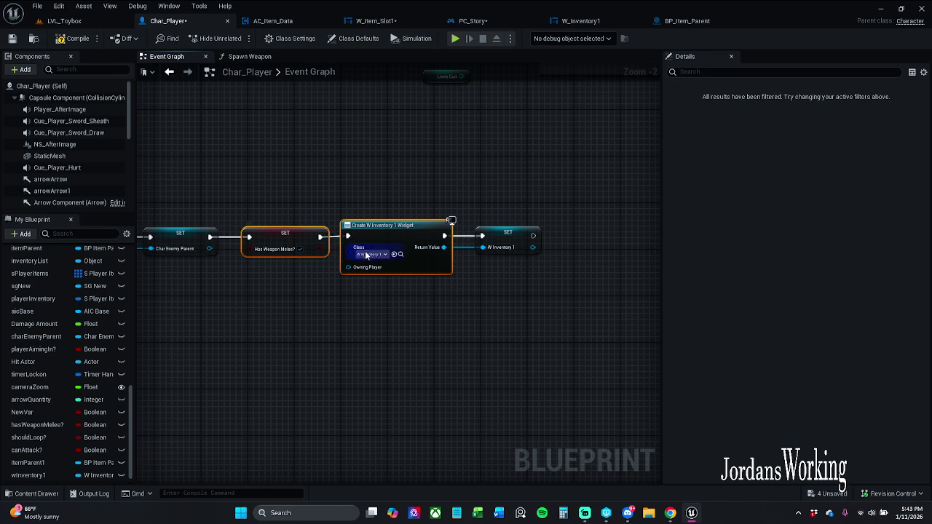
left_click(507, 237)
left_click(377, 266, "ctrl")
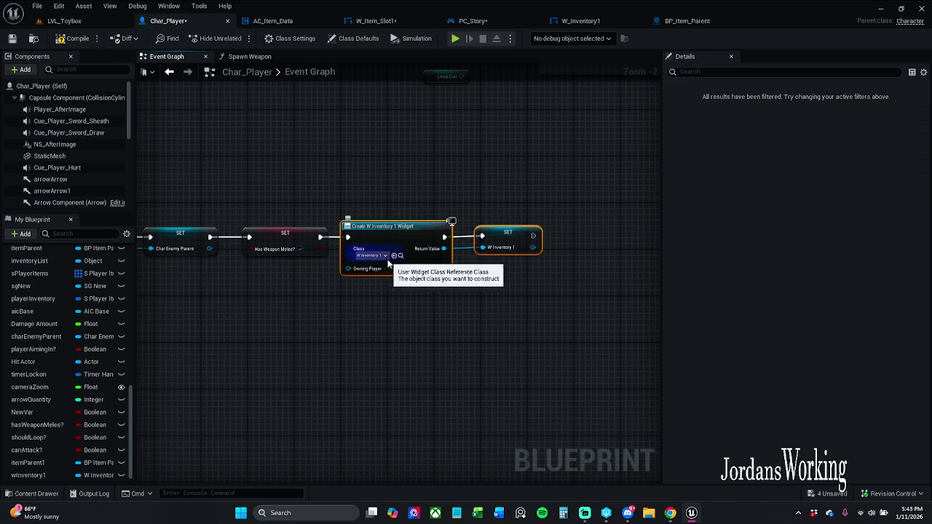
left_click_drag(394, 242, 406, 242)
left_click(383, 259)
left_click(310, 231, "ctrl")
left_click(513, 239)
left_click(446, 241, "ctrl")
left_click(435, 185)
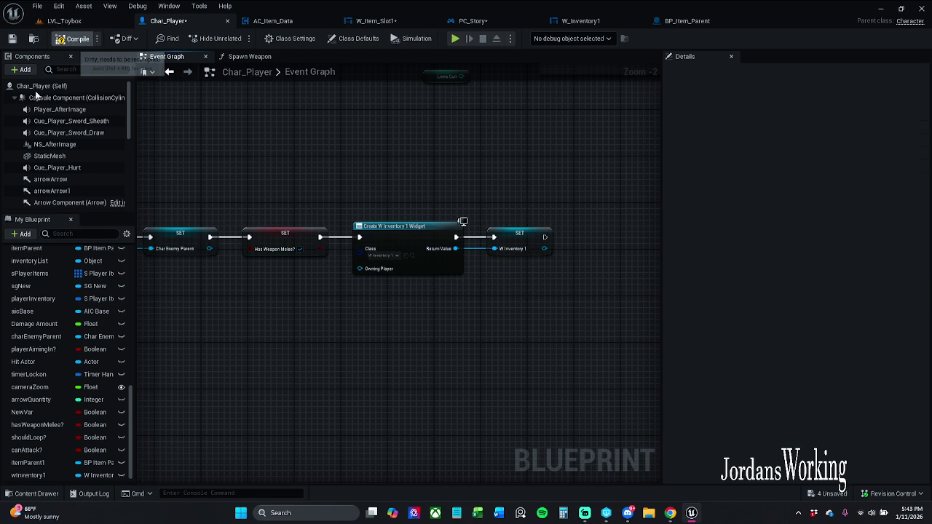
Step: Compile and save the Char_Player blueprint
left_click(71, 40)
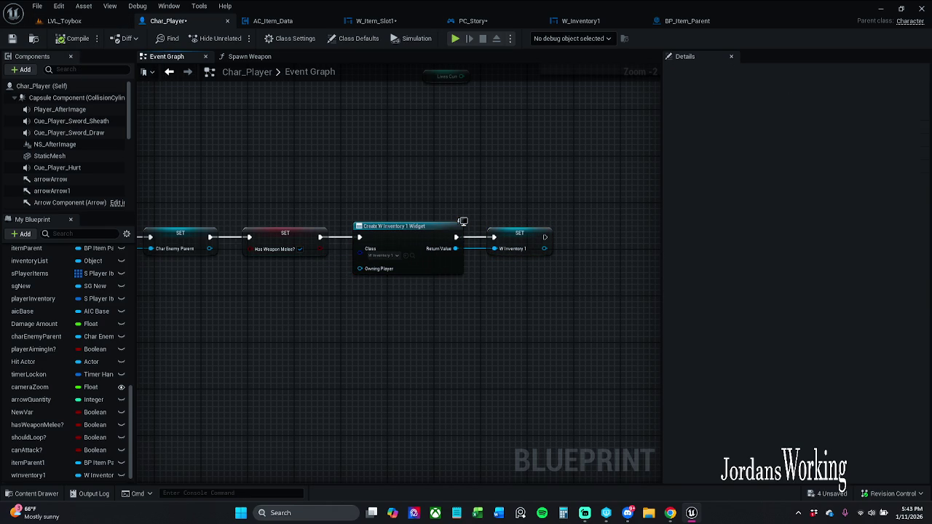
scroll(440, 164, "down", 5)
scroll(440, 164, "down", 5)
left_click_drag(424, 308, 387, 182)
left_click_drag(362, 318, 365, 134)
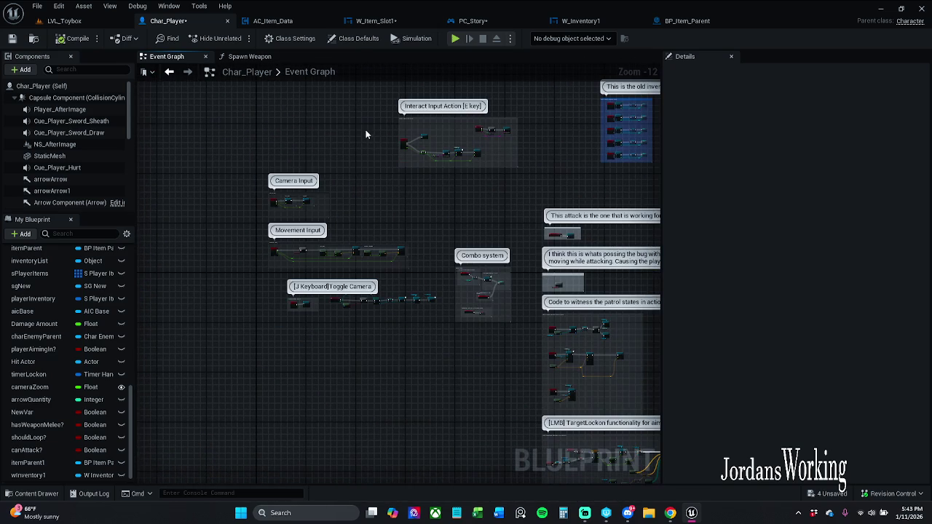
scroll(437, 145, "up", 10)
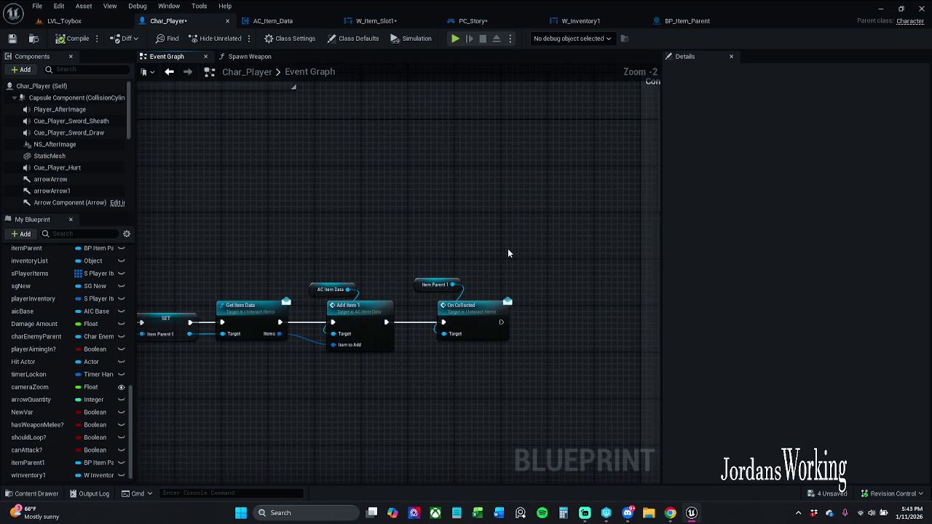
left_click(12, 38)
left_click(390, 20)
Step: Search As Char Player's actions for a W Inventory getter, then close the list without adding one
mouse_move(490, 206)
left_mouse_down()
mouse_move(485, 153)
mouse_move(364, 194)
mouse_move(374, 233)
left_mouse_up()
left_click_drag(268, 203, 501, 241)
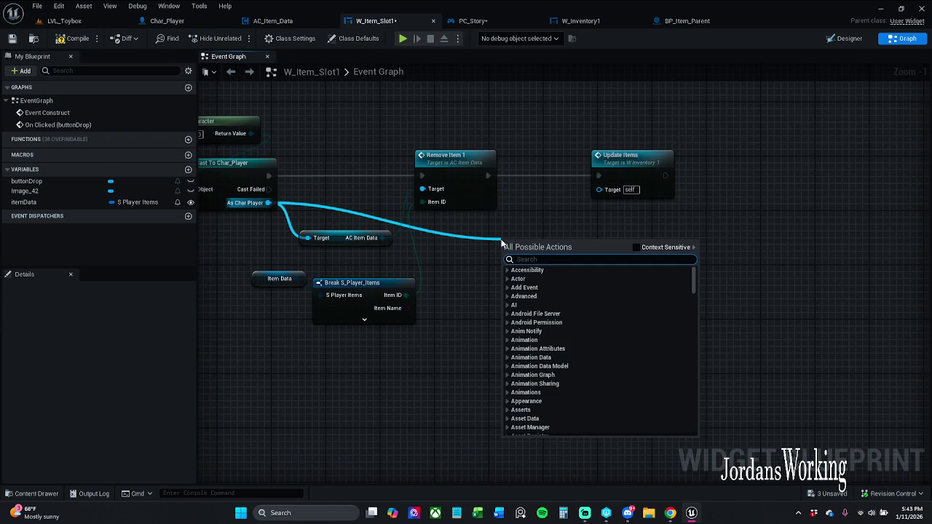
type("get")
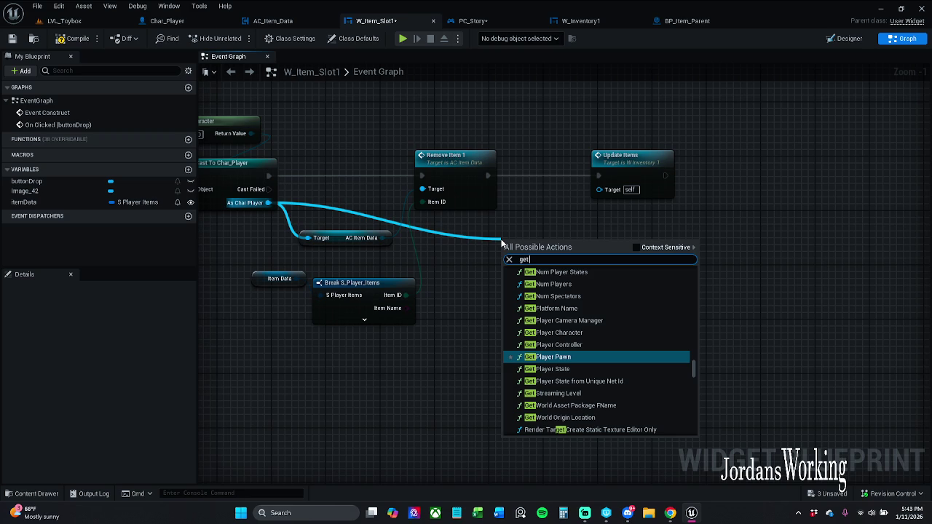
left_click(637, 247)
left_click(606, 269)
type("Inve")
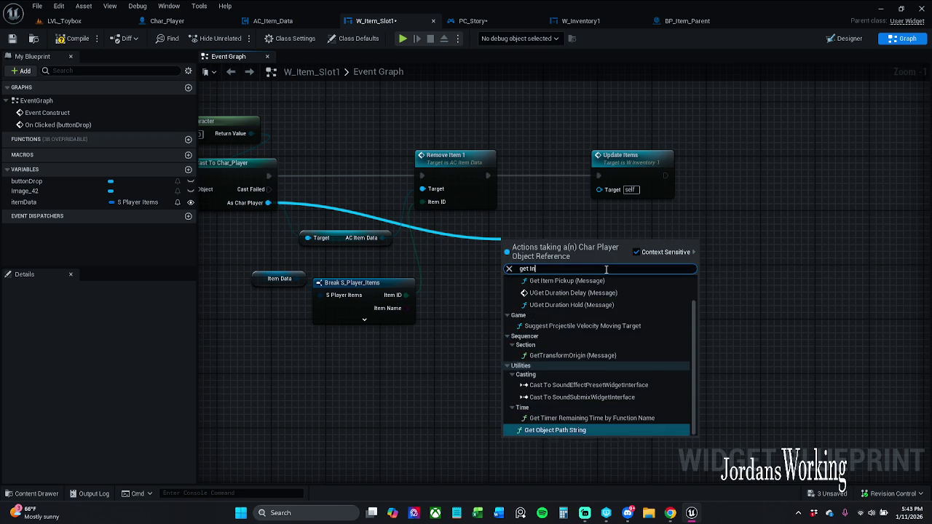
key("BackSpace")
key("BackSpace")
key("BackSpace")
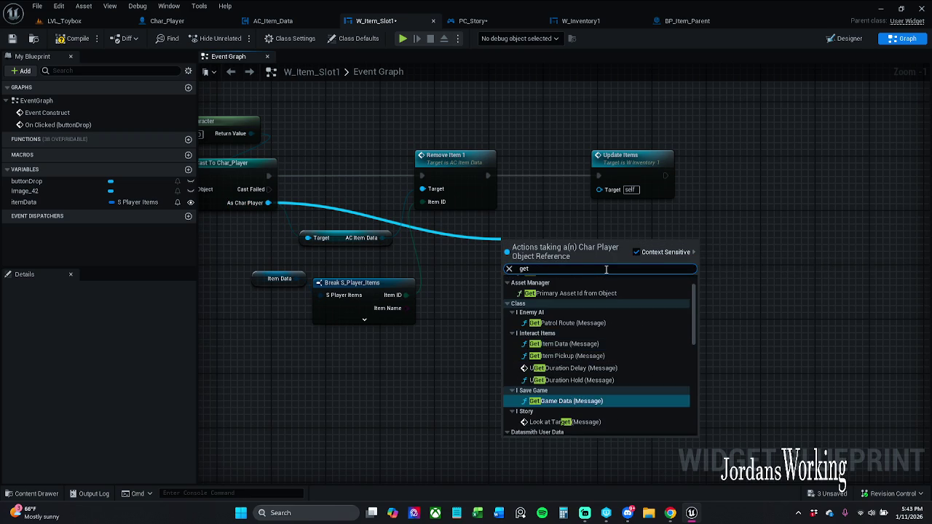
type("wi")
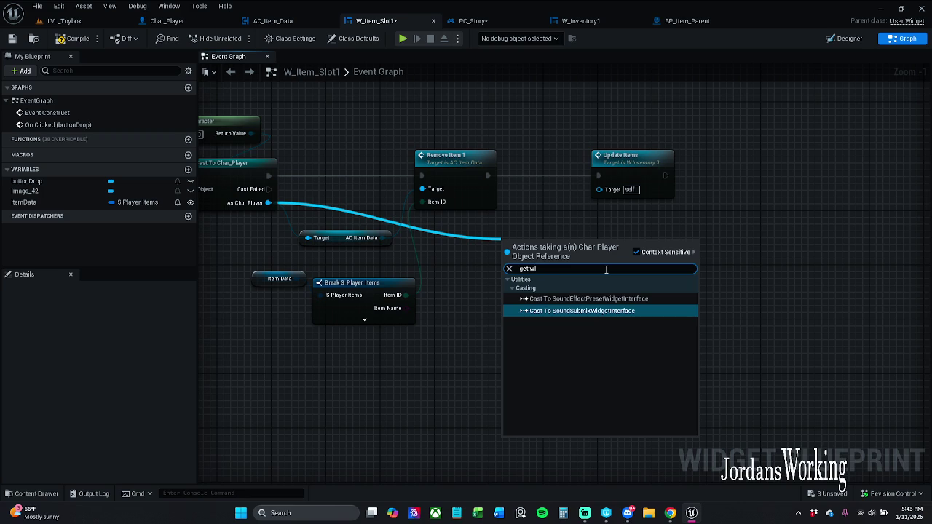
left_click(636, 252)
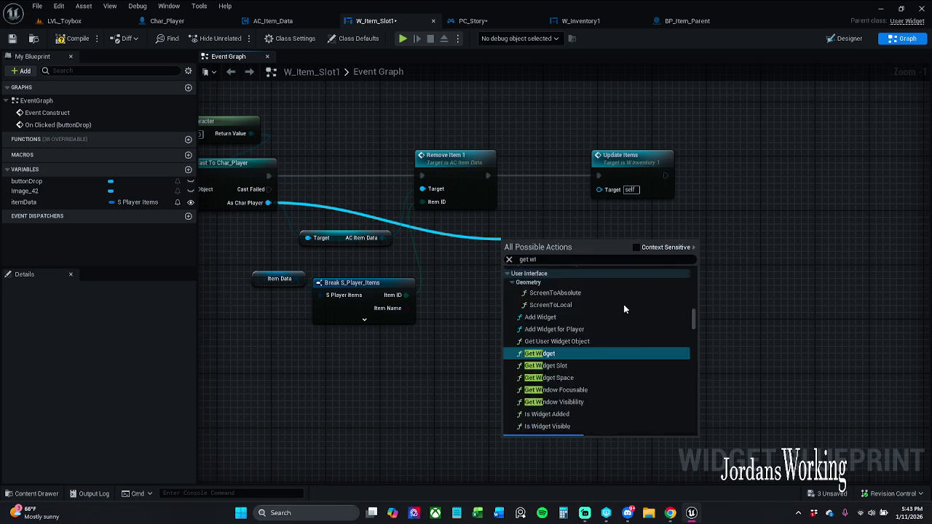
mouse_move(695, 342)
left_mouse_down()
mouse_move(692, 415)
mouse_move(672, 449)
left_mouse_up()
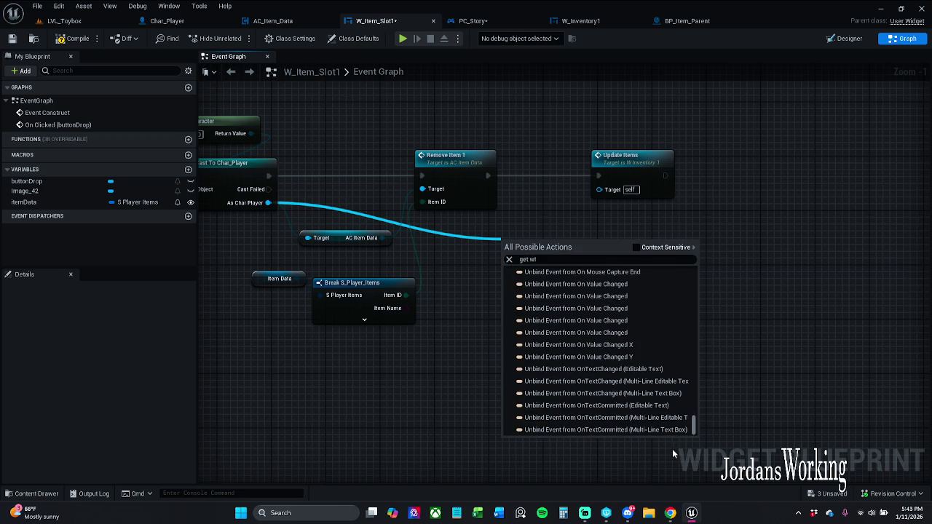
scroll(652, 324, "up", 5)
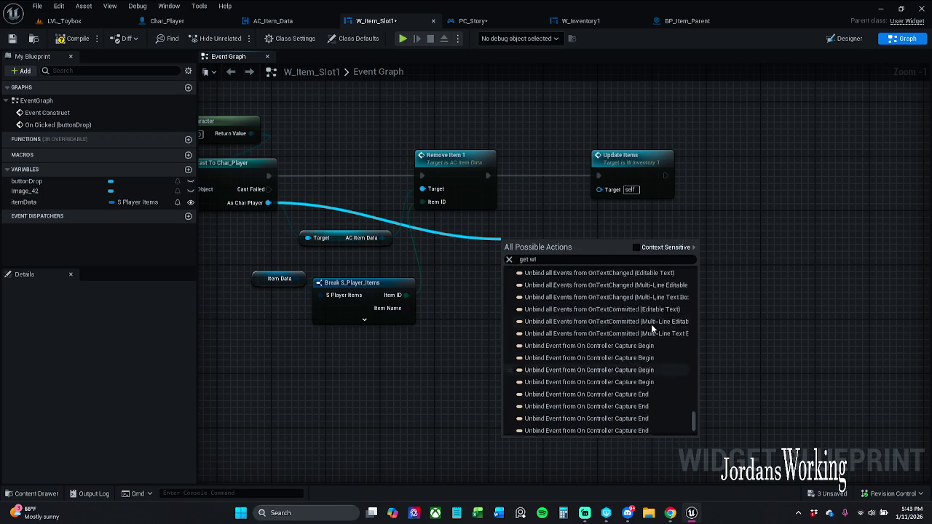
left_click(737, 241)
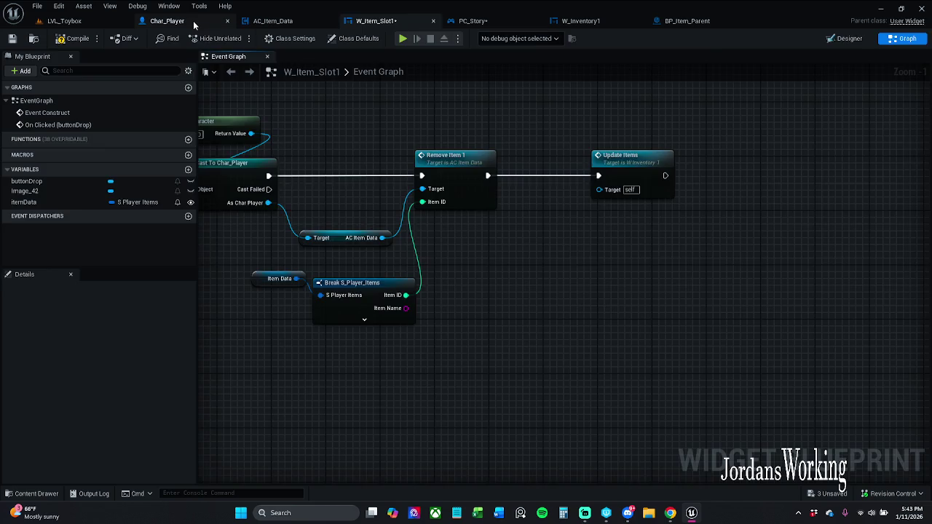
Step: Check the Char_Player and PC_Story blueprints, then return to W_Item_Slot1
left_click(191, 22)
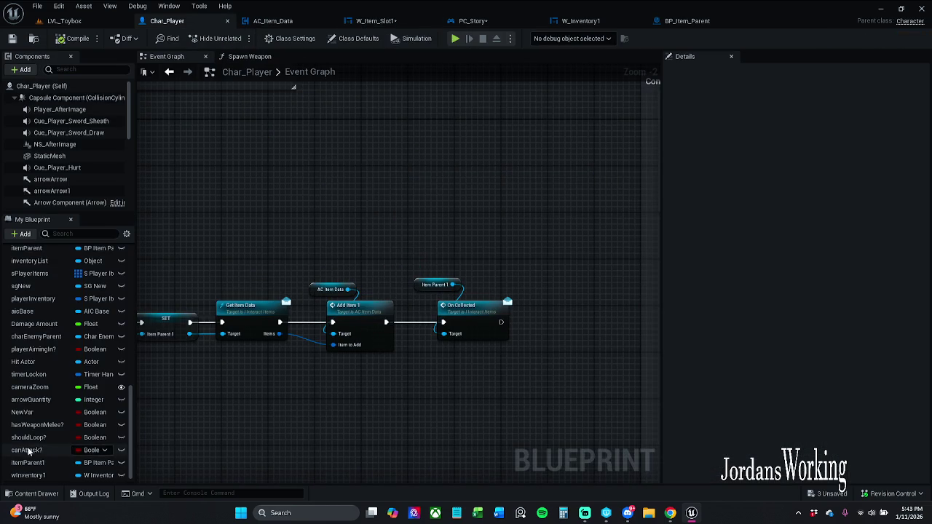
scroll(48, 459, "down", 1)
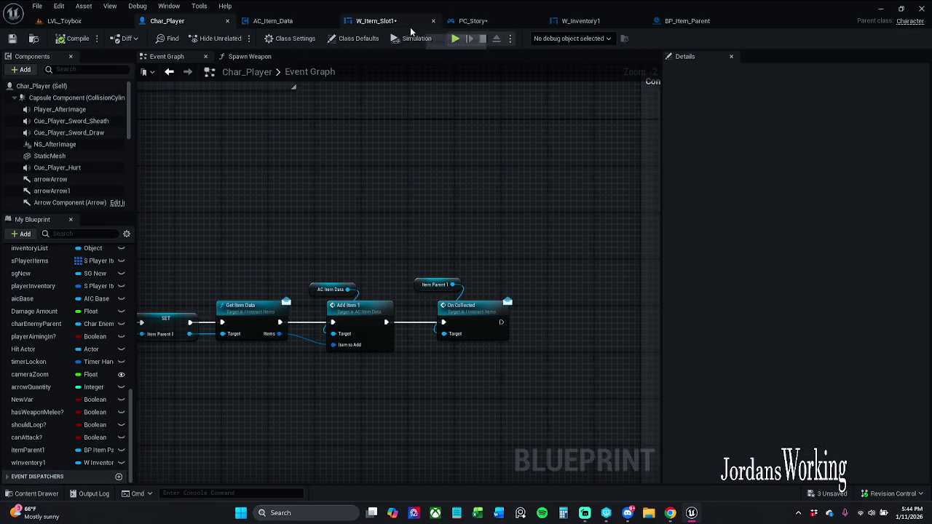
left_click(482, 22)
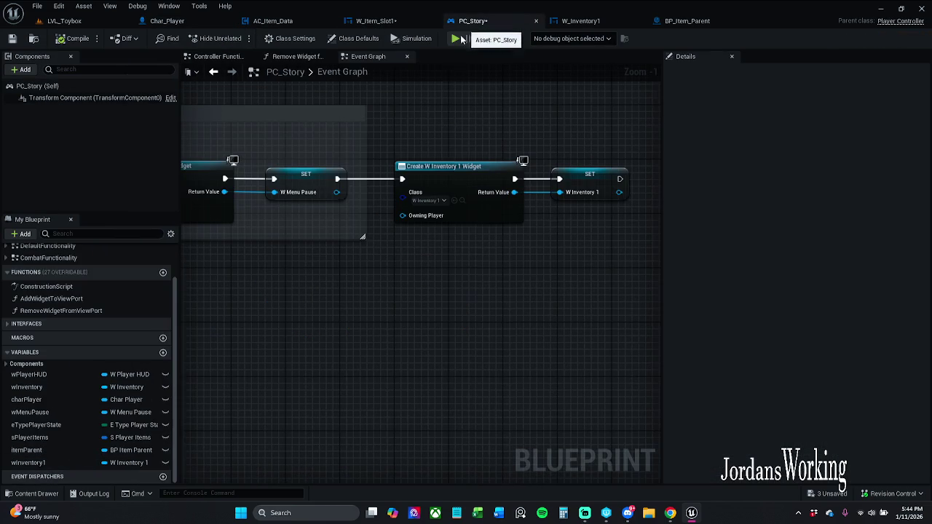
left_click(423, 24)
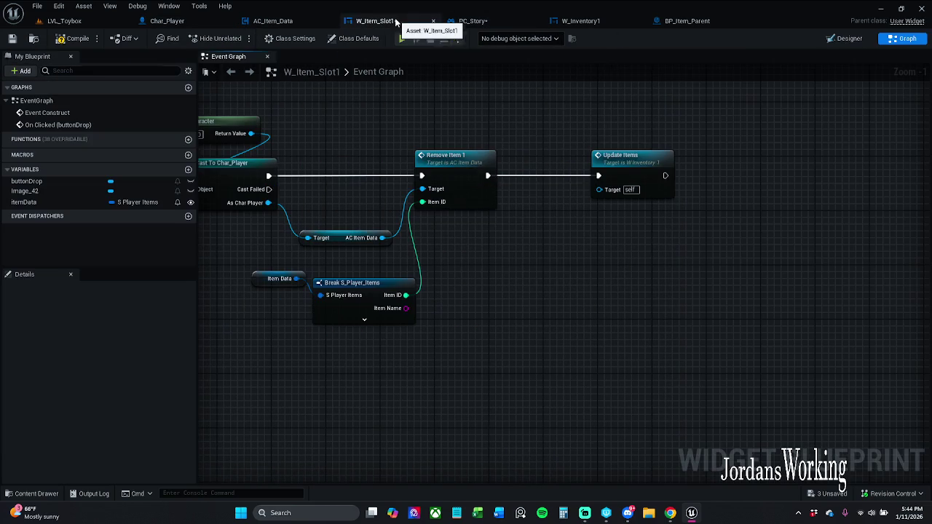
Step: Add Get W Inventory 1 from As Char Player and wire it into Update Items' Target
mouse_move(268, 202)
left_mouse_down()
mouse_move(431, 238)
mouse_move(486, 236)
left_mouse_up()
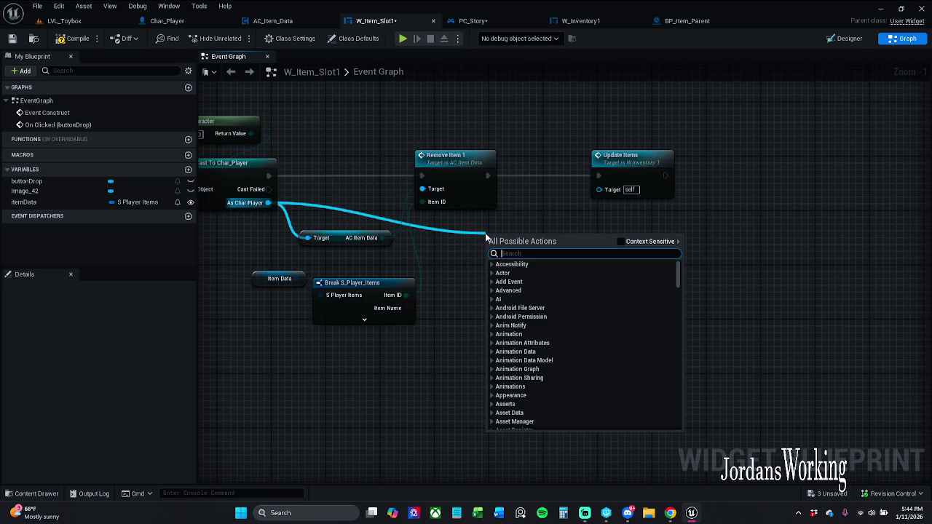
type("winventory")
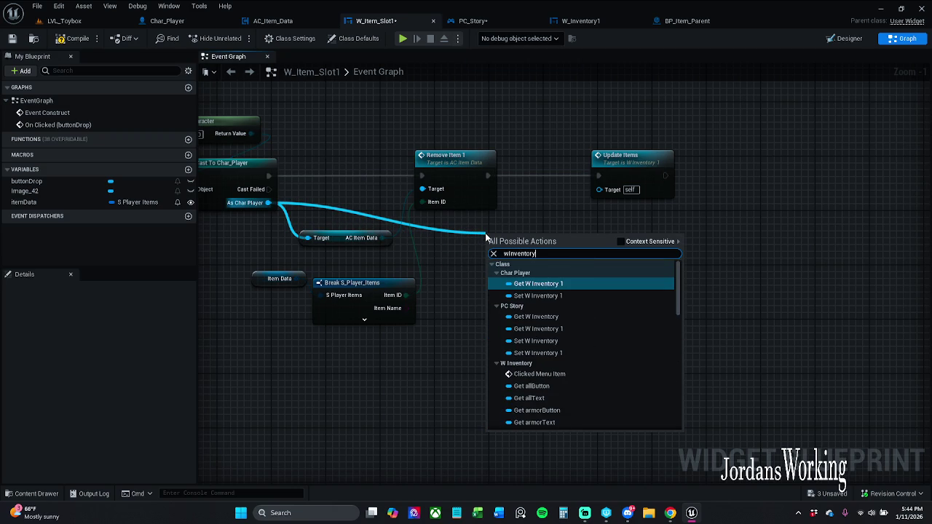
type("1")
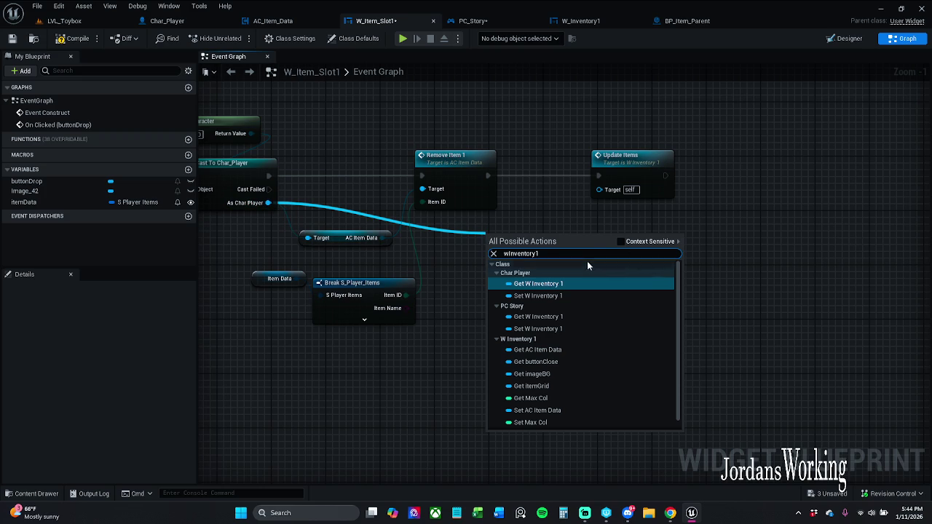
left_click(620, 241)
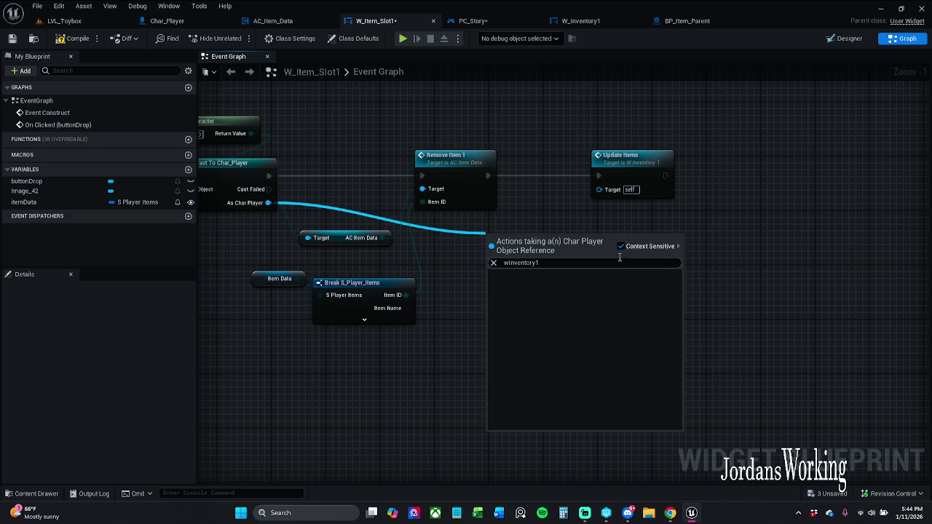
left_click(621, 241)
left_click(552, 283)
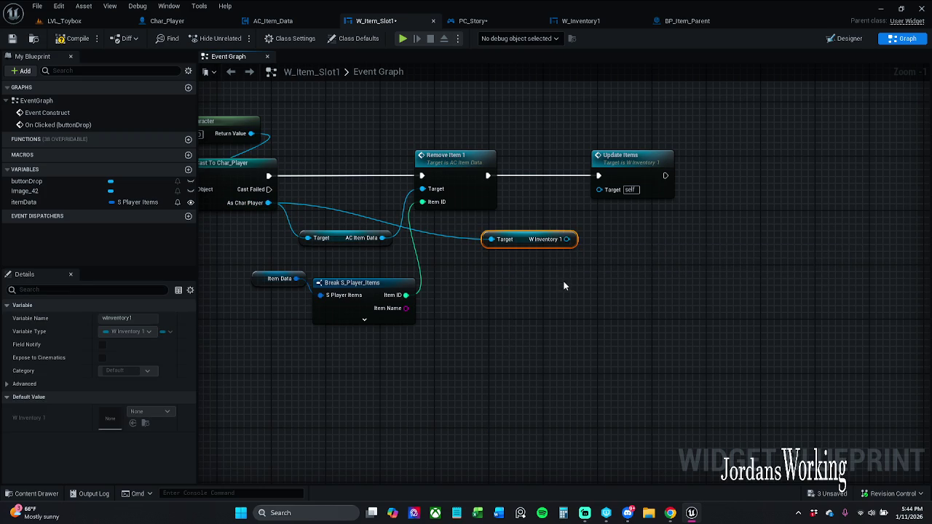
left_click_drag(565, 239, 598, 190)
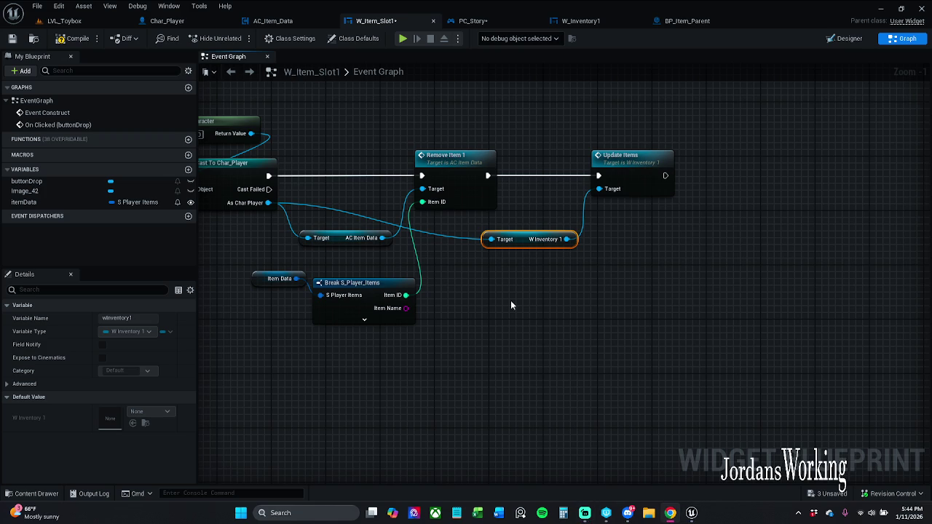
Step: Nudge the W Inventory 1 getter slightly left to tidy the graph
left_click(550, 301)
left_click_drag(530, 240, 523, 240)
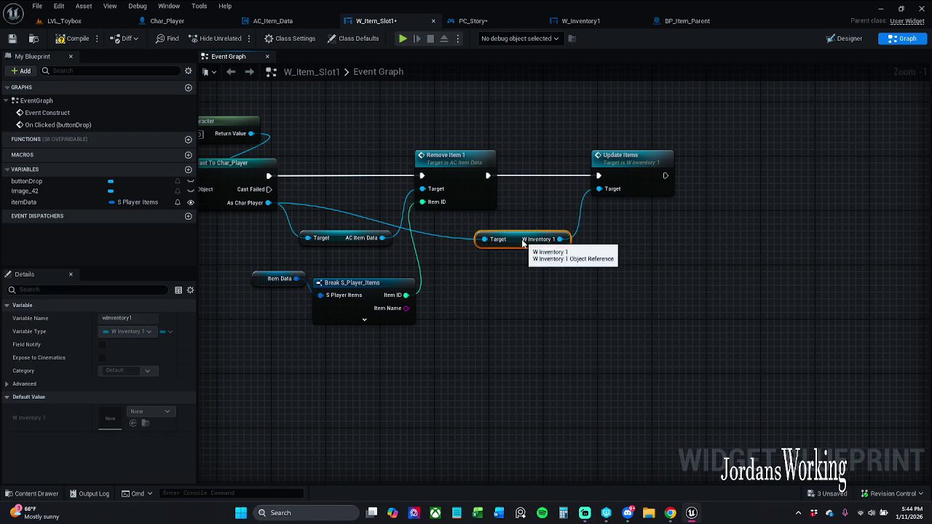
left_click(541, 289)
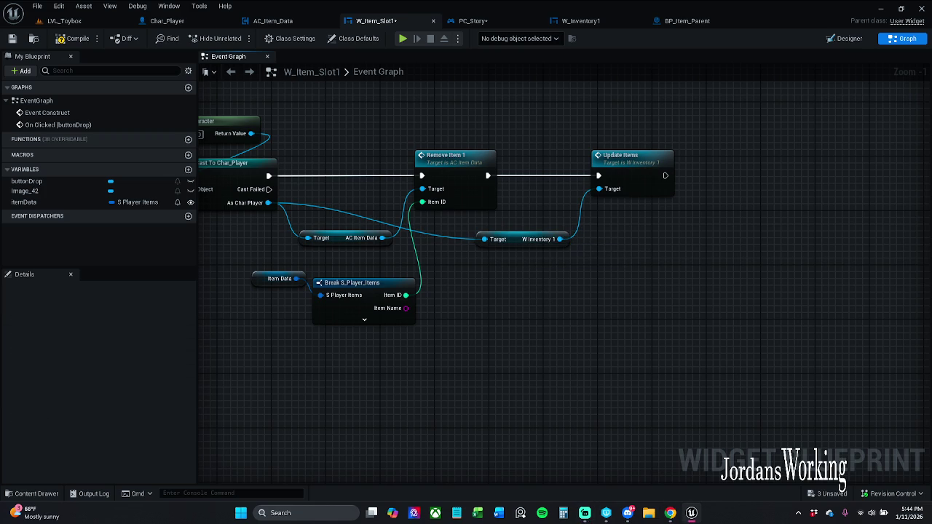
right_click(435, 103)
Step: In W_Inventory1's graph, line Set Vertical Alignment up beside Set Horizontal Alignment
left_click(595, 22)
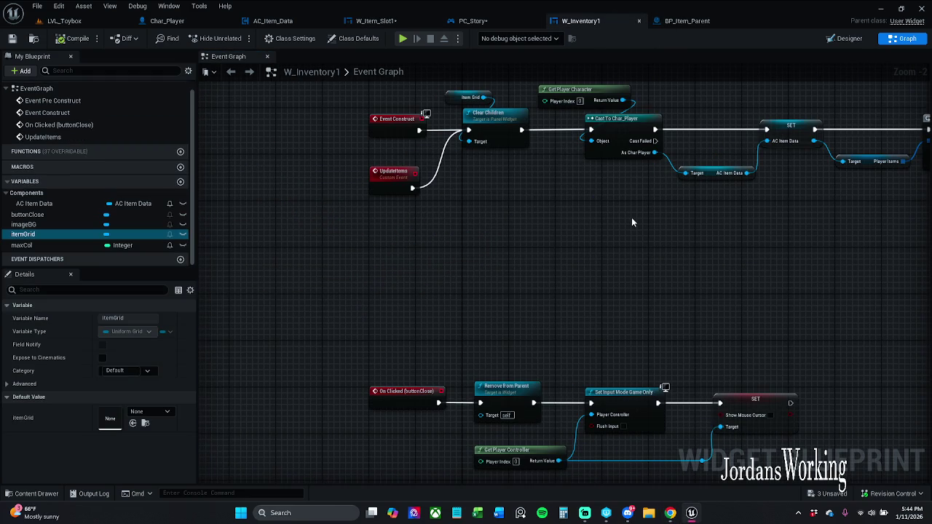
right_click(553, 258)
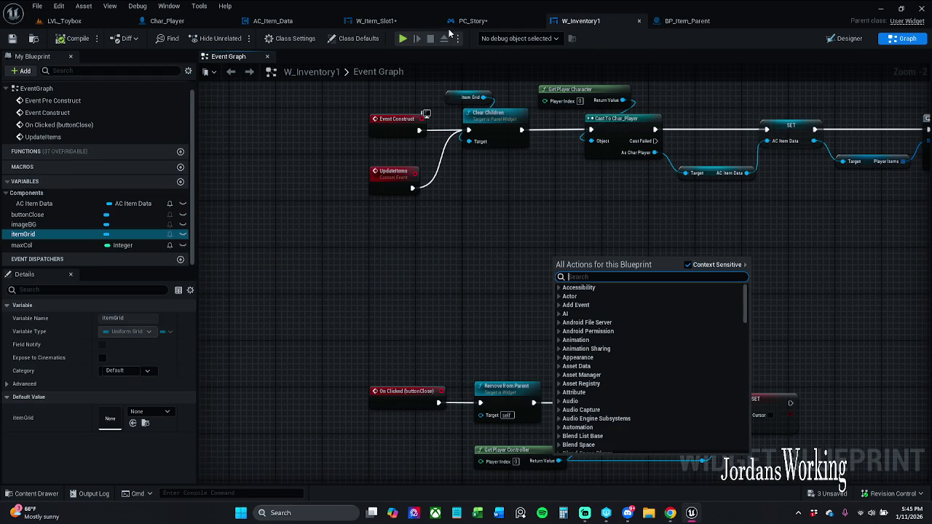
left_click(420, 311)
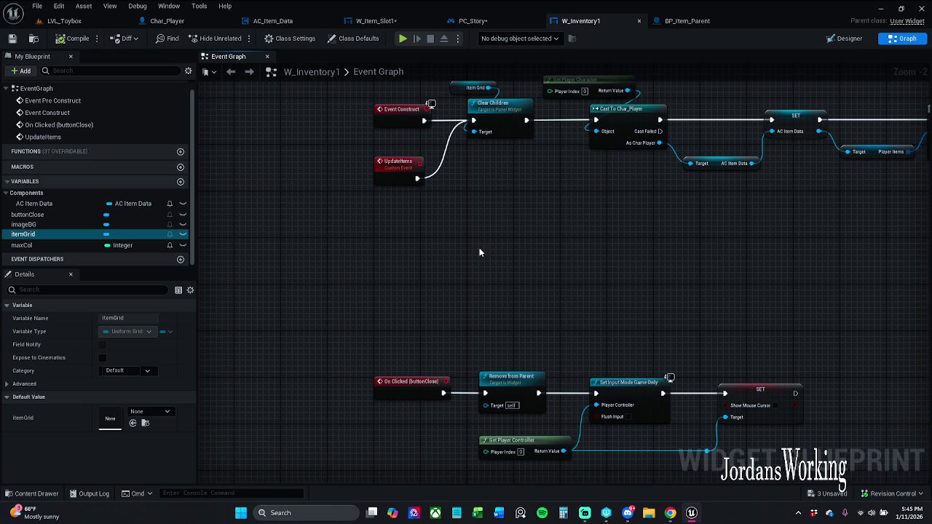
scroll(498, 257, "down", 2)
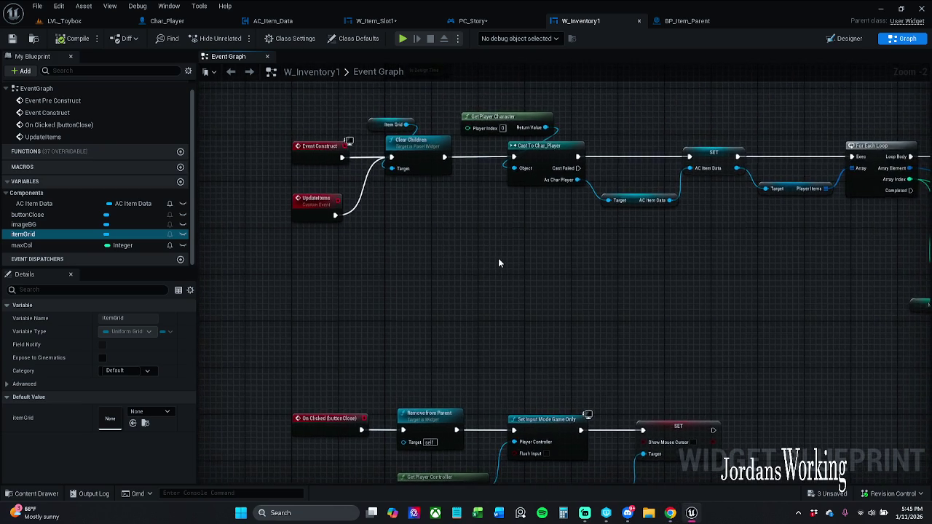
left_click_drag(491, 255, 228, 258)
scroll(478, 271, "up", 3)
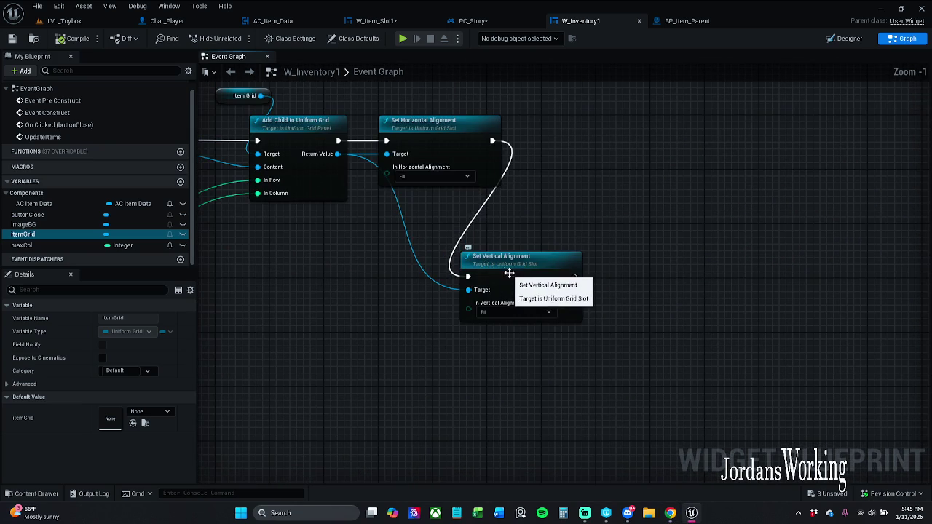
mouse_move(507, 273)
left_mouse_down()
mouse_move(636, 268)
mouse_move(549, 273)
left_mouse_up()
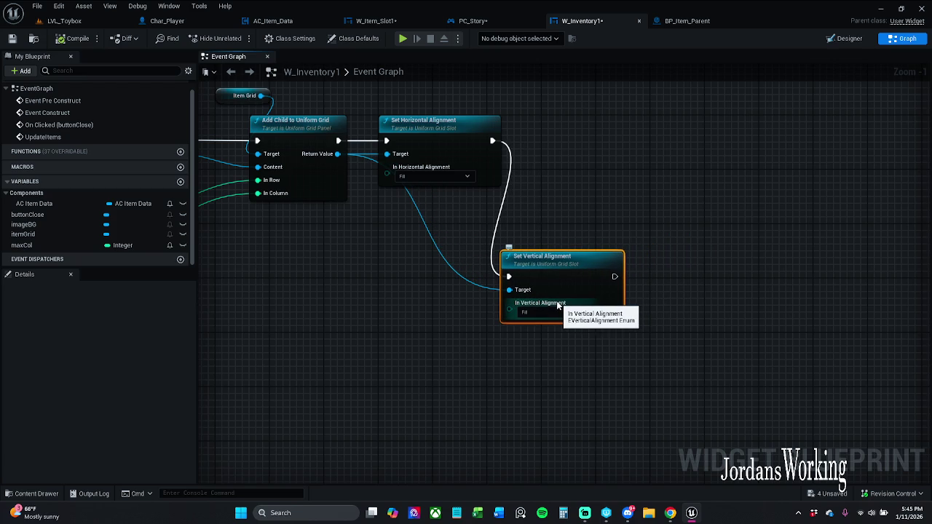
left_click(483, 222)
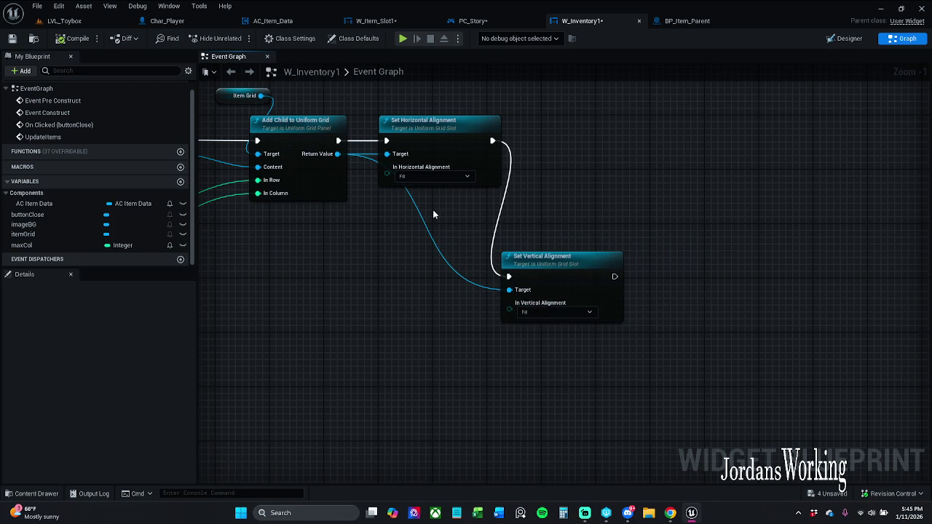
mouse_move(513, 259)
left_mouse_down()
mouse_move(559, 122)
mouse_move(574, 123)
left_mouse_up()
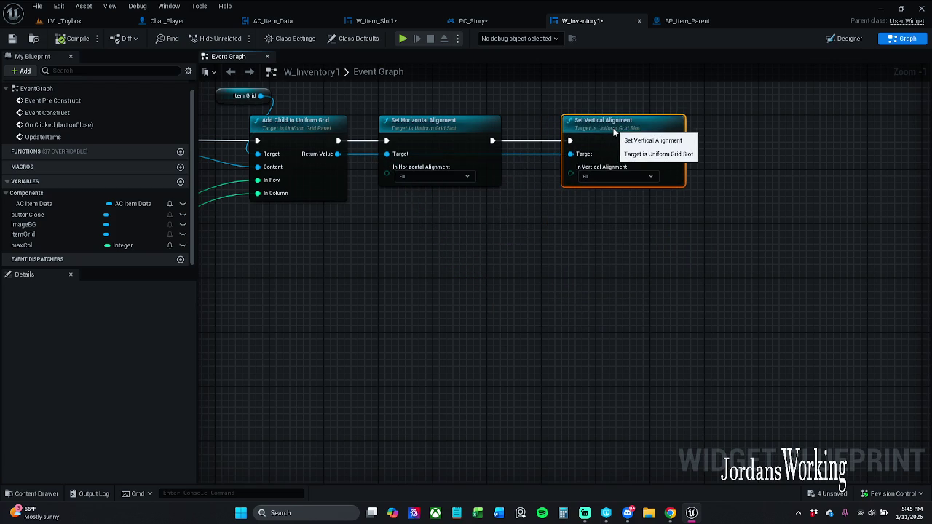
Step: Route the grid-slot wire through two aligned reroute points, then save W_Inventory1
double_click(547, 155)
mouse_move(546, 155)
left_mouse_down()
mouse_move(545, 230)
mouse_move(474, 214)
mouse_move(387, 231)
left_mouse_up()
double_click(472, 212)
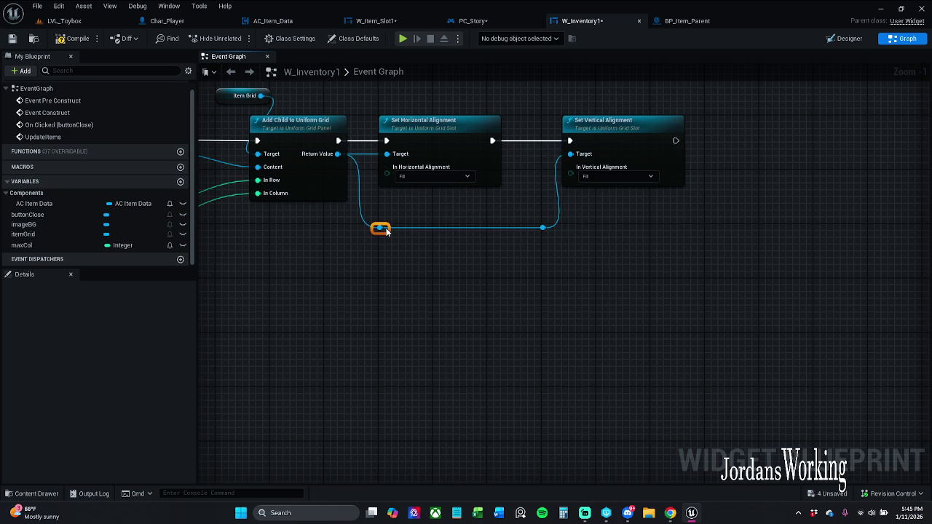
left_click_drag(521, 219, 546, 251)
left_click_drag(382, 228, 384, 215)
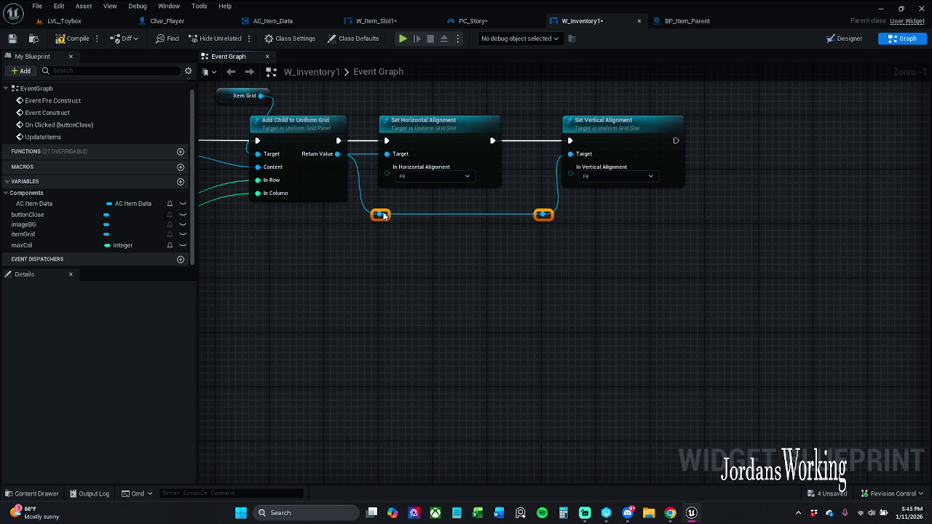
left_click_drag(587, 161, 600, 162)
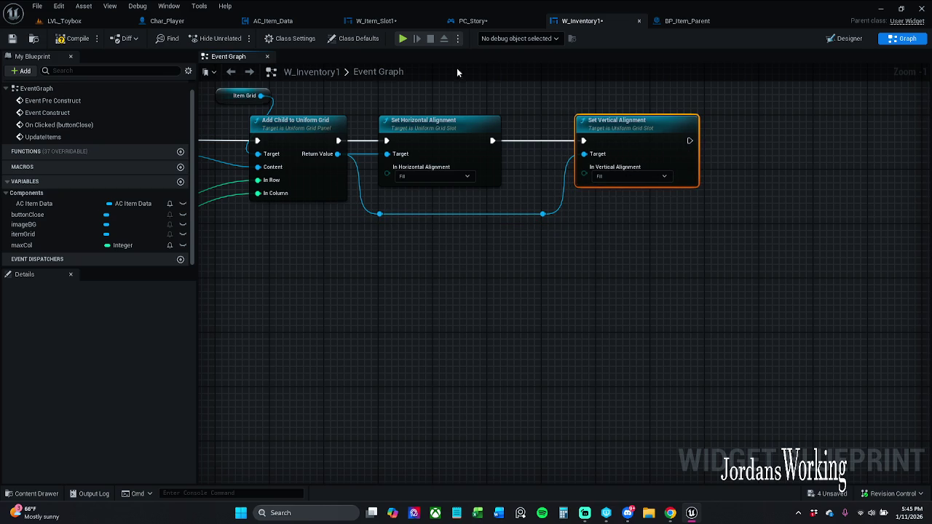
left_click(80, 38)
left_click(12, 39)
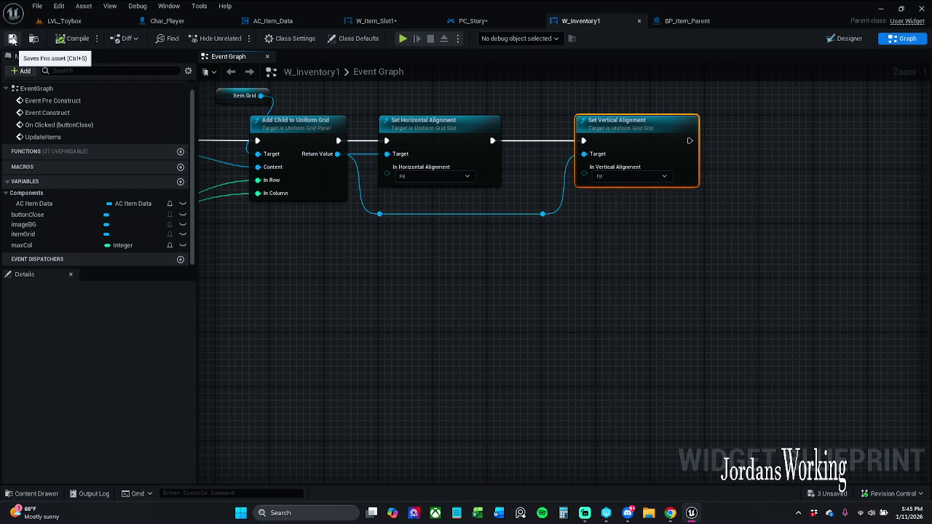